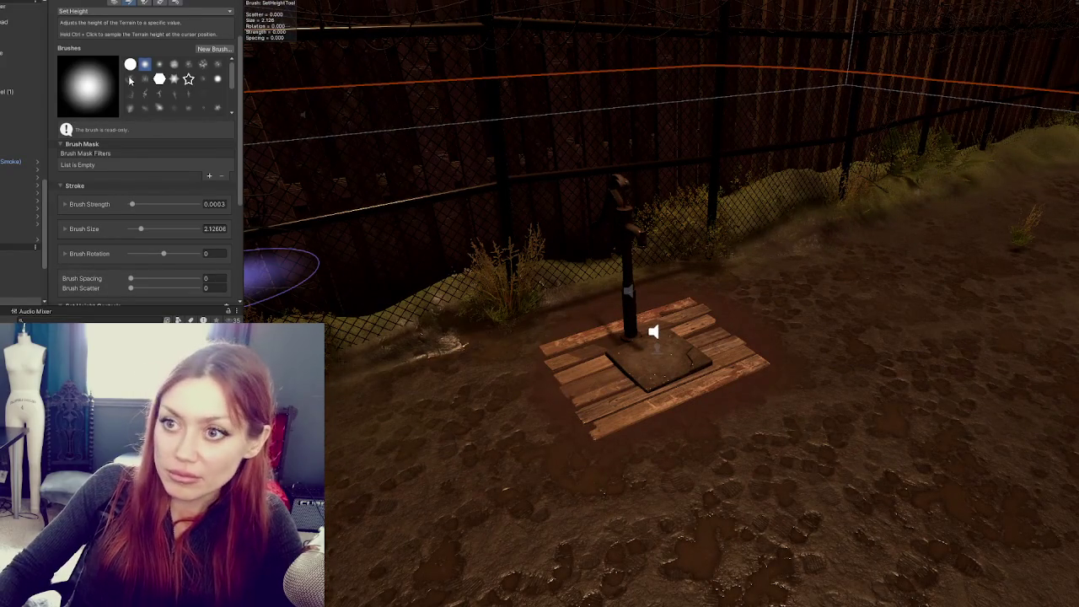
Switch the terrain tool to Raise or Lower Terrain and orbit toward the fence mound
click(95, 12)
click(99, 67)
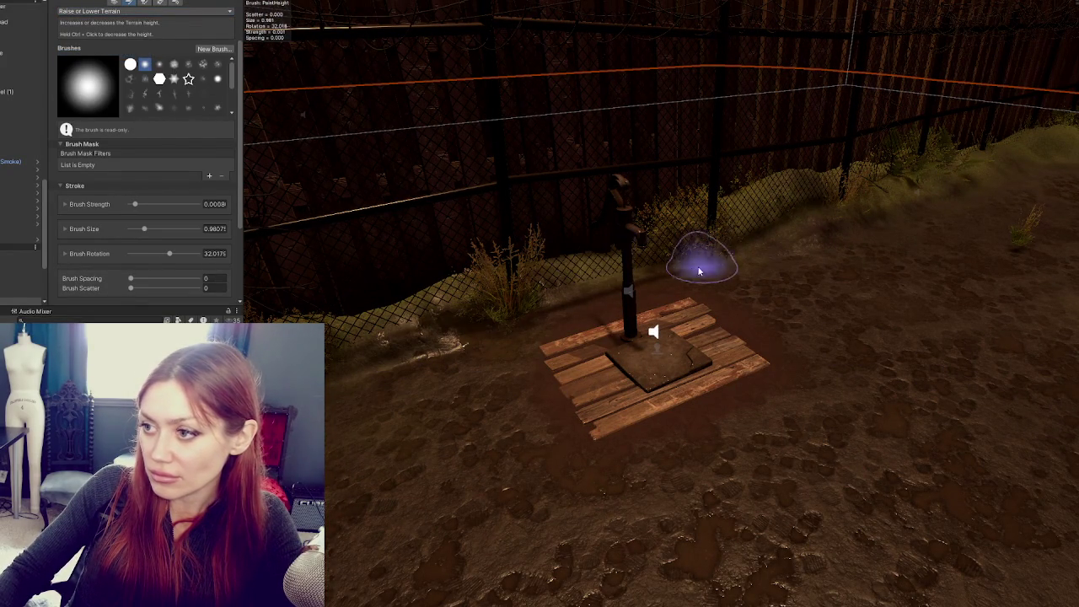
drag(664, 261, 531, 307)
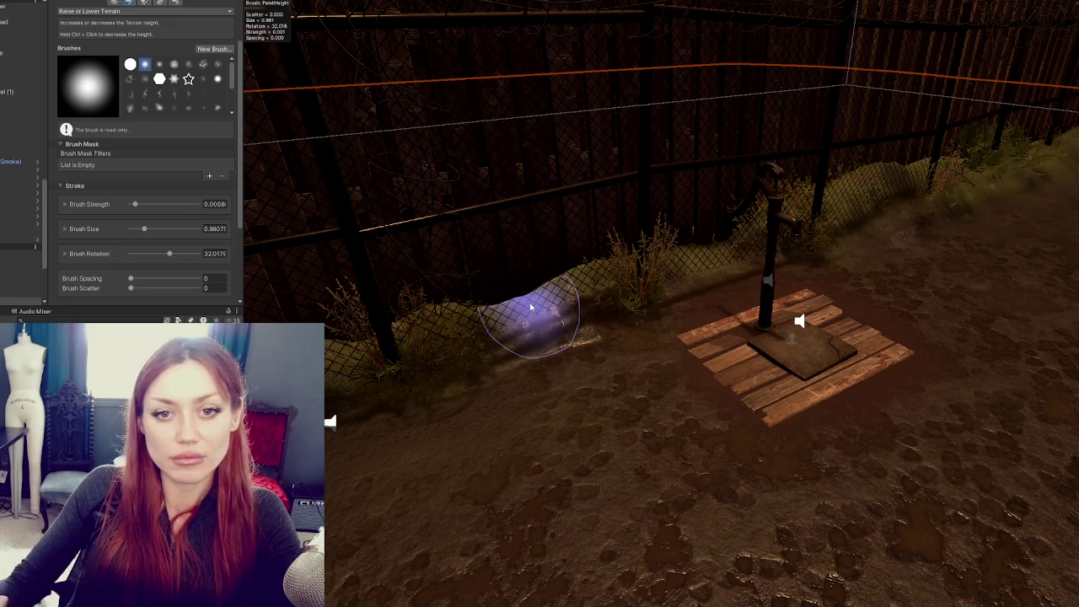
mouse_move(531, 308)
mouse_down()
mouse_move(742, 295)
mouse_move(506, 177)
mouse_up()
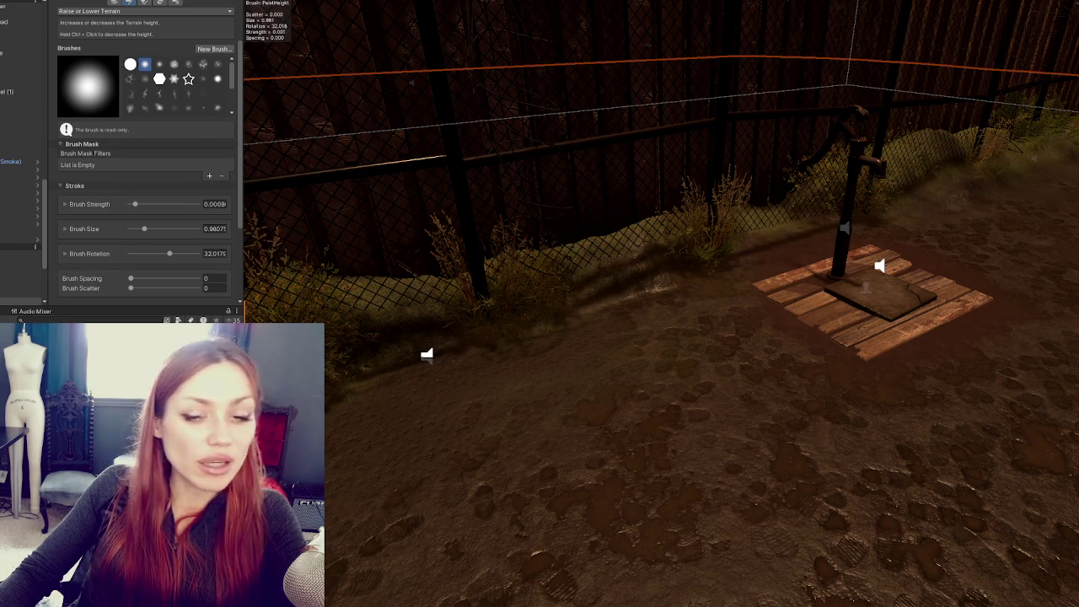
mouse_move(795, 252)
mouse_down()
mouse_move(855, 236)
mouse_move(851, 251)
mouse_up()
scroll(780, 283, down, 5)
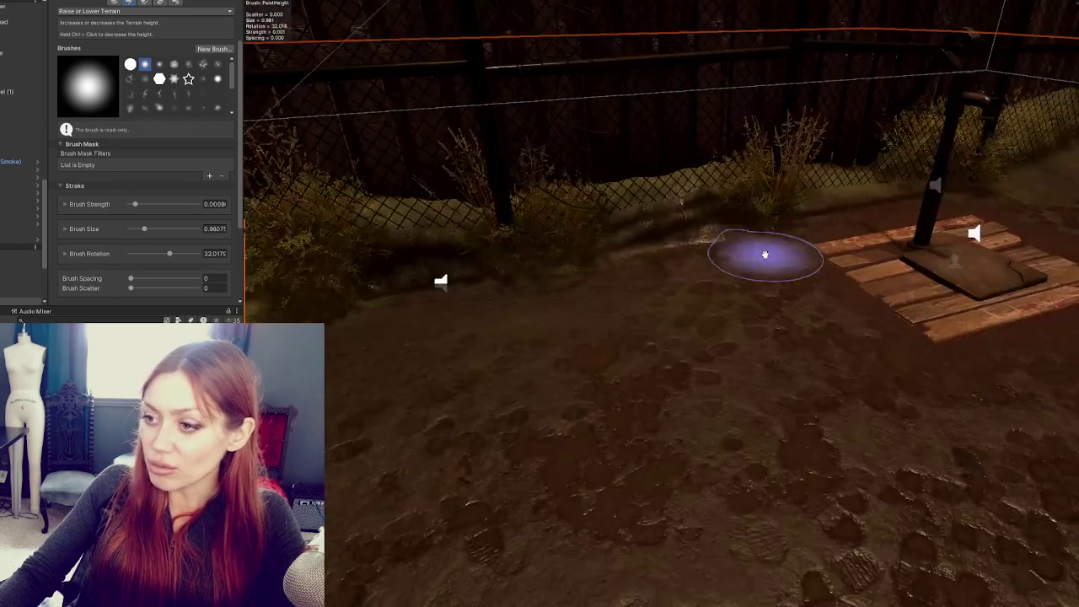
Change the terrain tool from Raise or Lower Terrain to Smooth Height
click(121, 11)
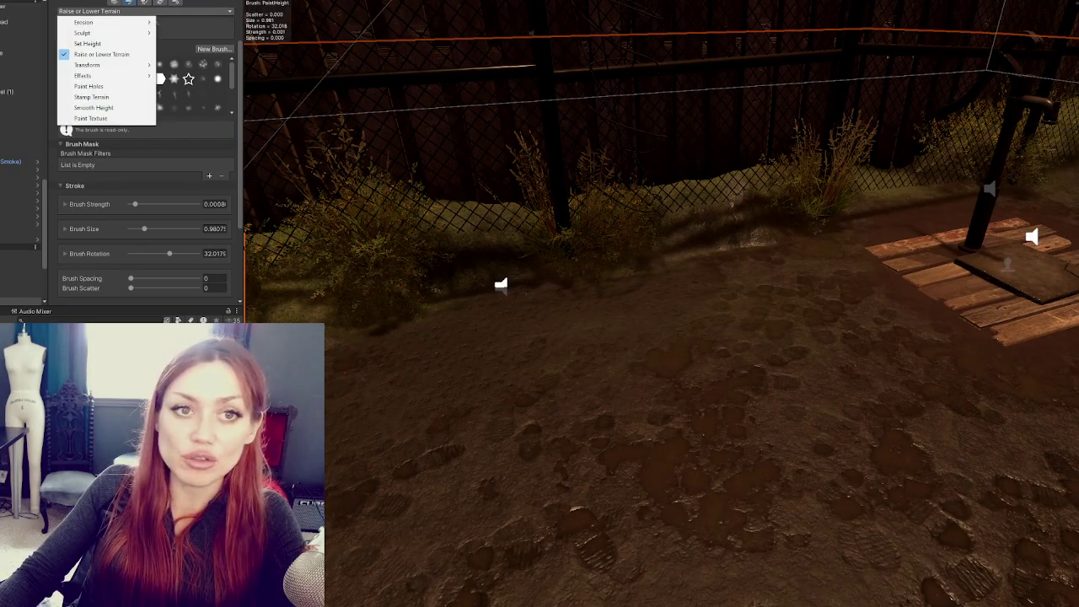
click(35, 31)
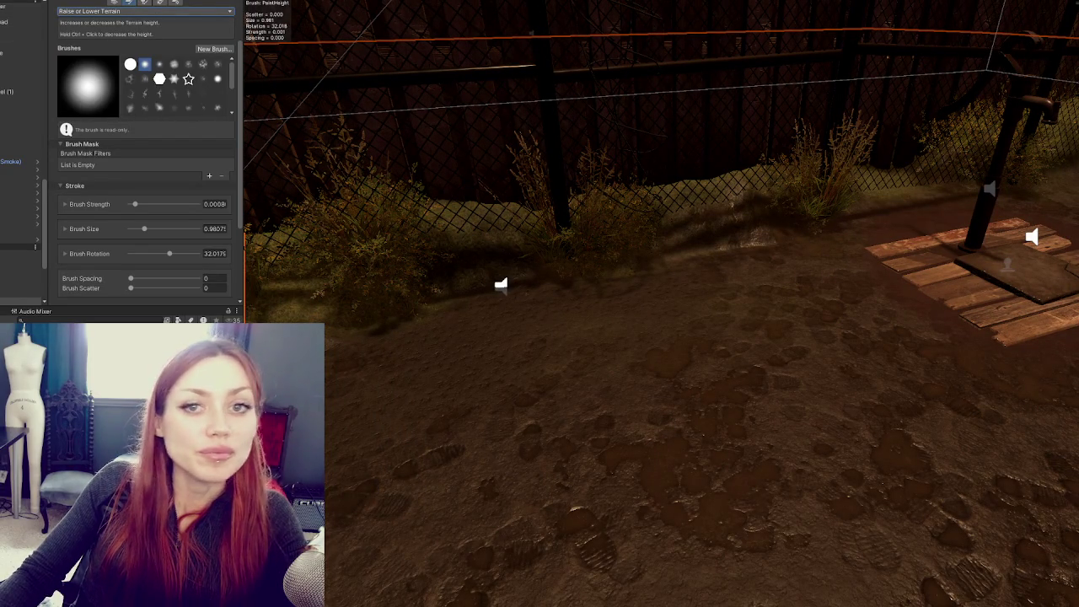
scroll(71, 38, up, 2)
click(123, 65)
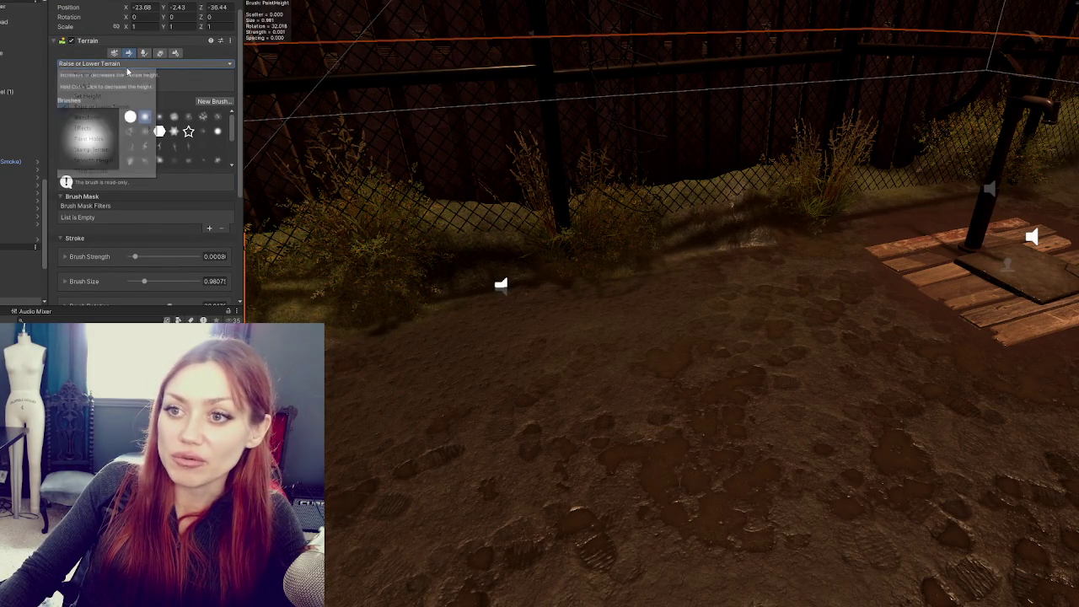
click(131, 108)
click(83, 65)
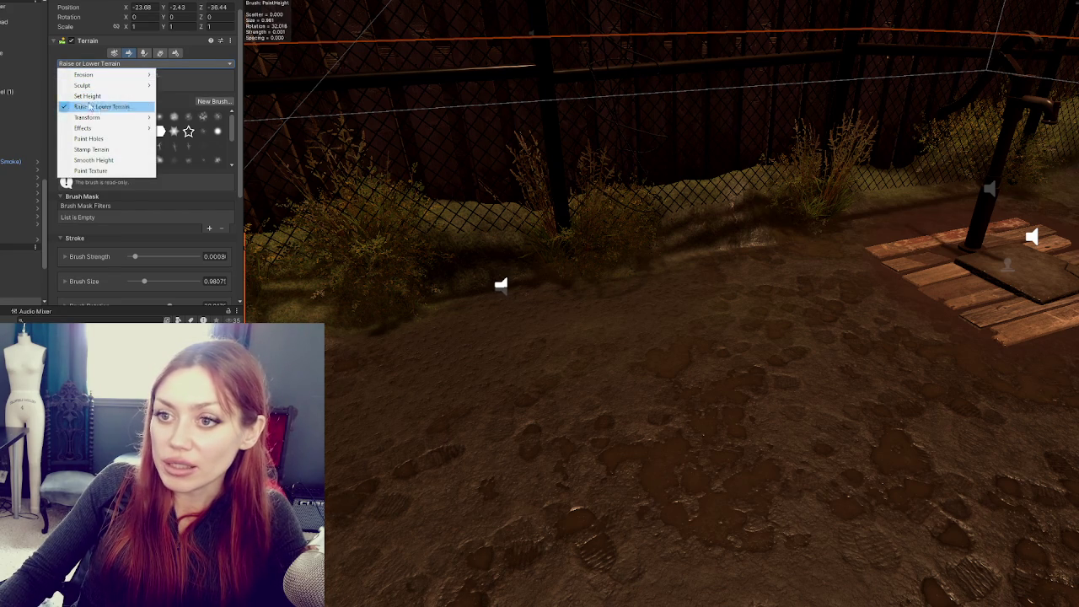
click(93, 160)
Smooth the dirt mound beside the fence, check it from several angles, and select a grass bush
mouse_move(752, 259)
mouse_down()
mouse_move(753, 251)
mouse_move(717, 260)
mouse_move(785, 221)
mouse_move(543, 288)
mouse_up()
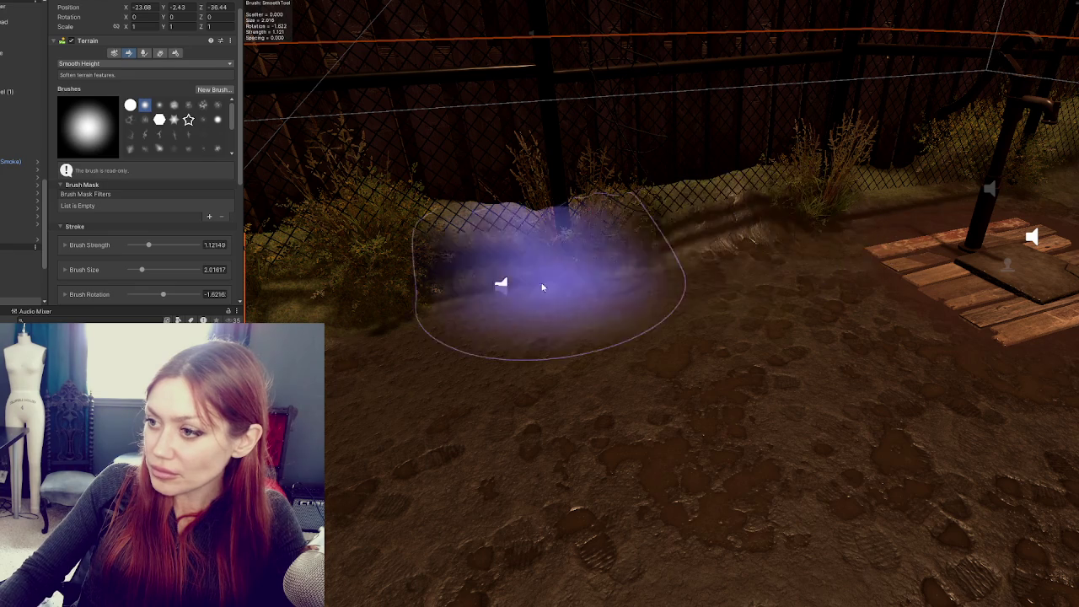
scroll(590, 262, up, 5)
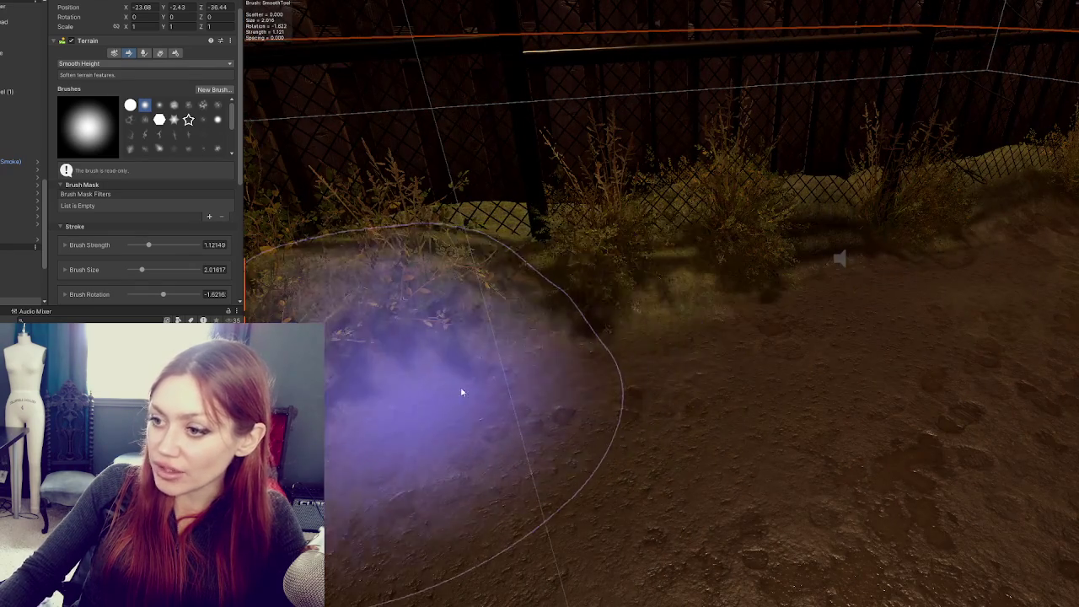
scroll(462, 392, down, 5)
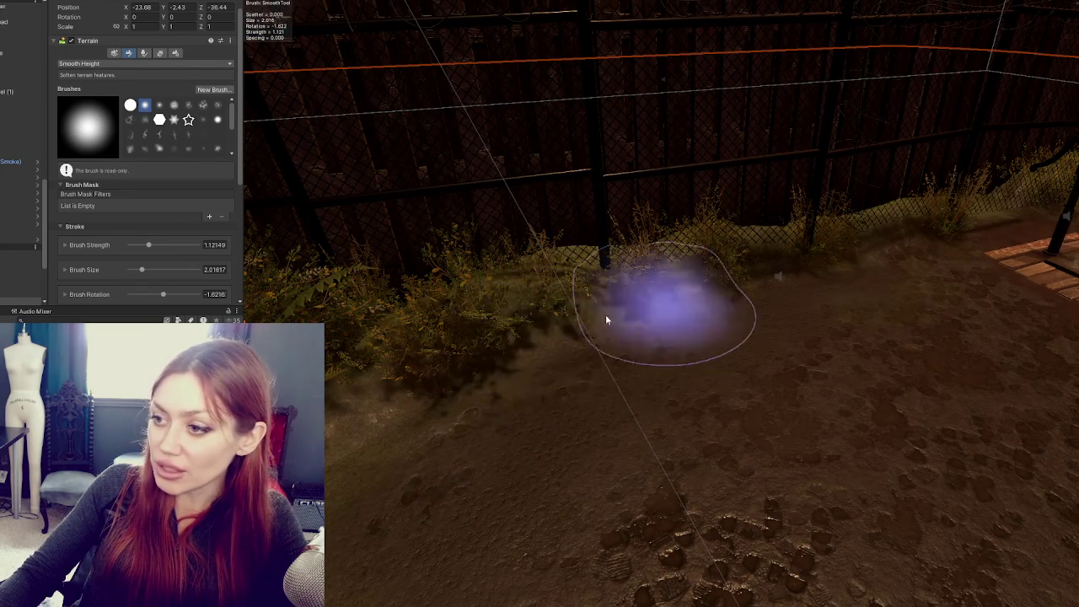
scroll(494, 362, up, 3)
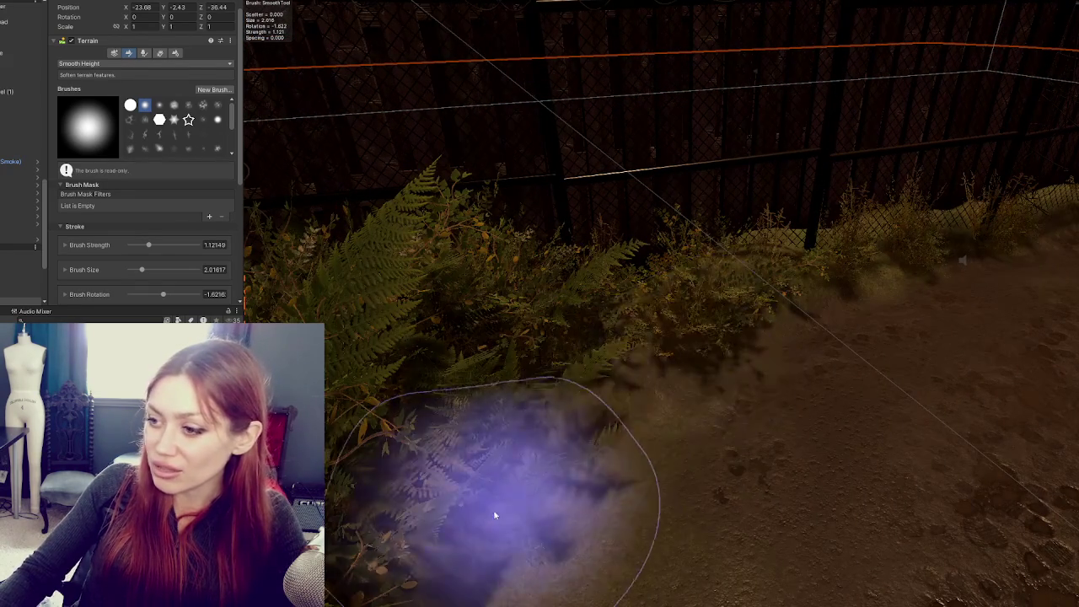
scroll(770, 343, down, 5)
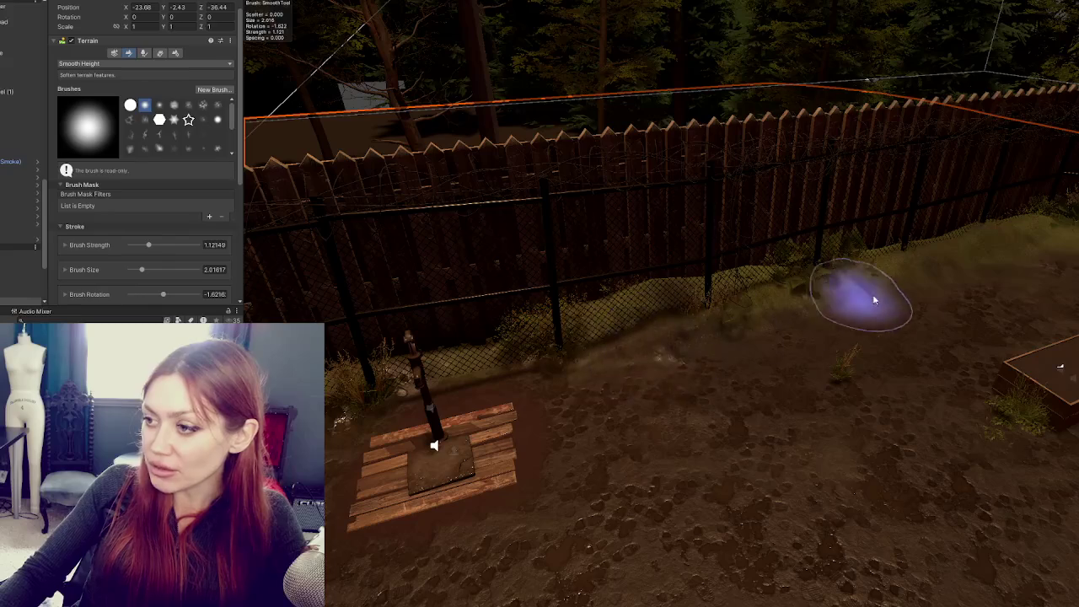
drag(1040, 244, 652, 309)
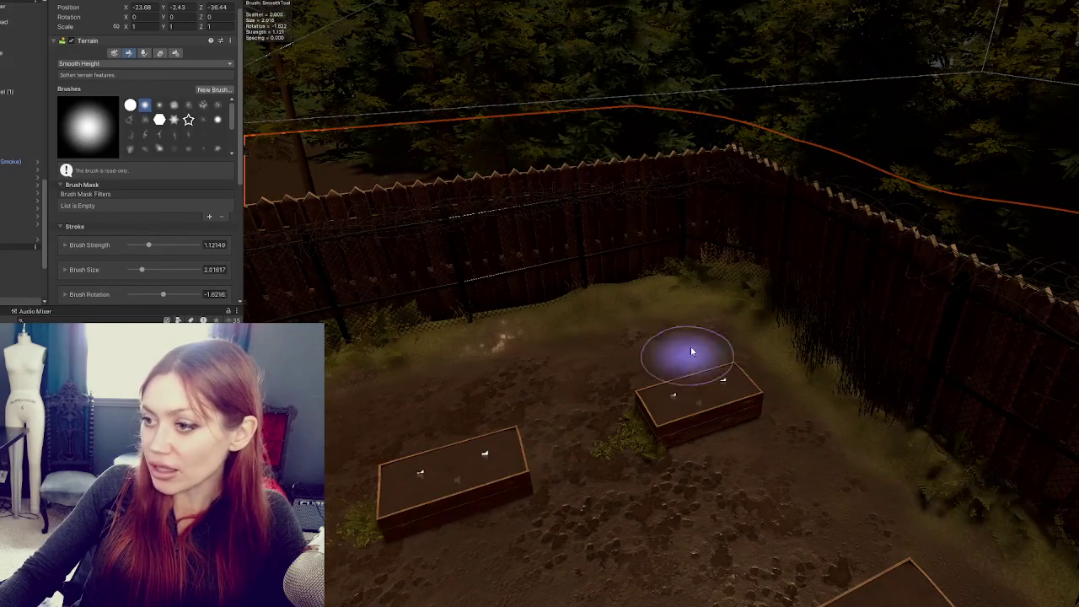
scroll(690, 351, up, 10)
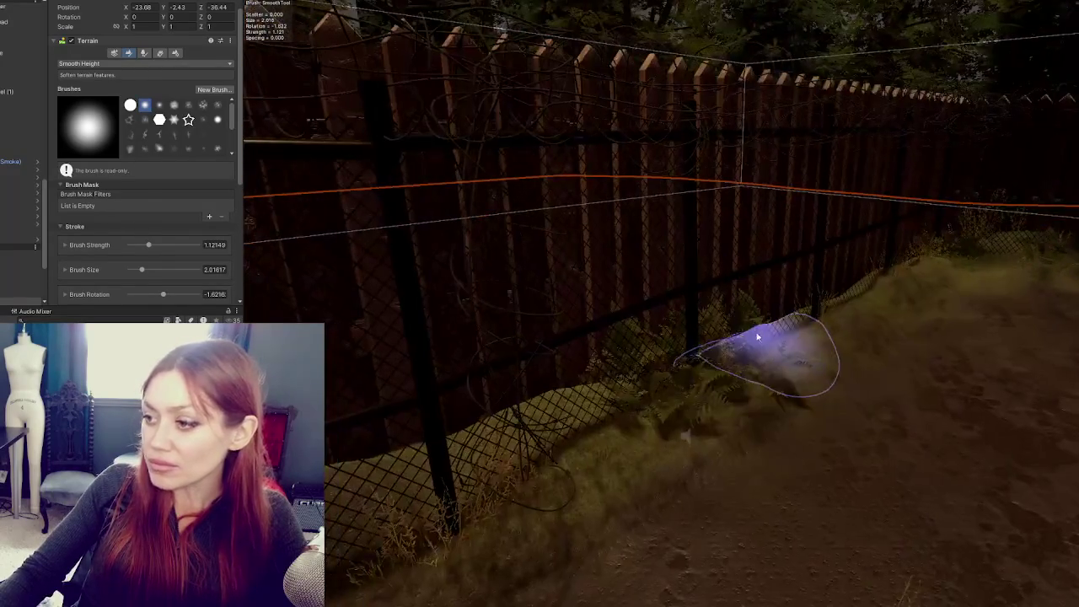
scroll(757, 337, down, 5)
click(819, 536)
mouse_move(950, 591)
mouse_down()
mouse_move(815, 504)
mouse_move(597, 450)
mouse_move(610, 424)
mouse_move(496, 347)
mouse_up()
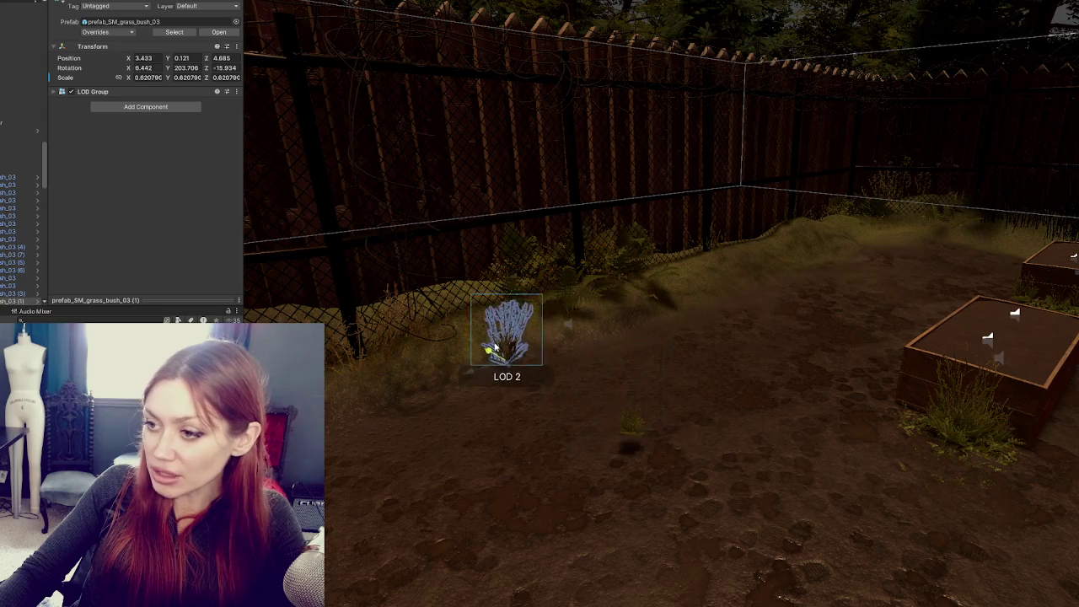
Lift prefab_SM_grass_bush_03 (1) up out of the ground by the fence
scroll(681, 351, down, 3)
scroll(679, 349, up, 3)
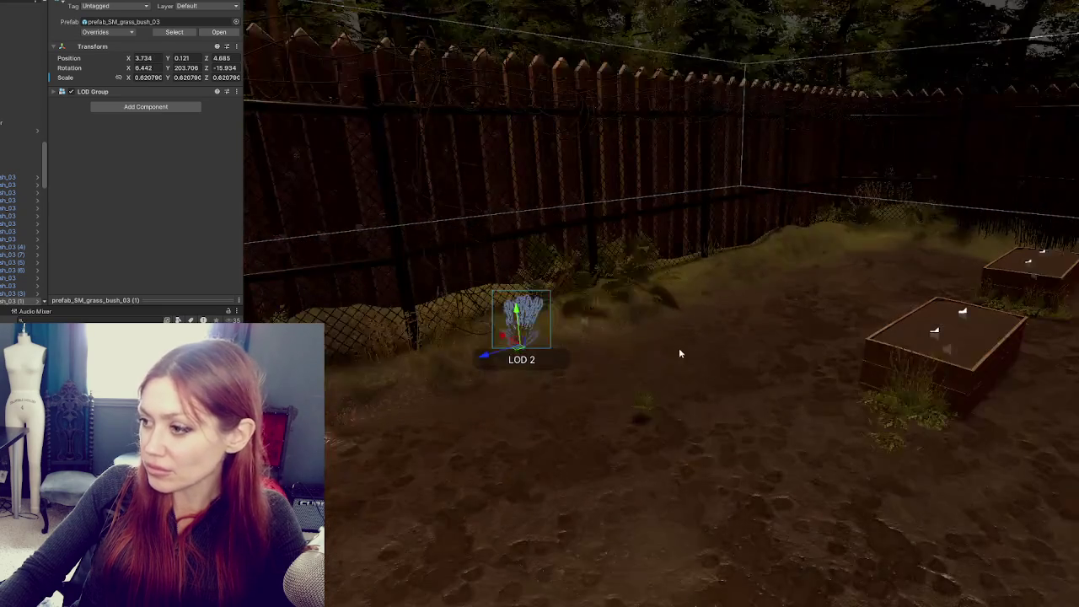
click(632, 401)
click(618, 402)
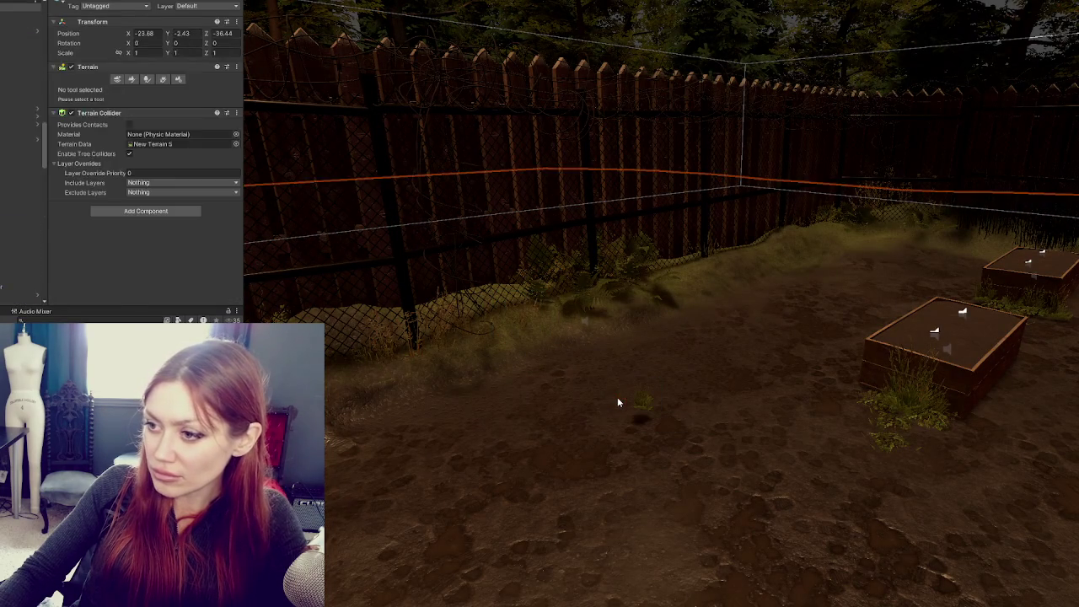
click(509, 317)
drag(516, 309, 524, 280)
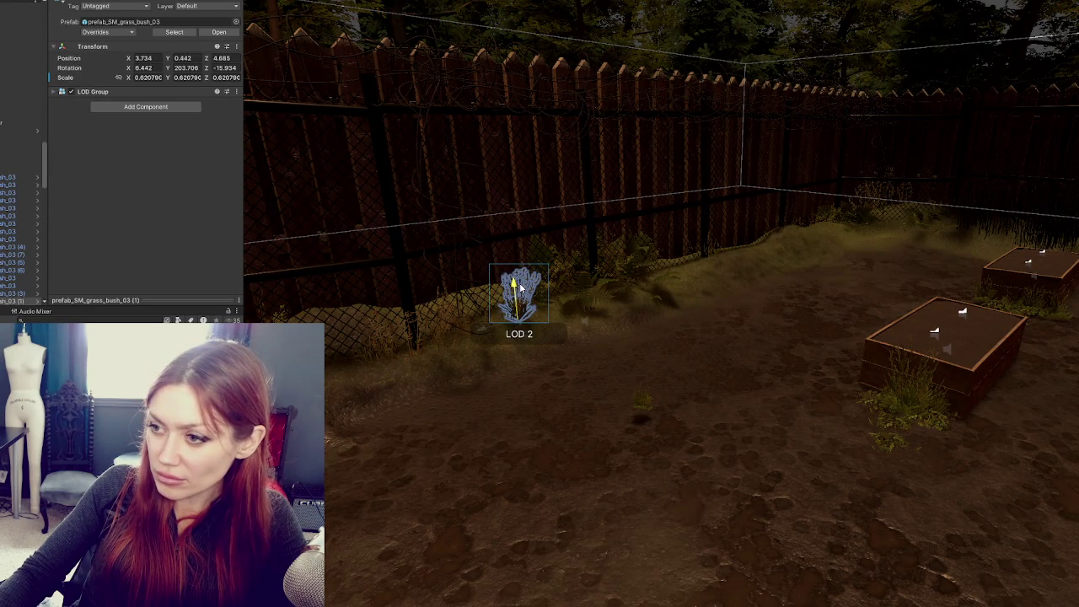
click(642, 405)
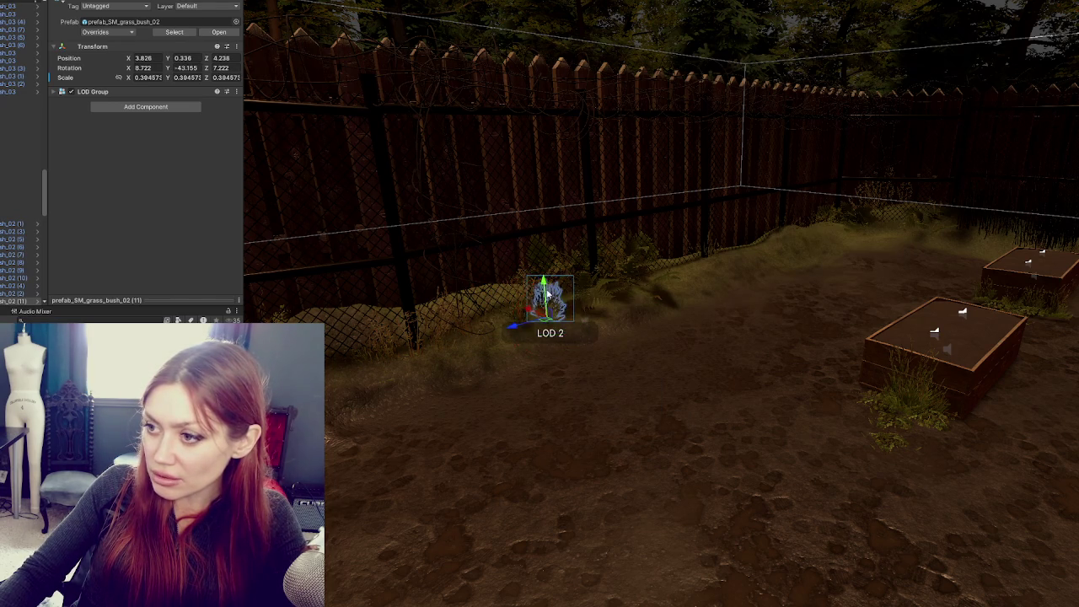
Frame a grass bush by the fence and select prefab_SM_grass_bush_03
mouse_move(472, 371)
mouse_down()
mouse_move(457, 373)
mouse_move(633, 293)
mouse_up()
click(637, 291)
key(f)
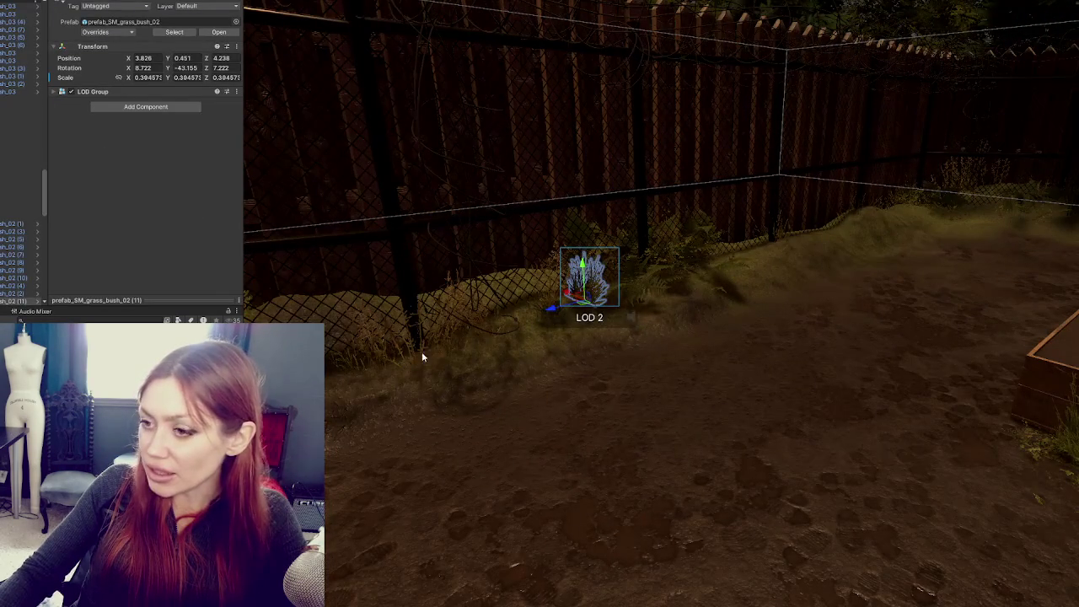
click(421, 354)
click(415, 338)
click(453, 320)
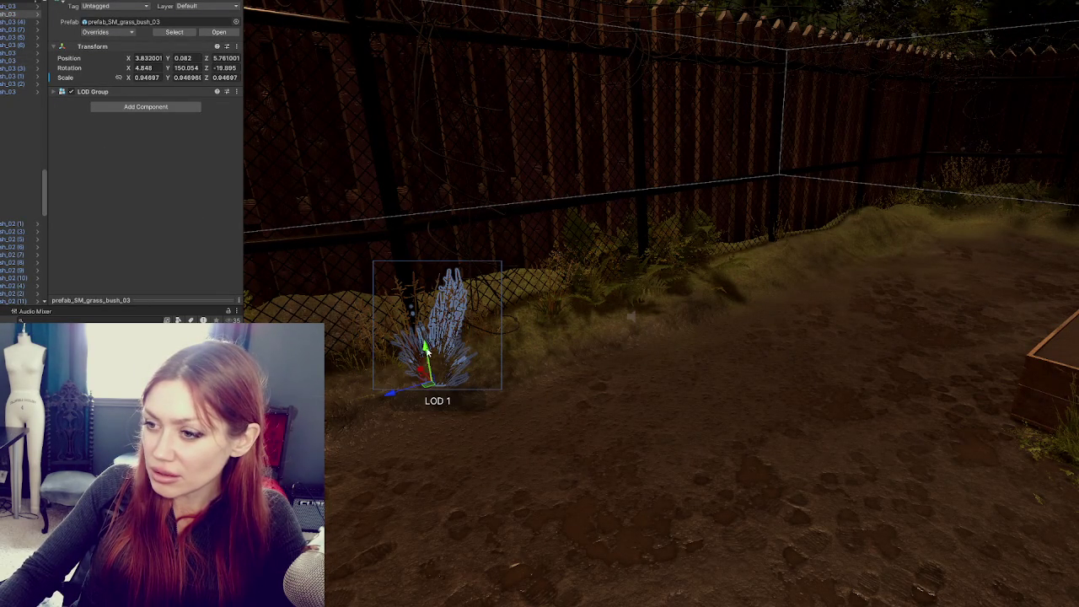
scroll(464, 326, up, 5)
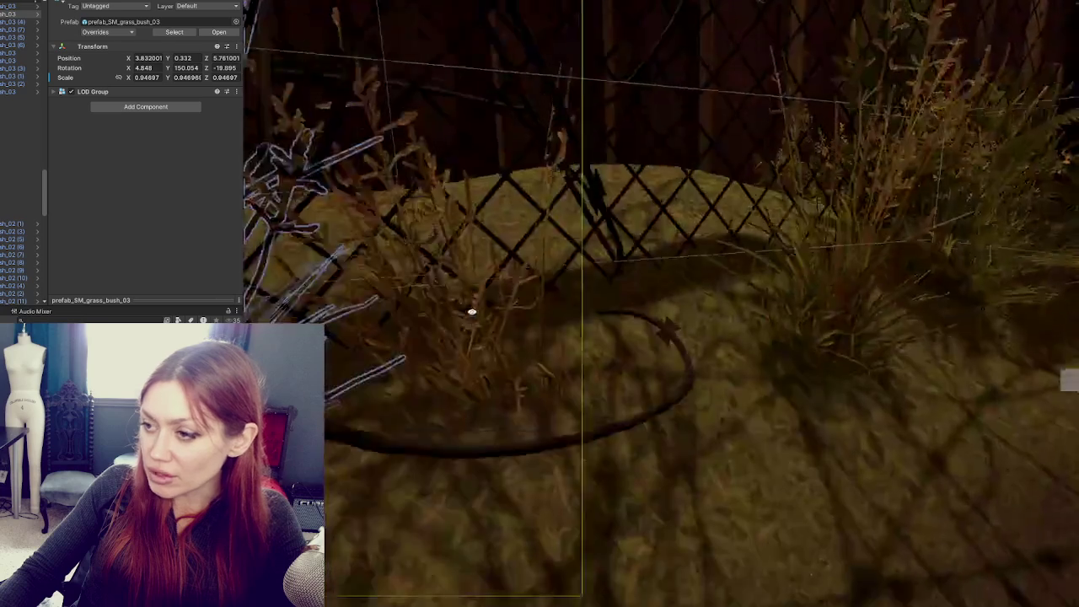
scroll(472, 312, down, 8)
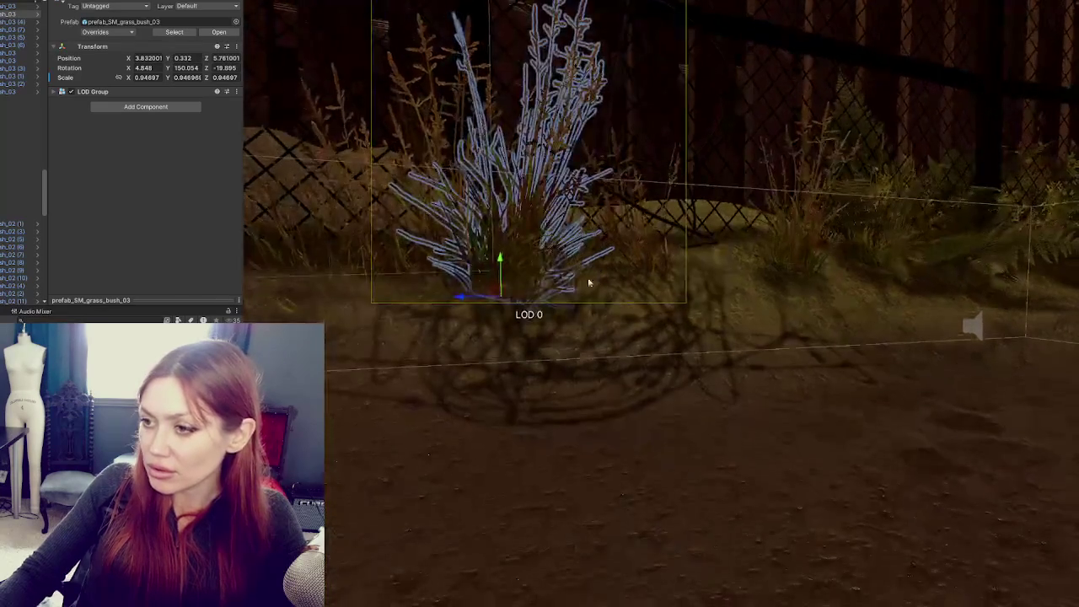
Raise prefab_SM_grass_bush_02 slightly above the ground
click(367, 265)
click(361, 273)
scroll(362, 284, down, 2)
click(361, 284)
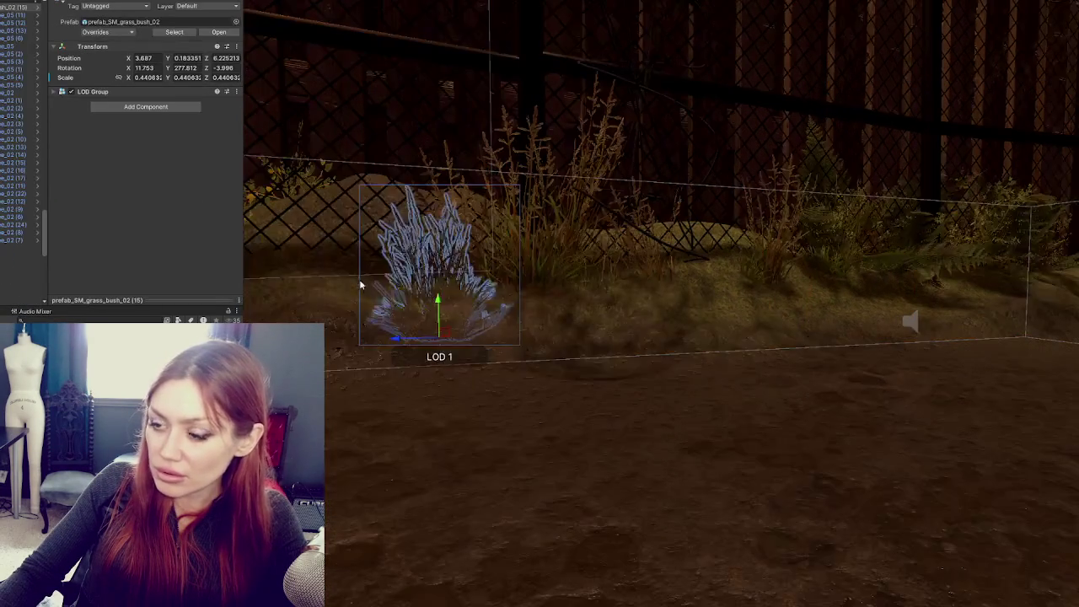
mouse_move(437, 301)
mouse_down()
mouse_move(437, 241)
mouse_move(437, 260)
mouse_up()
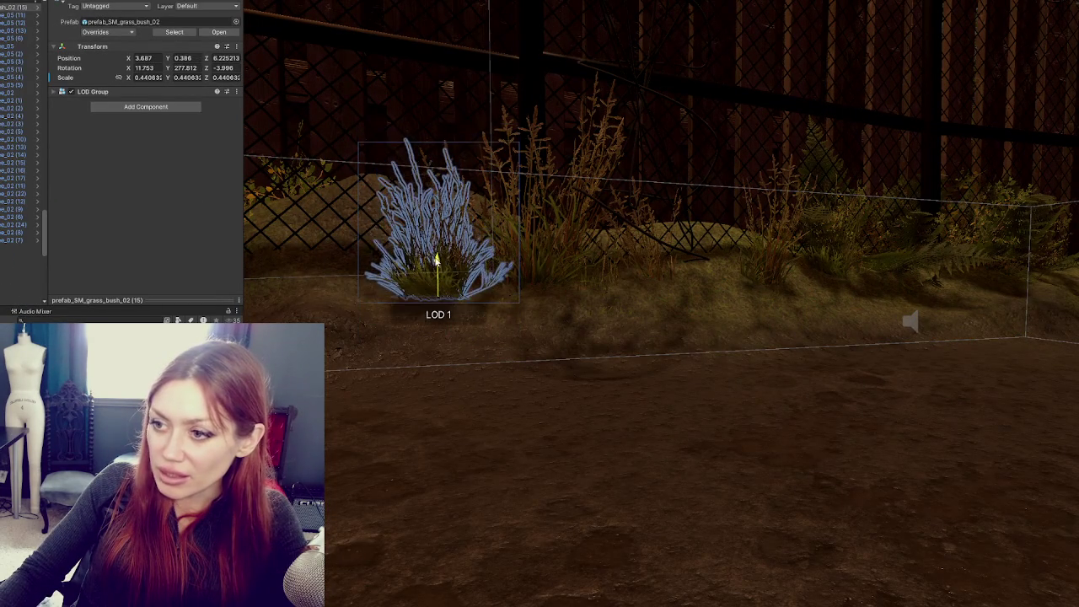
Nudge the taller bush up, then lower and tilt prefab_SM_grass_bush_02 (15) into the slope
click(499, 249)
drag(524, 283, 524, 263)
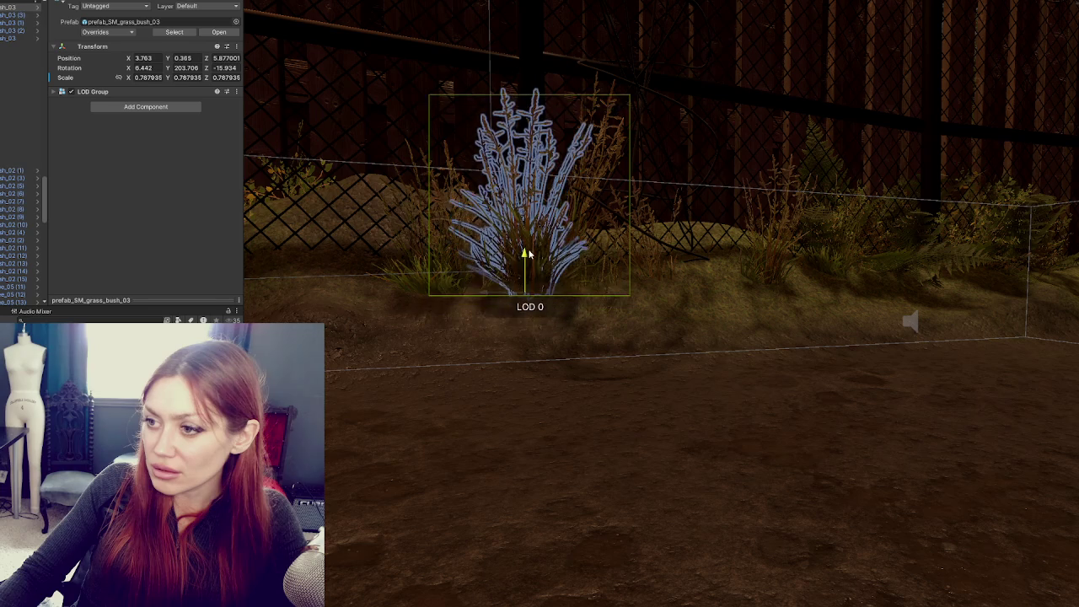
click(462, 219)
drag(452, 283, 588, 310)
drag(737, 320, 738, 334)
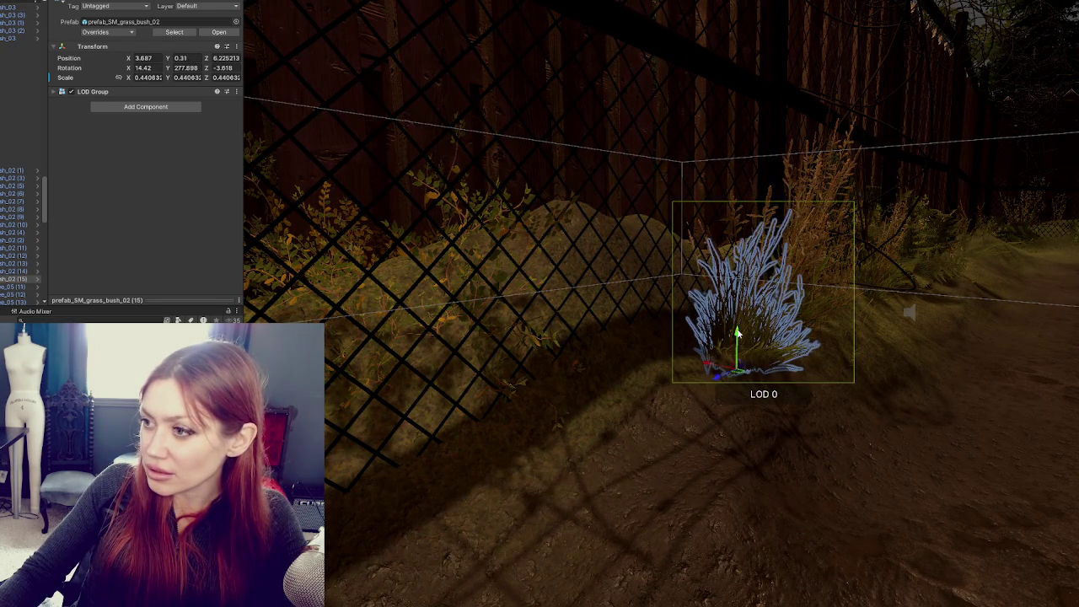
click(736, 236)
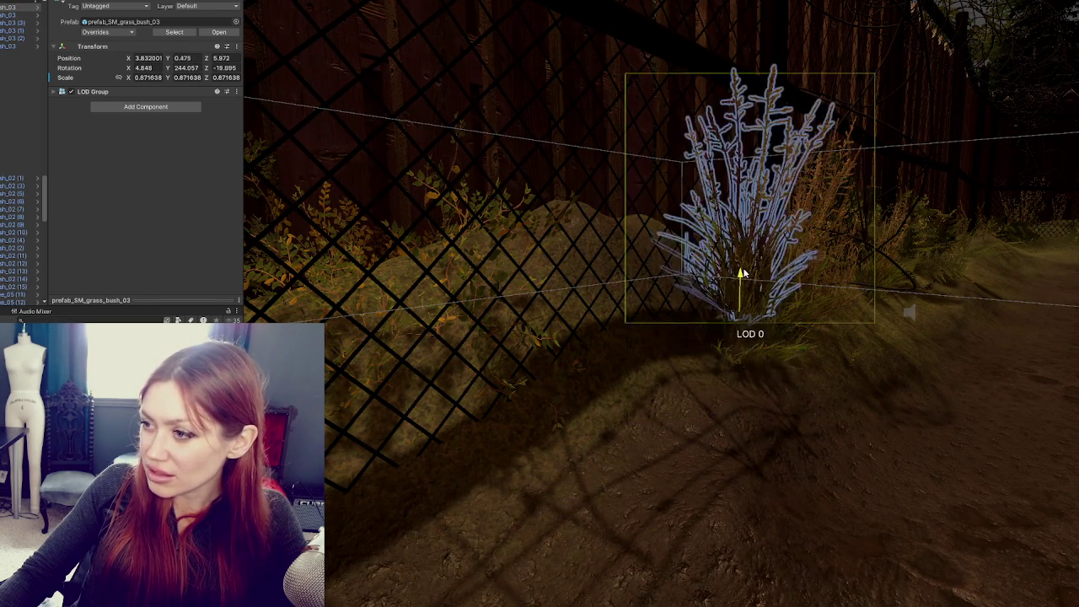
click(475, 234)
Rotate Bush_A (114) and Bush_A (117), moving the latter back toward the fence
key(f)
key(e)
drag(504, 287, 496, 331)
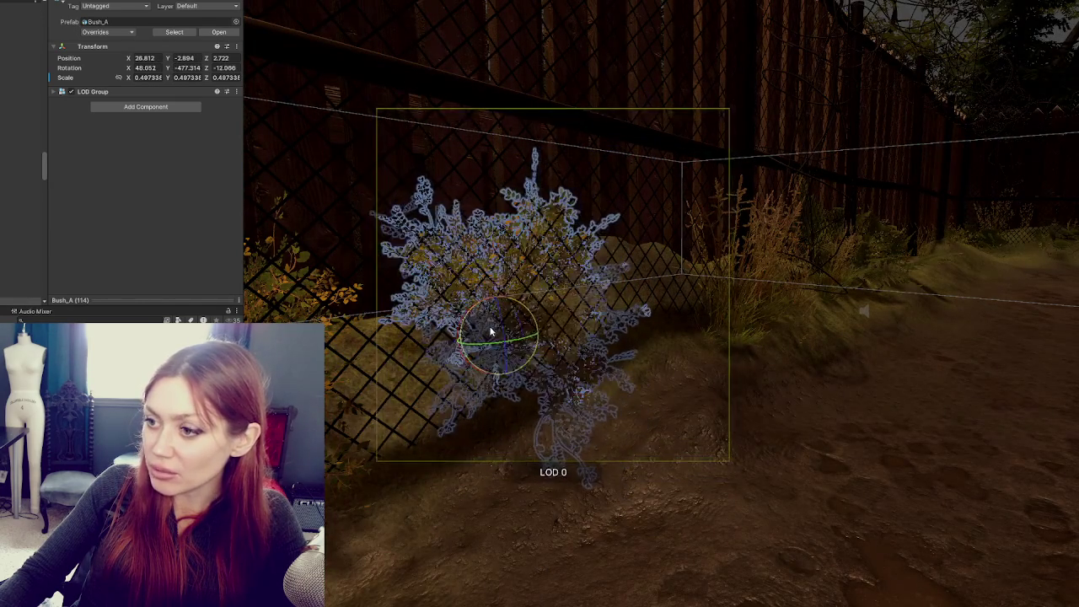
scroll(496, 331, down, 3)
click(434, 382)
mouse_move(469, 386)
mouse_down()
mouse_move(460, 383)
mouse_move(490, 344)
mouse_move(469, 353)
mouse_move(506, 320)
mouse_move(479, 334)
mouse_move(523, 320)
mouse_move(582, 339)
mouse_move(521, 337)
mouse_move(510, 321)
mouse_up()
scroll(490, 344, down, 2)
mouse_move(474, 356)
mouse_down()
mouse_move(509, 346)
mouse_move(487, 326)
mouse_move(543, 308)
mouse_up()
key(e)
Delete Bush_A (143) from in front of the fence
key(e)
click(357, 362)
mouse_move(358, 363)
mouse_down()
mouse_move(495, 367)
mouse_move(501, 381)
mouse_move(456, 364)
mouse_move(492, 353)
mouse_move(361, 380)
mouse_move(390, 369)
mouse_move(392, 338)
mouse_up()
key(w)
key(e)
key(w)
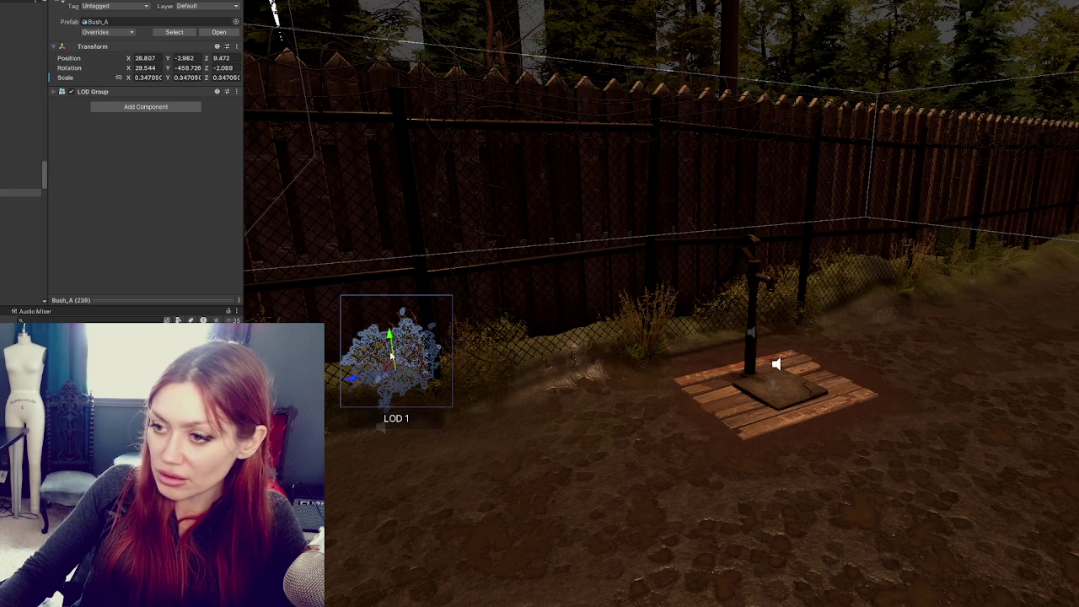
key(Delete)
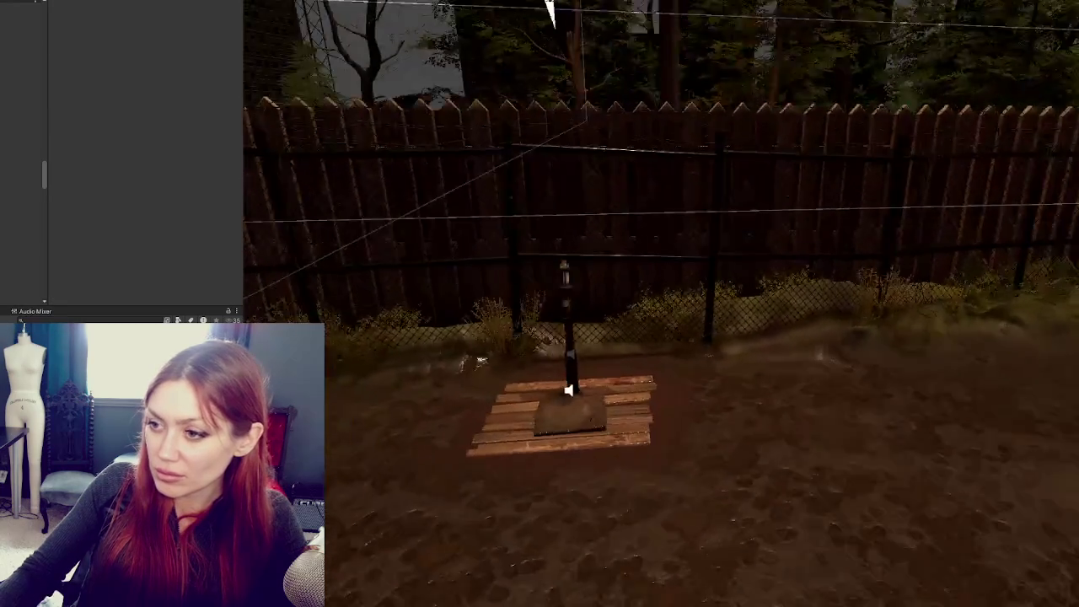
scroll(729, 366, down, 3)
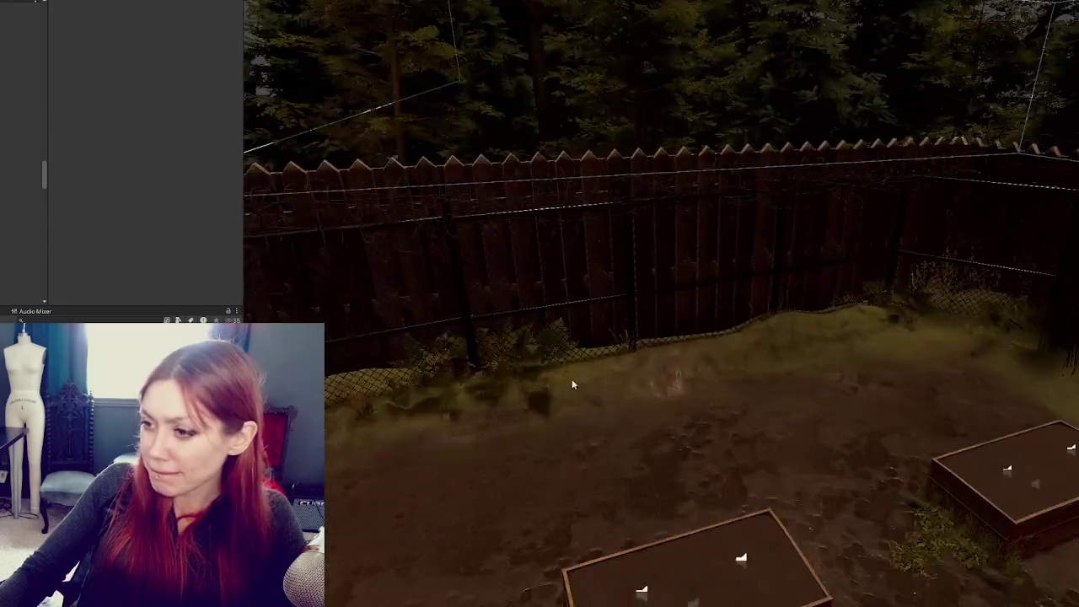
click(527, 384)
Nudge a fern upward, then raise the fern behind the grass bush out of the ground and rotate it
key(f)
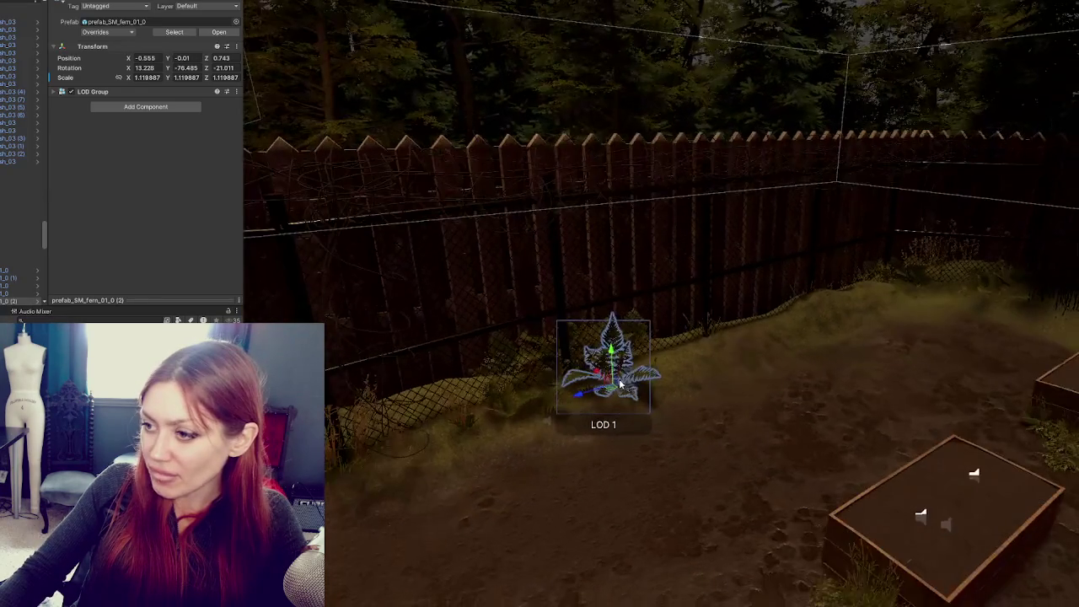
drag(612, 361, 616, 360)
click(613, 379)
key(f)
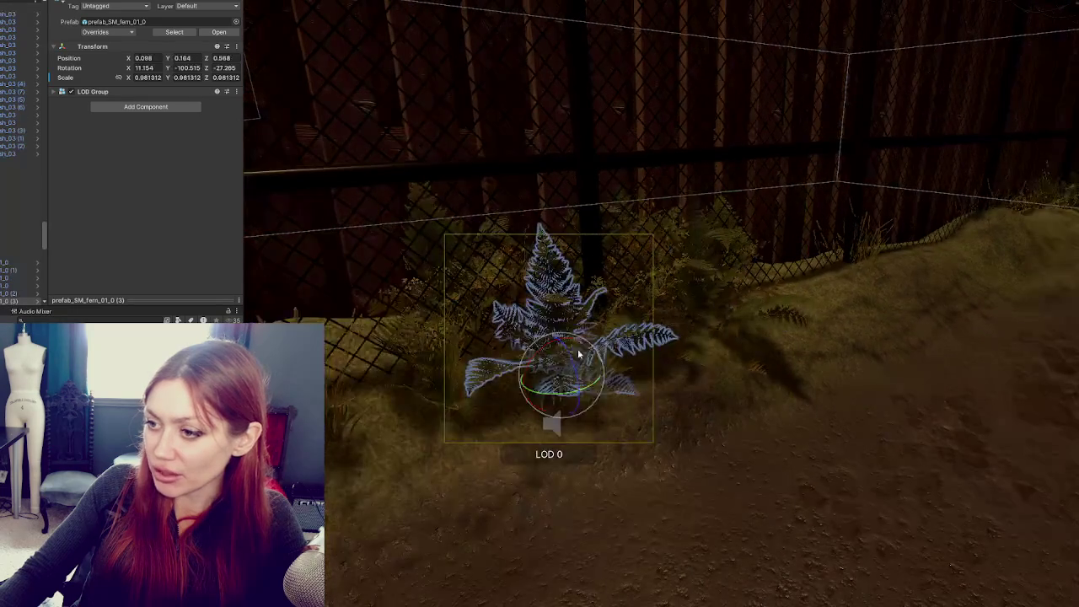
click(428, 396)
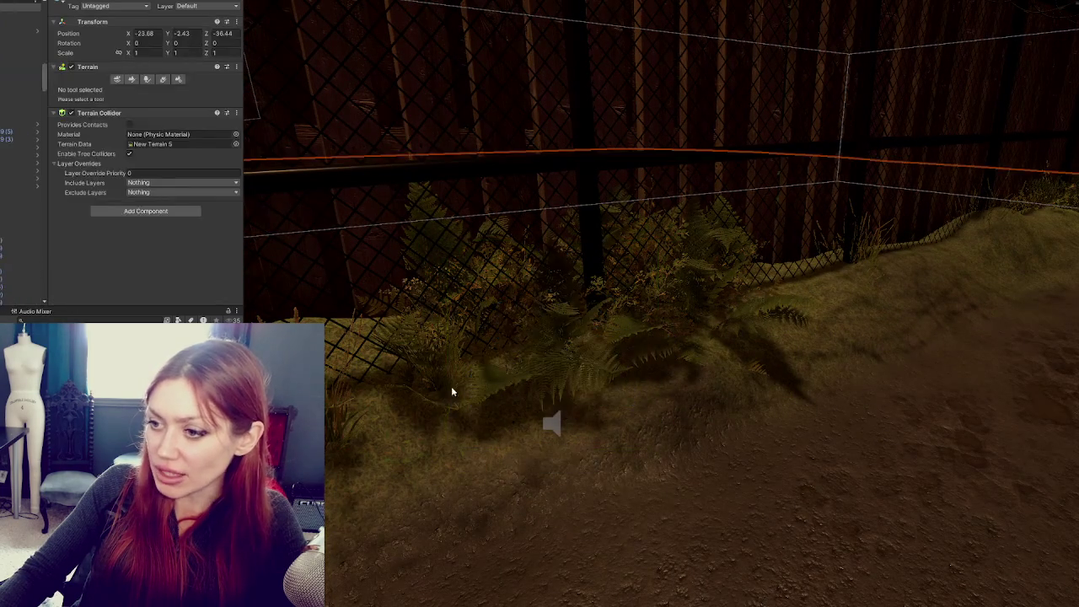
click(451, 387)
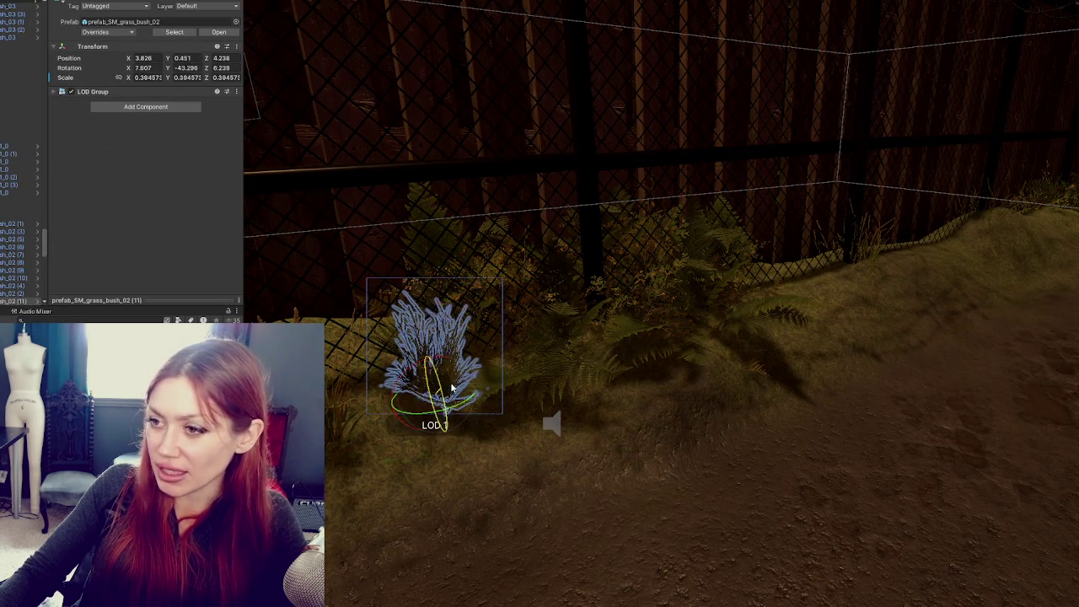
click(462, 270)
mouse_move(487, 358)
mouse_down()
mouse_move(481, 272)
mouse_move(476, 316)
mouse_move(619, 297)
mouse_move(605, 258)
mouse_move(624, 298)
mouse_up()
key(e)
key(w)
key(e)
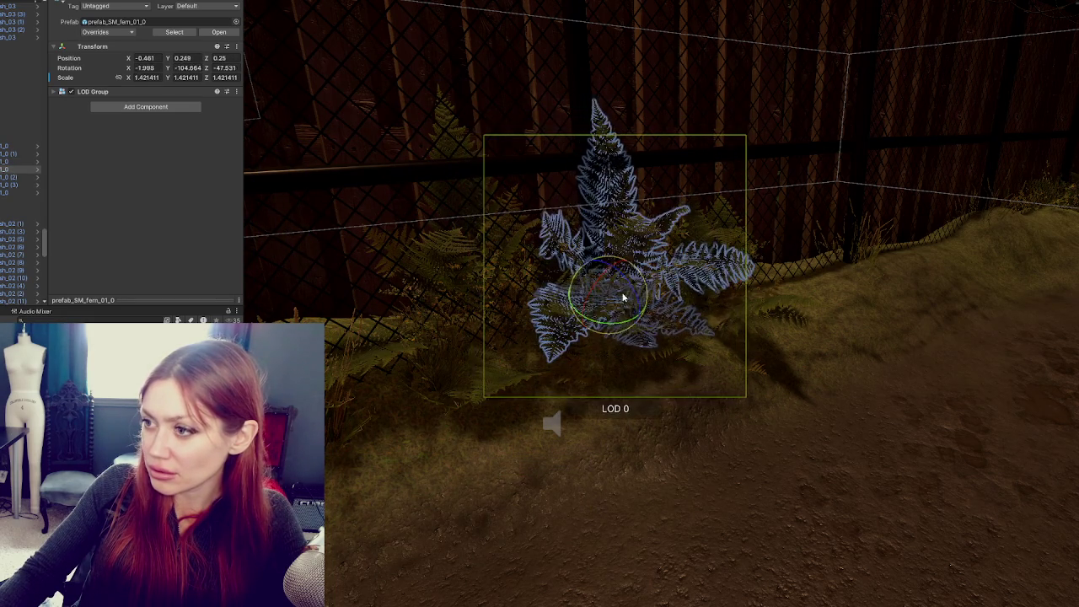
Turn the other nearby fern to a new angle
click(724, 243)
key(f)
key(w)
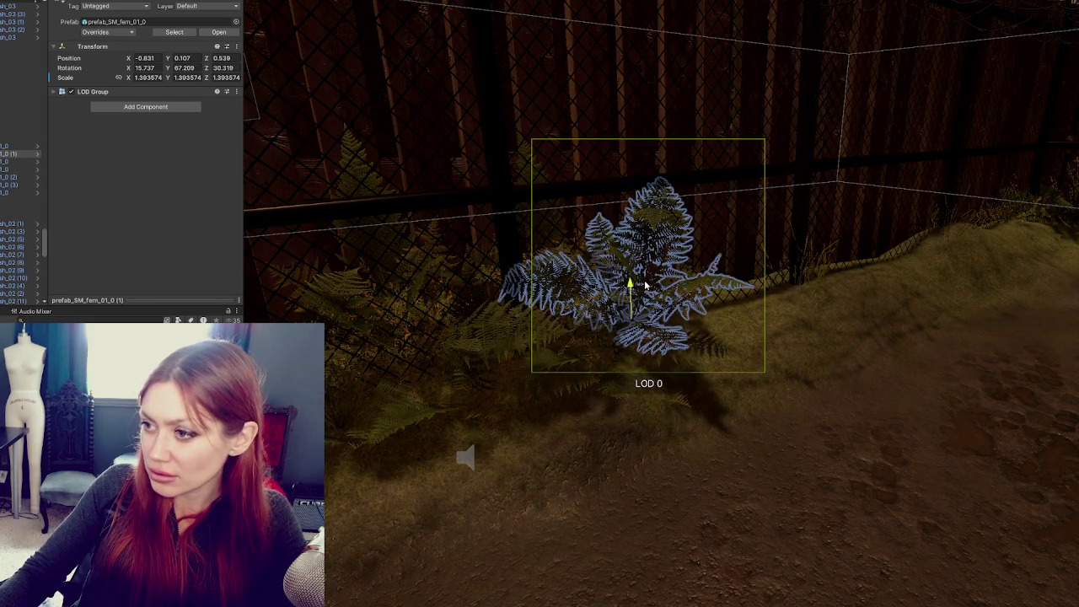
key(e)
drag(646, 297, 639, 313)
click(489, 433)
Look along the fence and select the grass bush sunk into the ground
mouse_move(489, 433)
mouse_down()
mouse_move(764, 400)
mouse_move(565, 410)
mouse_move(667, 379)
mouse_move(481, 381)
mouse_move(567, 373)
mouse_move(563, 348)
mouse_move(593, 313)
mouse_move(617, 199)
mouse_up()
click(566, 373)
click(561, 372)
click(525, 403)
Turn the grass bush slightly and lower it toward the ground
click(524, 403)
mouse_move(524, 403)
mouse_down()
mouse_move(576, 431)
mouse_move(554, 515)
mouse_up()
key(e)
drag(555, 390, 573, 388)
mouse_move(559, 351)
mouse_down()
mouse_move(720, 369)
mouse_move(706, 349)
mouse_up()
Select the grass bush at the fence base and settle it onto the ground
click(705, 351)
click(710, 355)
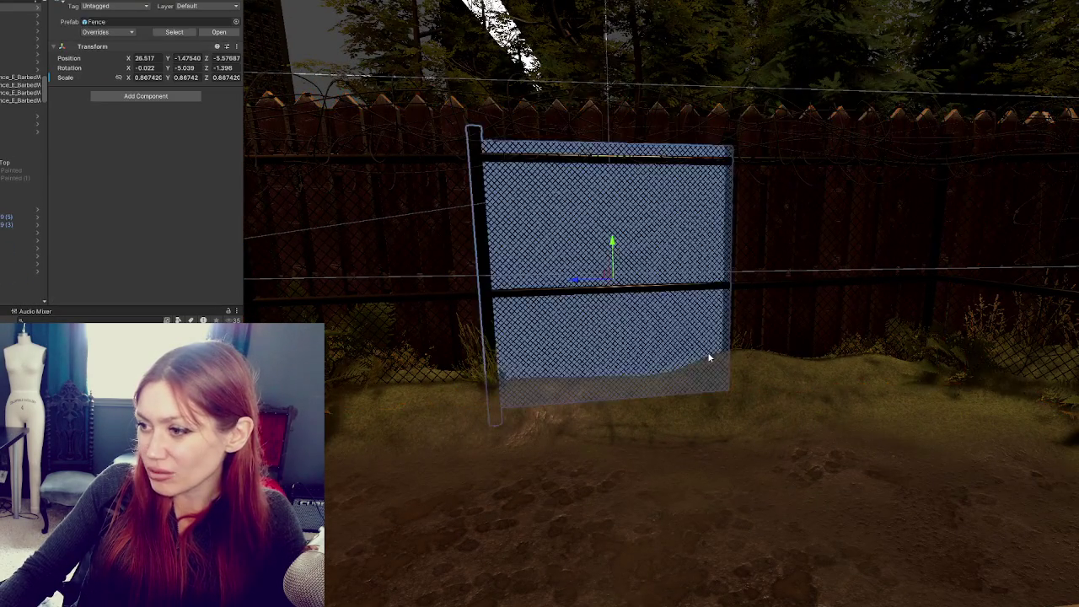
click(743, 352)
click(741, 350)
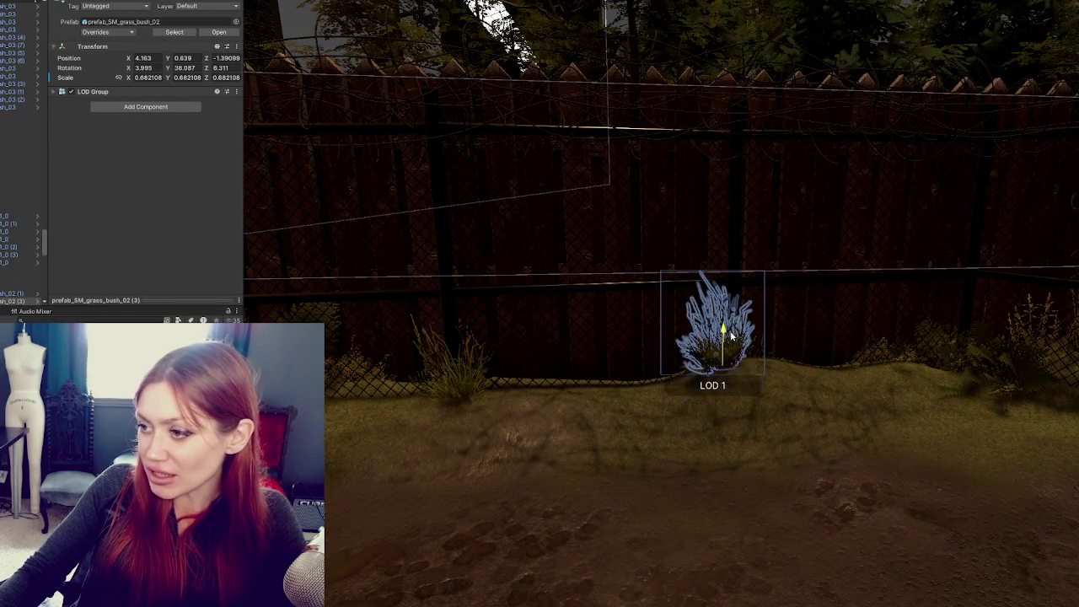
click(758, 355)
click(758, 355)
click(758, 360)
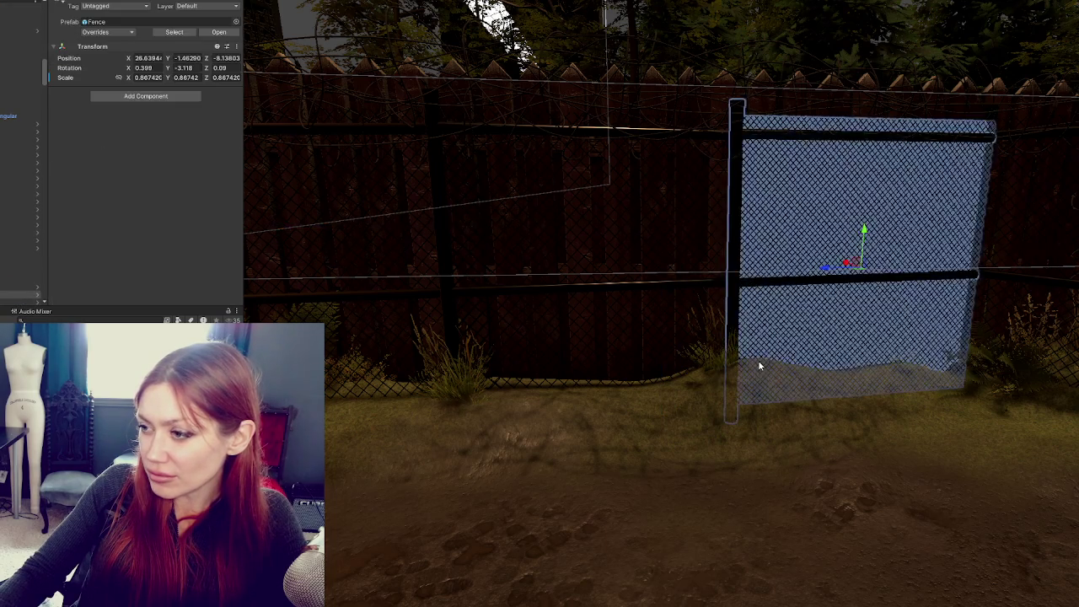
click(762, 367)
click(761, 365)
click(761, 362)
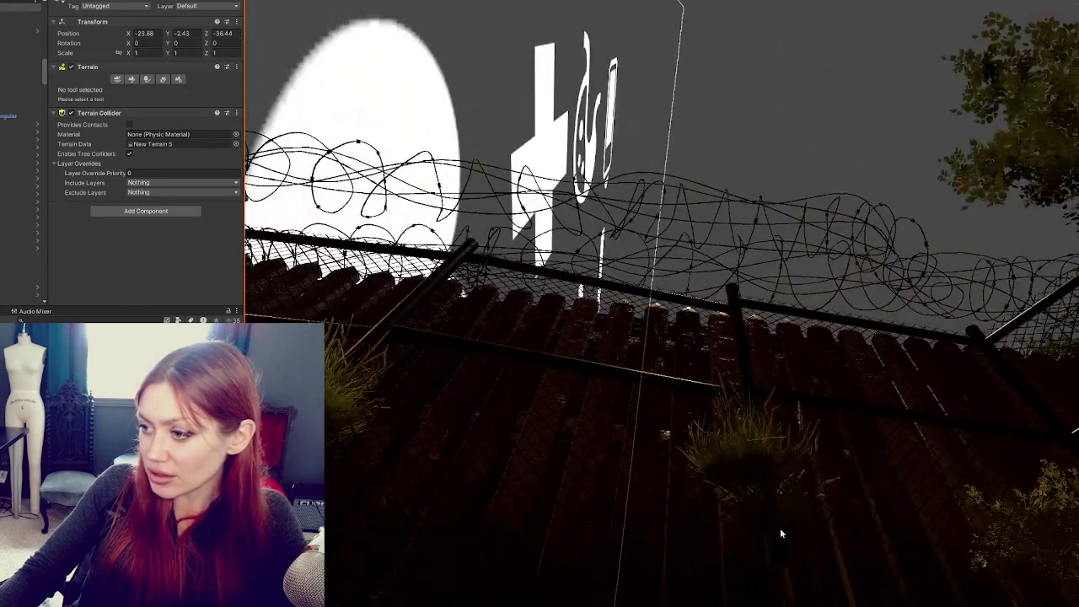
drag(779, 531, 781, 455)
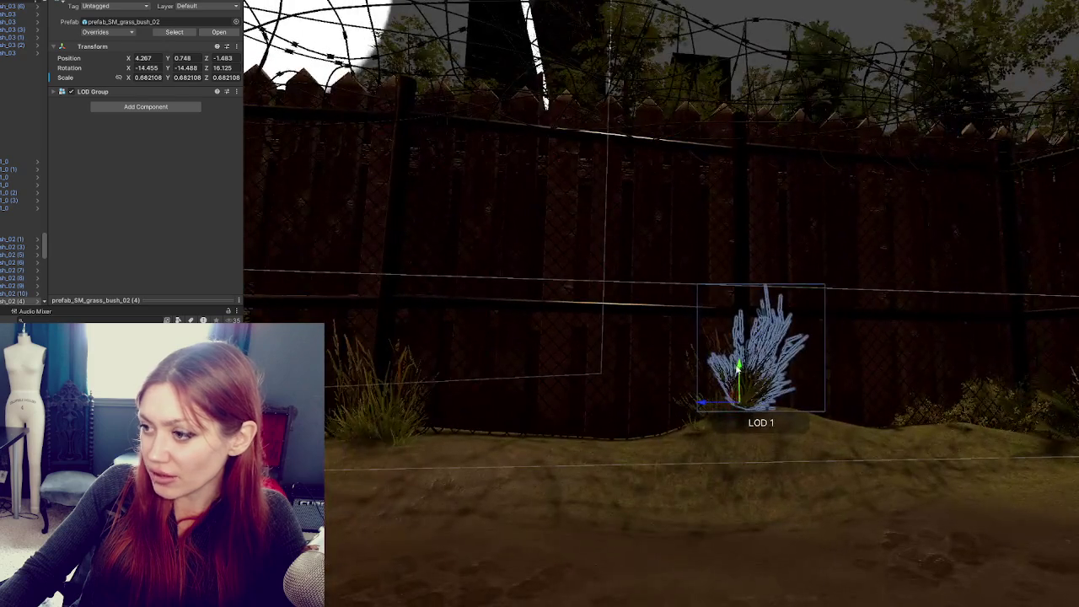
mouse_move(736, 395)
mouse_down()
mouse_move(717, 415)
mouse_move(449, 327)
mouse_up()
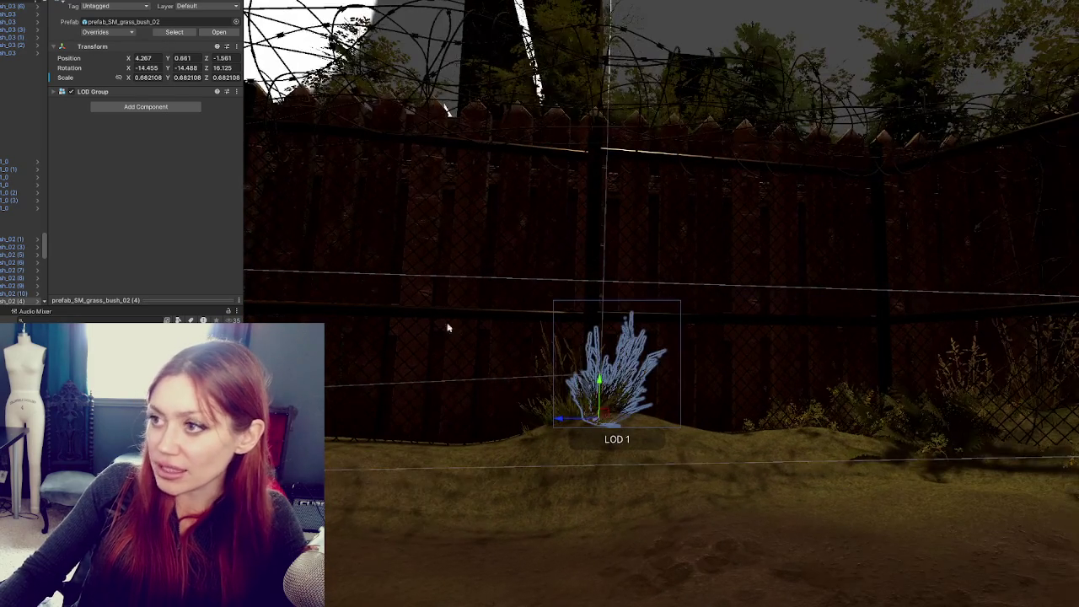
Look toward the barbed-wire corner and select the Bush_A objects there one by one
mouse_move(675, 319)
mouse_down()
mouse_move(573, 354)
mouse_move(667, 270)
mouse_up()
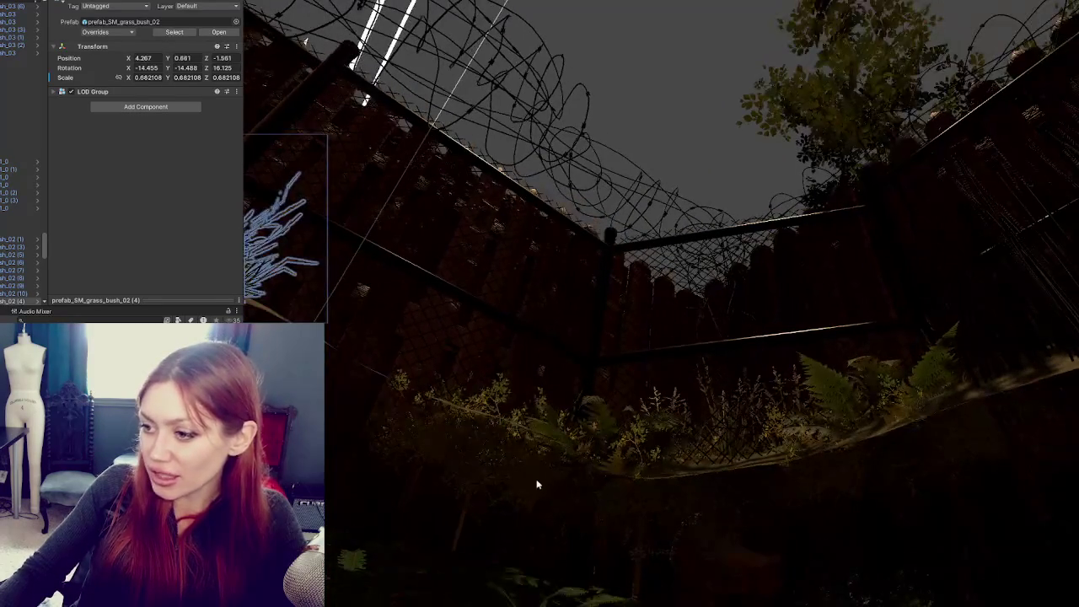
click(493, 457)
click(429, 452)
click(430, 450)
click(646, 502)
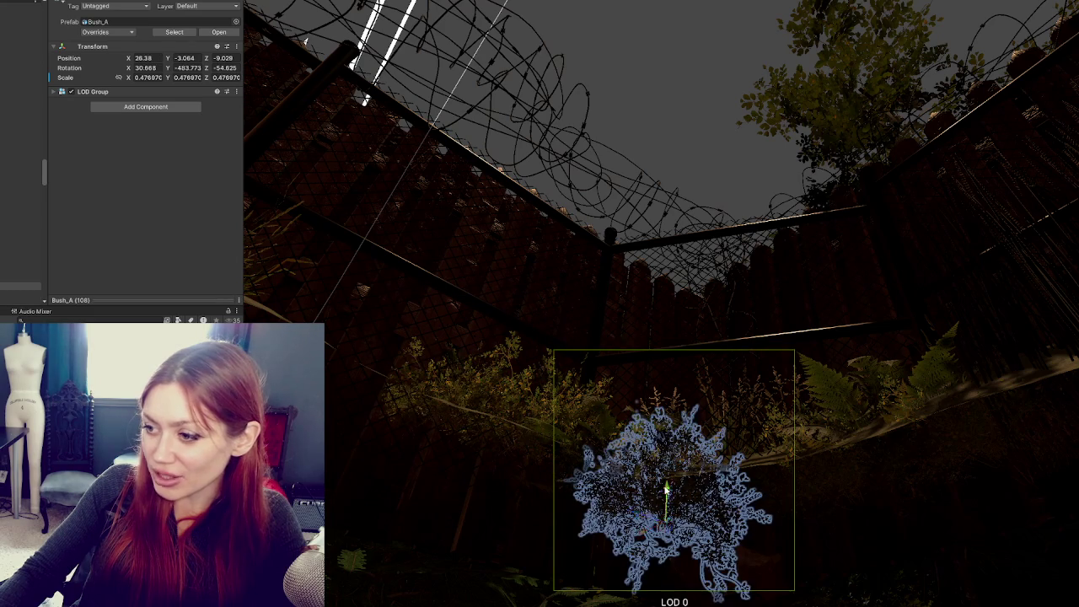
click(831, 485)
click(835, 482)
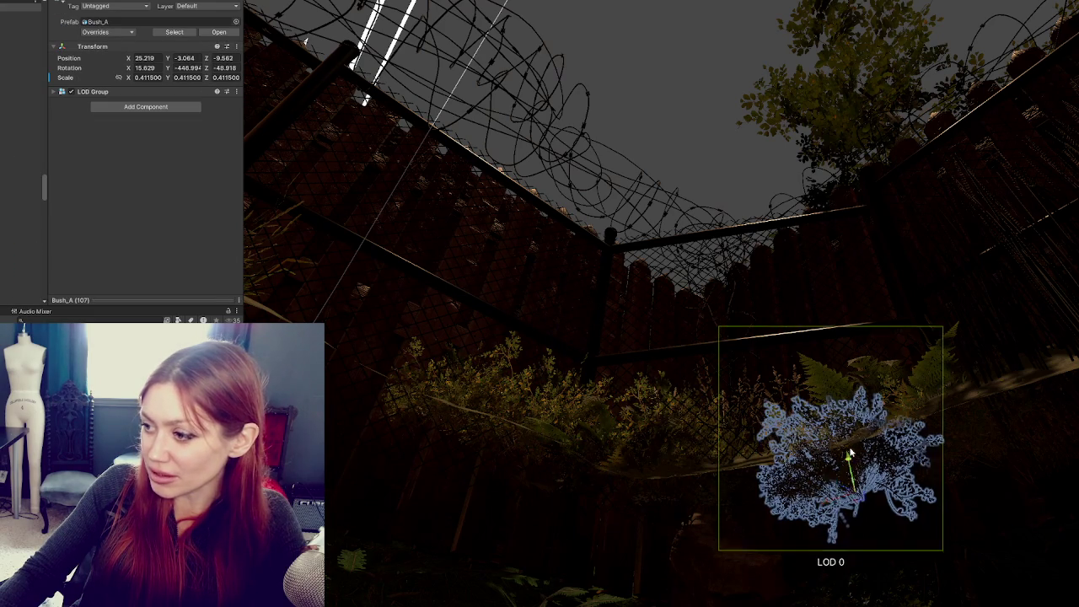
Select the Grass Long clump behind the bushes and raise it to the ground surface
click(938, 449)
click(910, 460)
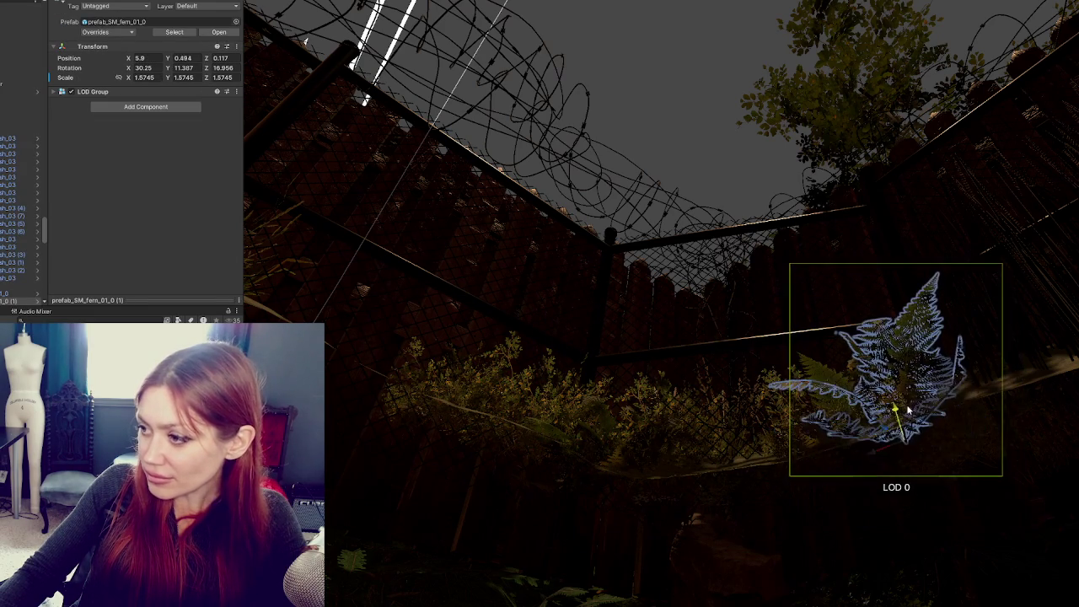
click(987, 432)
click(1002, 431)
click(1027, 445)
click(1028, 446)
click(1025, 450)
click(1019, 450)
click(1020, 455)
key(f)
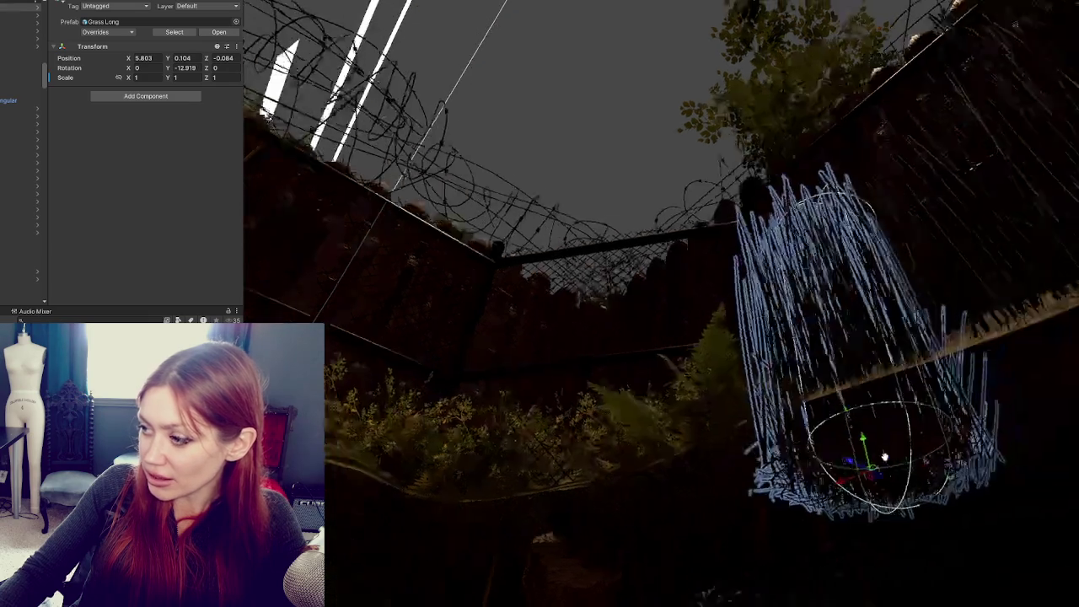
mouse_move(777, 457)
mouse_down()
mouse_move(789, 416)
mouse_move(714, 384)
mouse_up()
mouse_move(631, 466)
mouse_down()
mouse_move(646, 387)
mouse_move(647, 419)
mouse_up()
scroll(846, 419, down, 2)
Select the terrain and pick Smooth Height as the Paint Terrain tool
click(826, 455)
scroll(767, 487, up, 2)
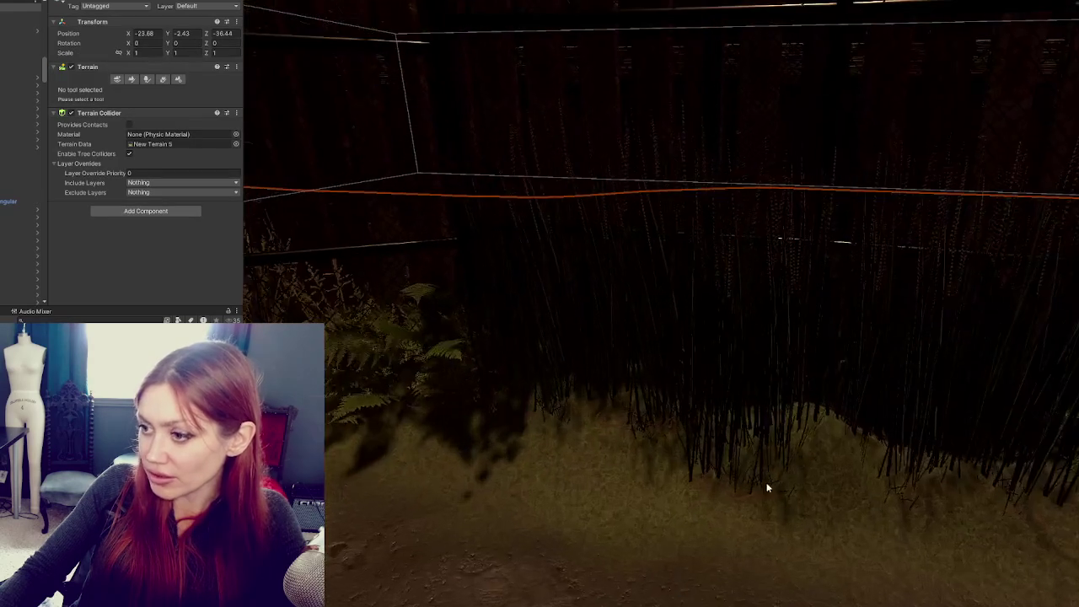
scroll(767, 487, down, 2)
scroll(417, 462, down, 1)
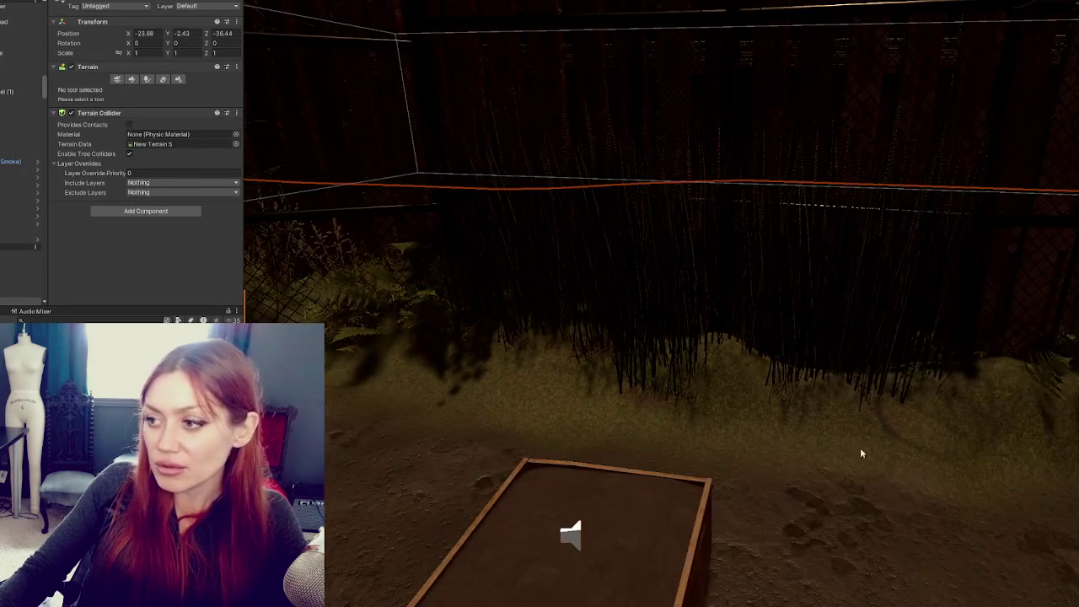
click(131, 81)
scroll(105, 108, down, 3)
scroll(105, 108, up, 3)
click(135, 89)
click(93, 132)
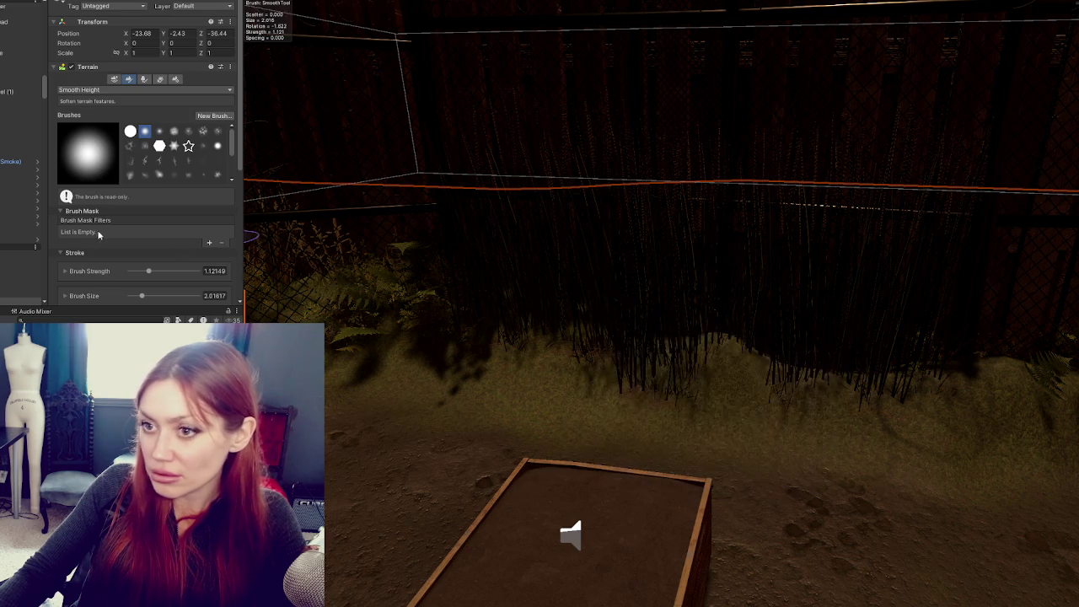
Briefly try Set Height, return to Smooth Height, and shrink the brush to 1.357
click(118, 89)
click(118, 124)
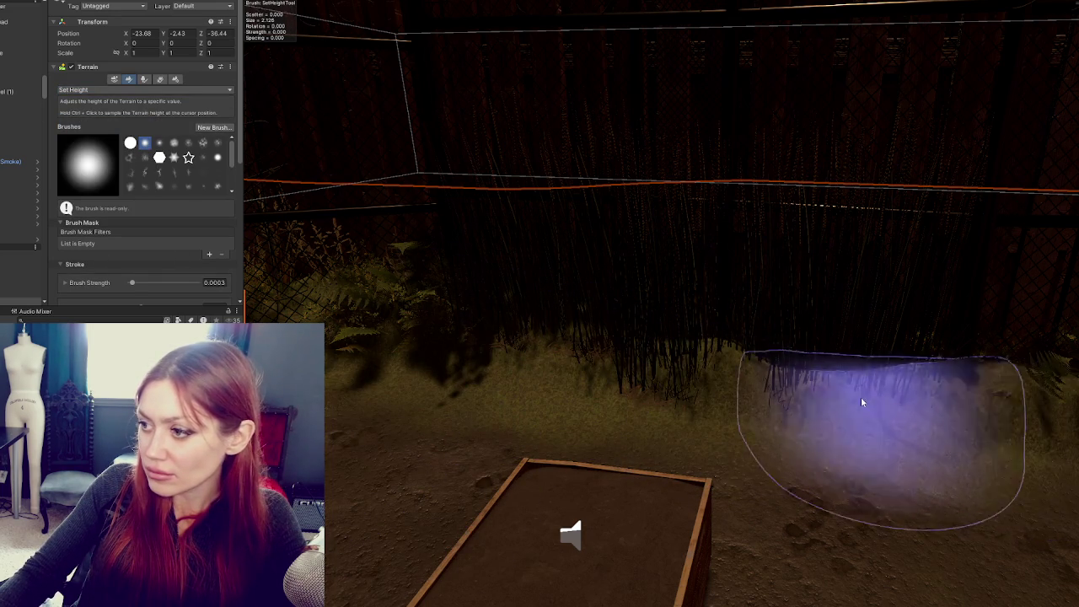
click(86, 91)
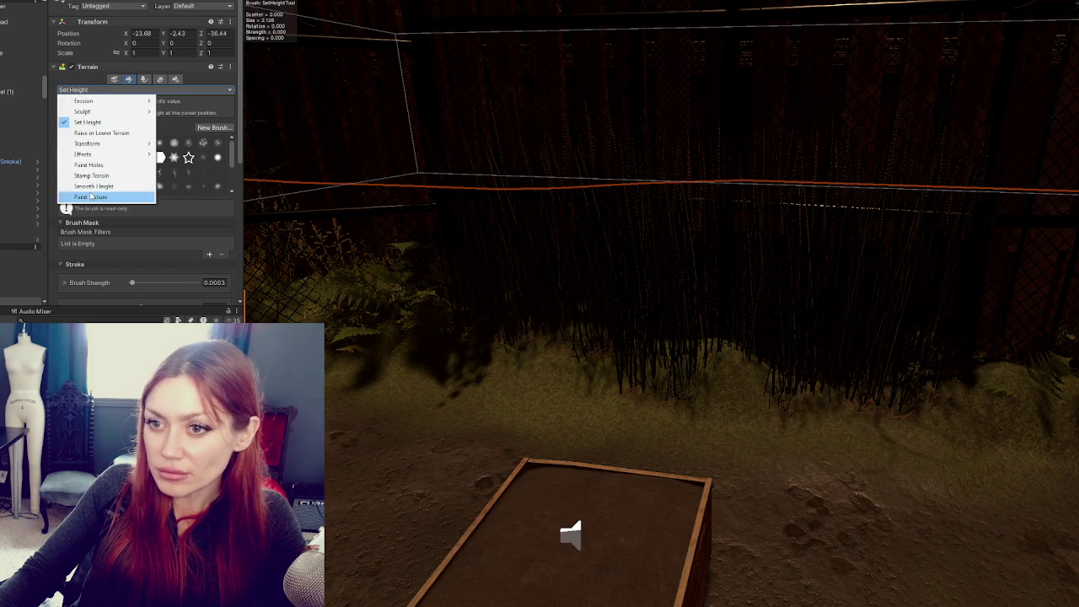
click(109, 138)
scroll(172, 224, down, 3)
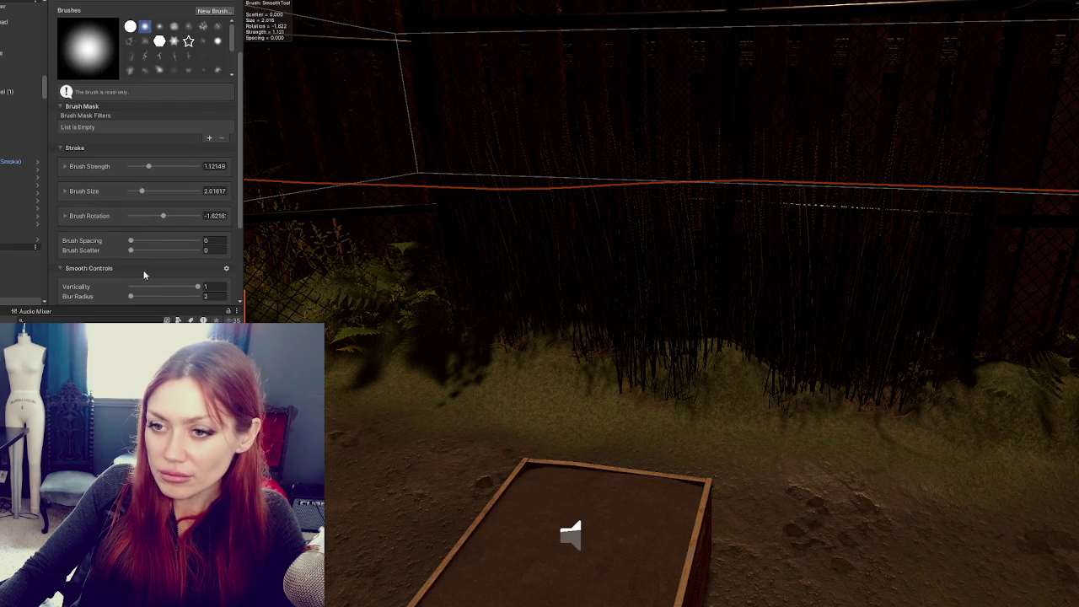
scroll(144, 275, down, 1)
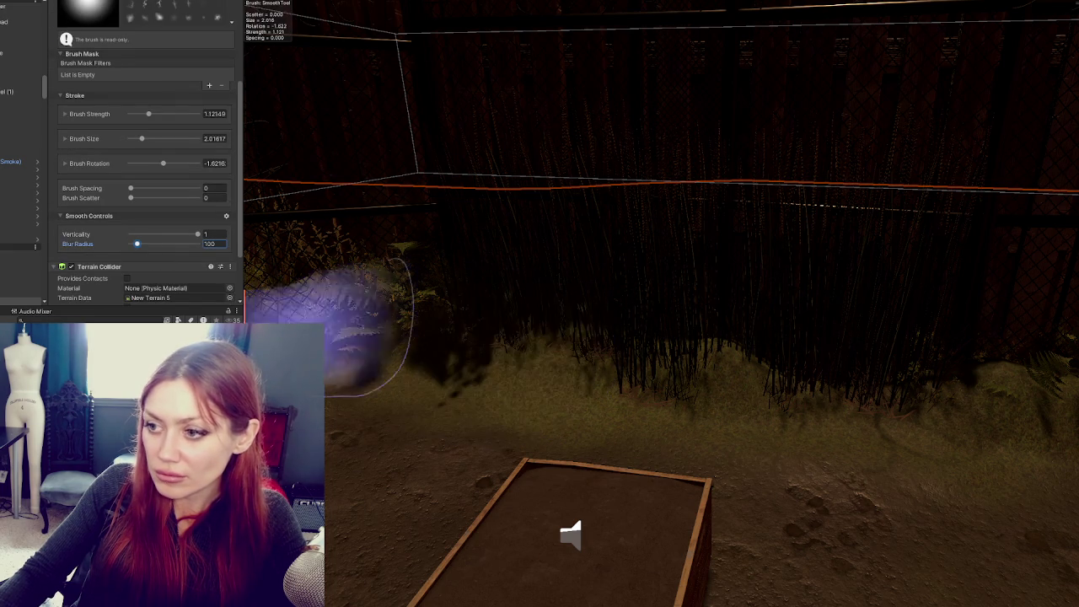
drag(139, 143, 135, 144)
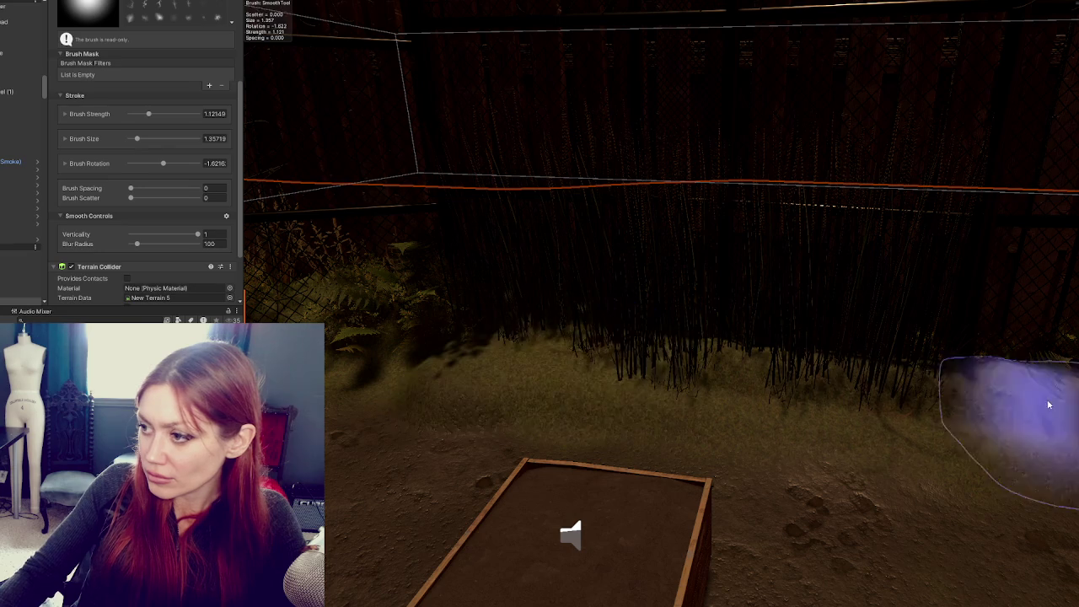
scroll(884, 350, down, 3)
Move and slightly rotate the Grass Long clump so it sits at Y 0.152
key(w)
mouse_move(687, 349)
mouse_down()
mouse_move(610, 378)
mouse_move(737, 359)
mouse_move(696, 362)
mouse_move(688, 333)
mouse_move(626, 358)
mouse_move(636, 364)
mouse_up()
click(688, 346)
mouse_move(535, 343)
mouse_down()
mouse_move(548, 375)
mouse_move(799, 358)
mouse_up()
click(838, 373)
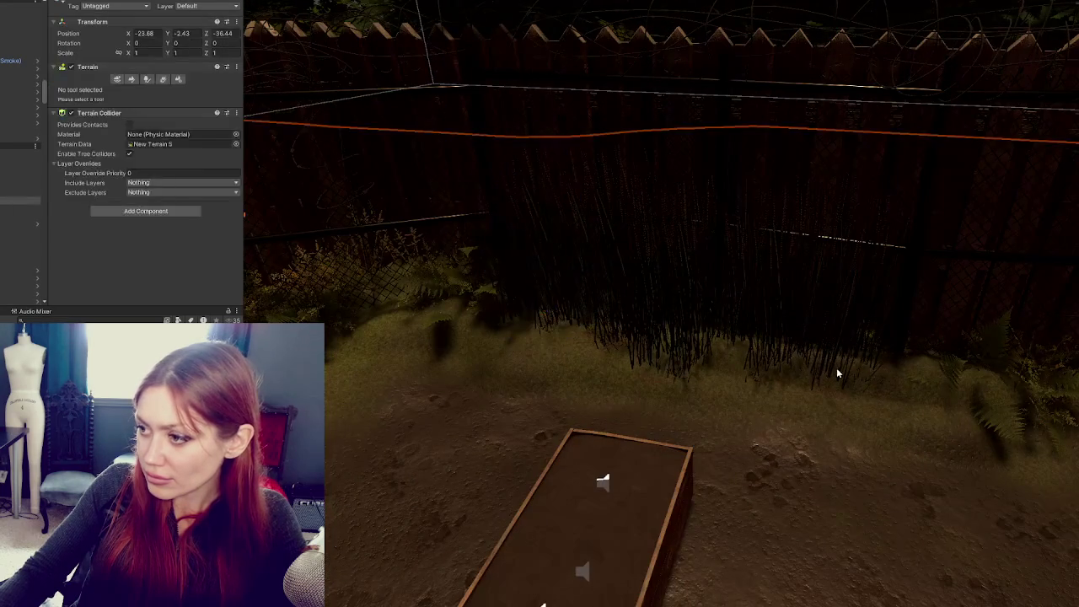
Switch the terrain tool to Set Height, trying the Canyon stamp, then the soft round brush
click(835, 378)
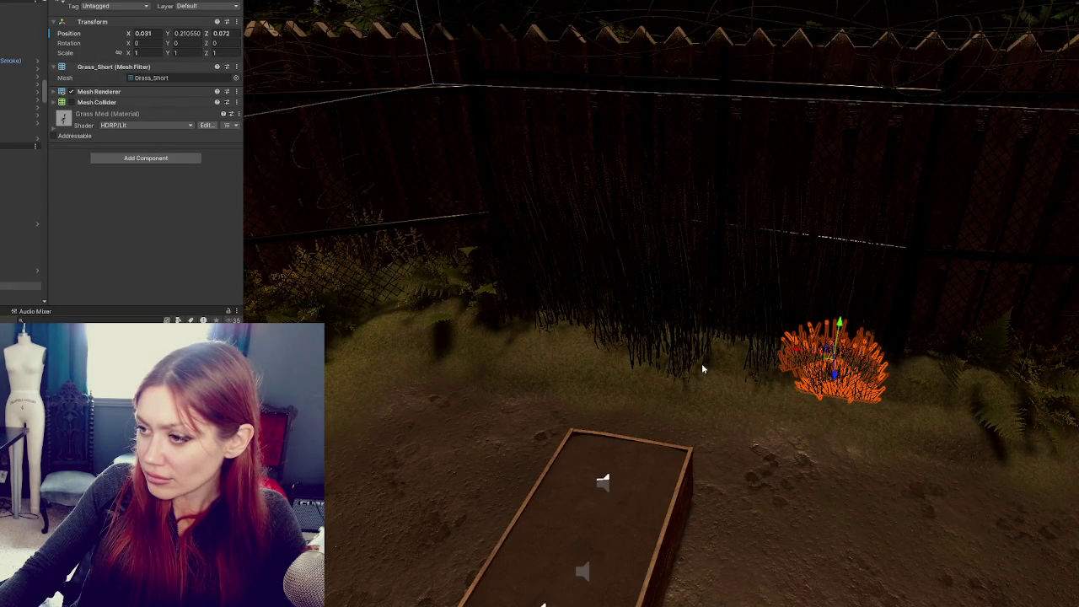
scroll(701, 363, down, 3)
click(394, 368)
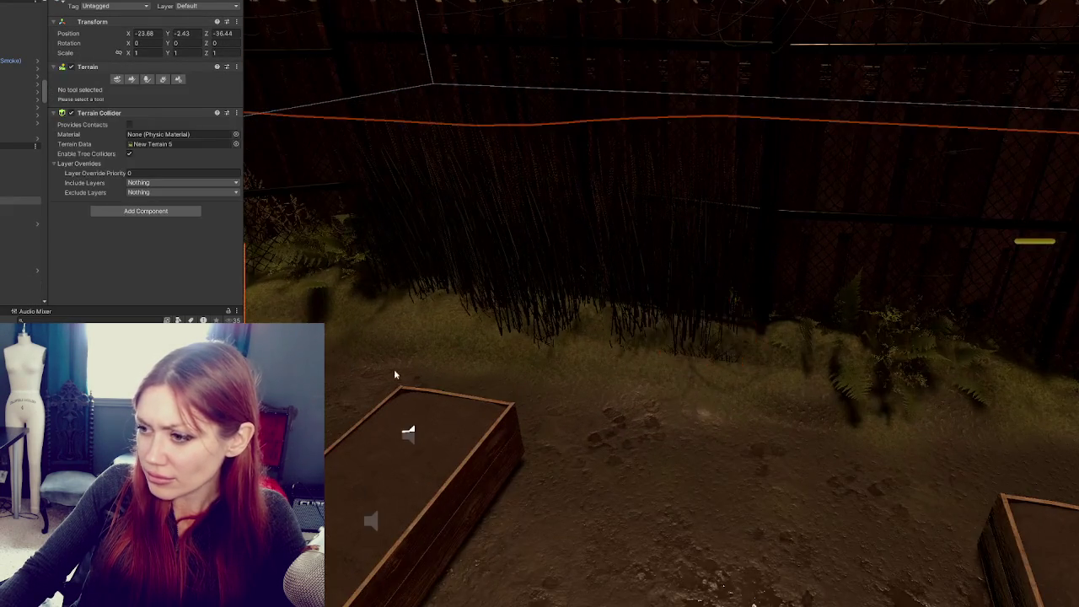
click(131, 79)
click(92, 89)
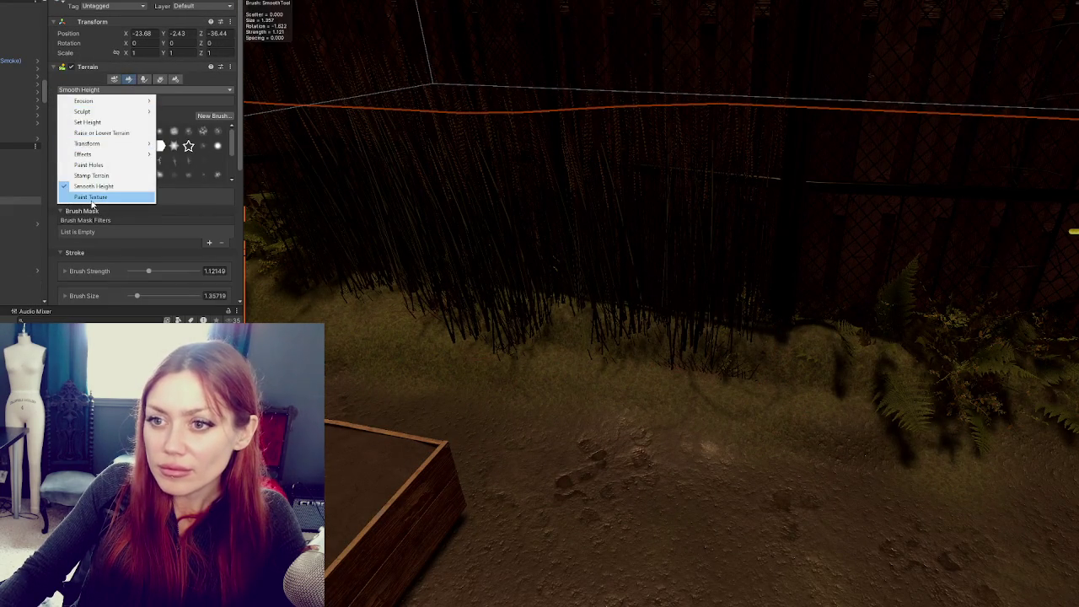
click(87, 123)
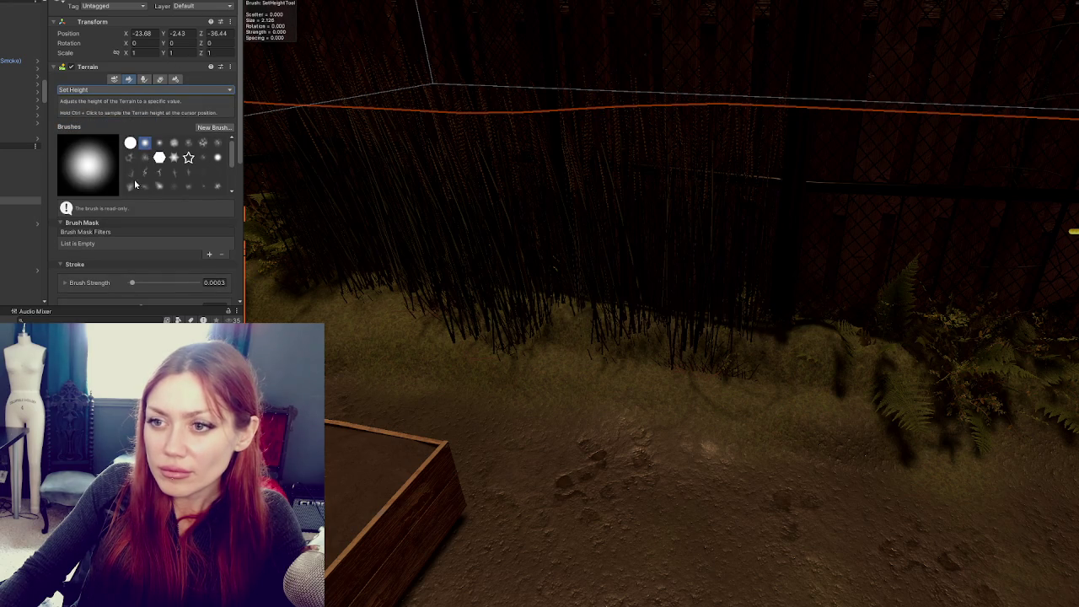
click(159, 172)
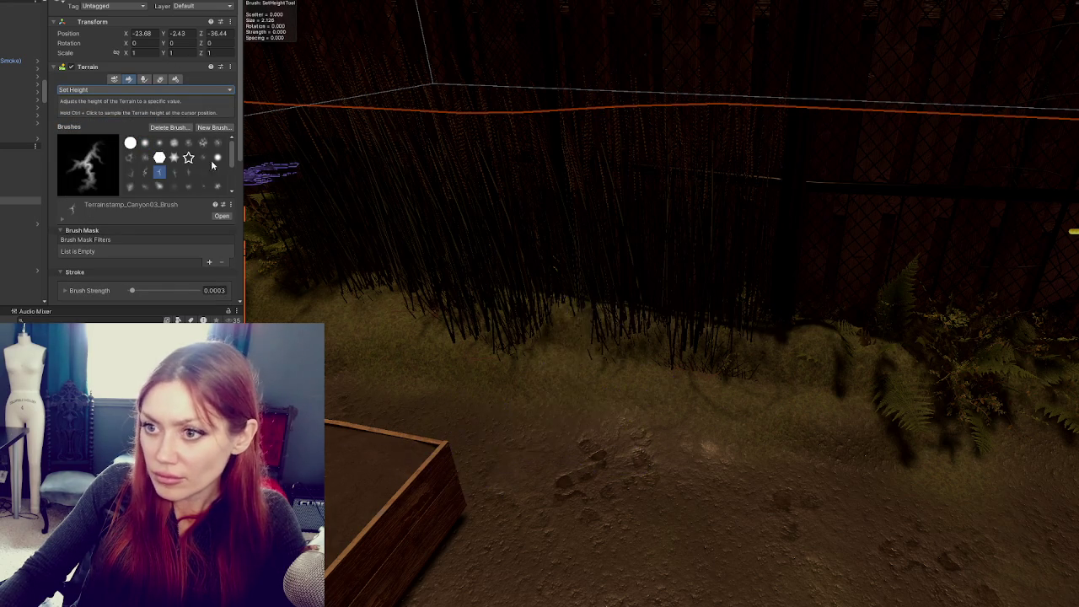
scroll(159, 241, down, 3)
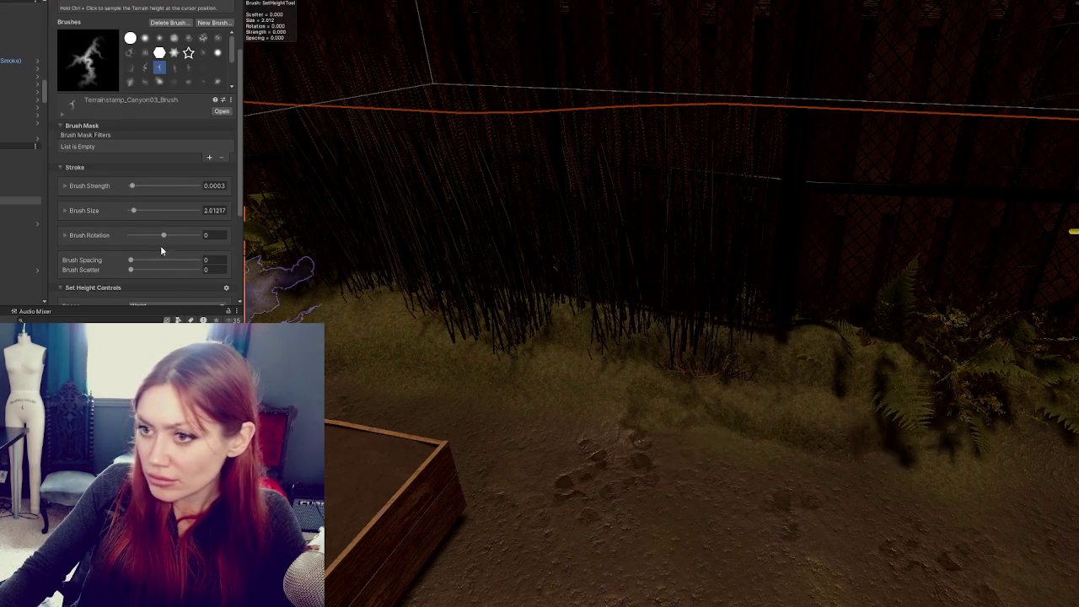
click(188, 38)
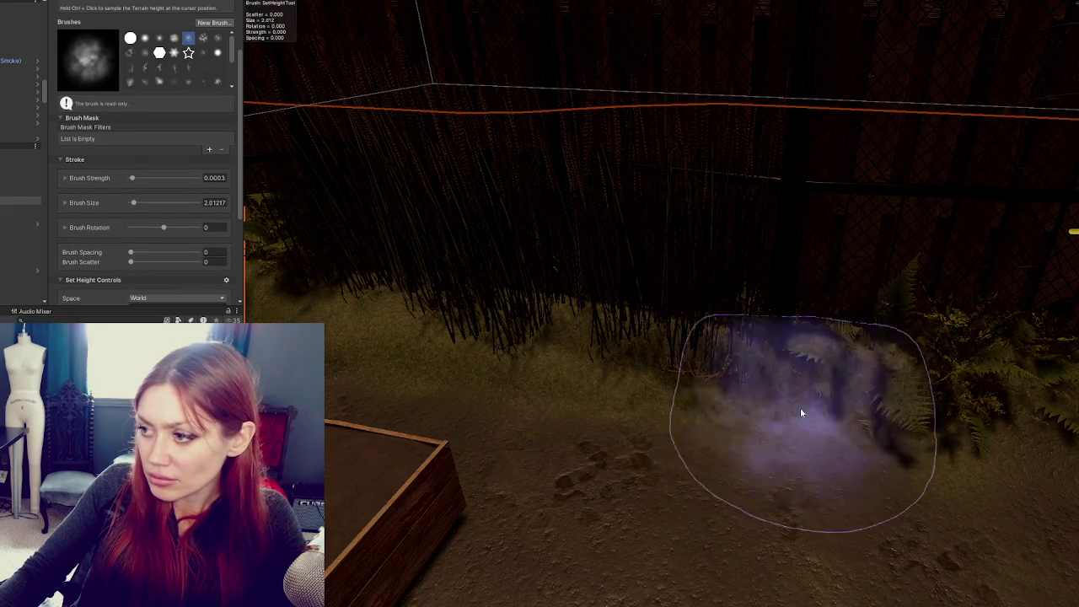
Orbit and zoom the view along the fence to a planter box
drag(469, 410, 679, 419)
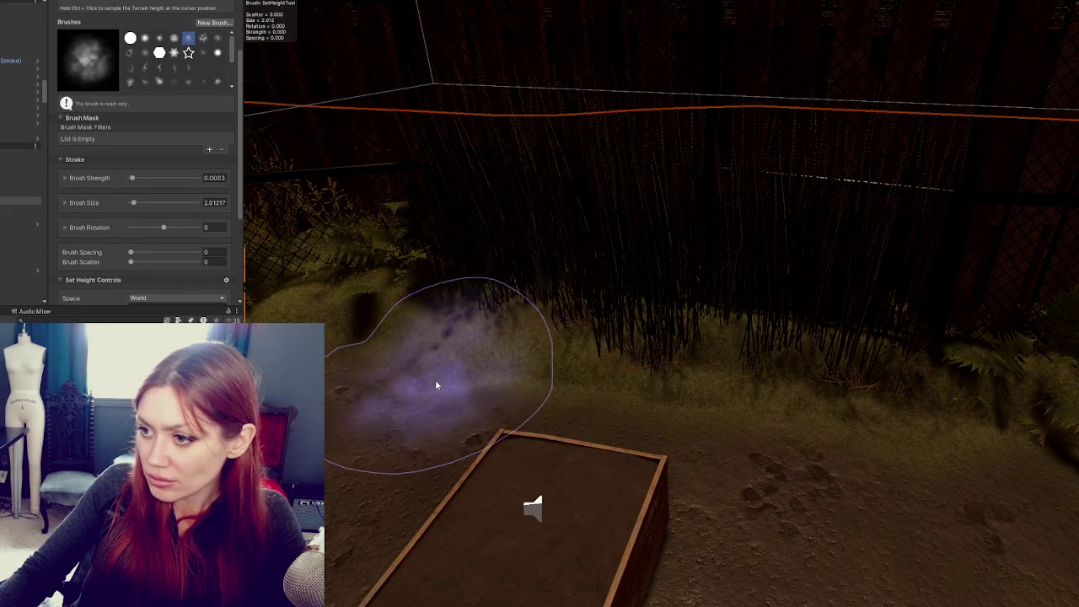
mouse_move(403, 491)
mouse_down()
mouse_move(485, 412)
mouse_move(450, 373)
mouse_move(458, 439)
mouse_move(337, 438)
mouse_move(474, 398)
mouse_move(382, 532)
mouse_move(494, 438)
mouse_up()
mouse_move(384, 375)
mouse_down()
mouse_move(615, 414)
mouse_move(622, 438)
mouse_move(598, 453)
mouse_move(896, 406)
mouse_up()
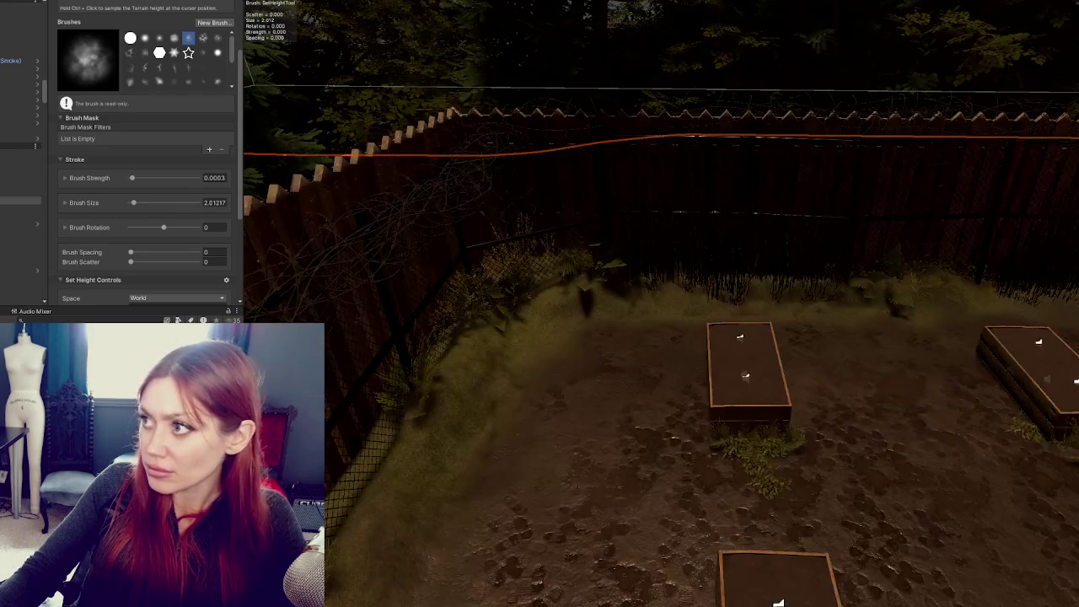
drag(1012, 245, 931, 274)
scroll(1025, 82, up, 3)
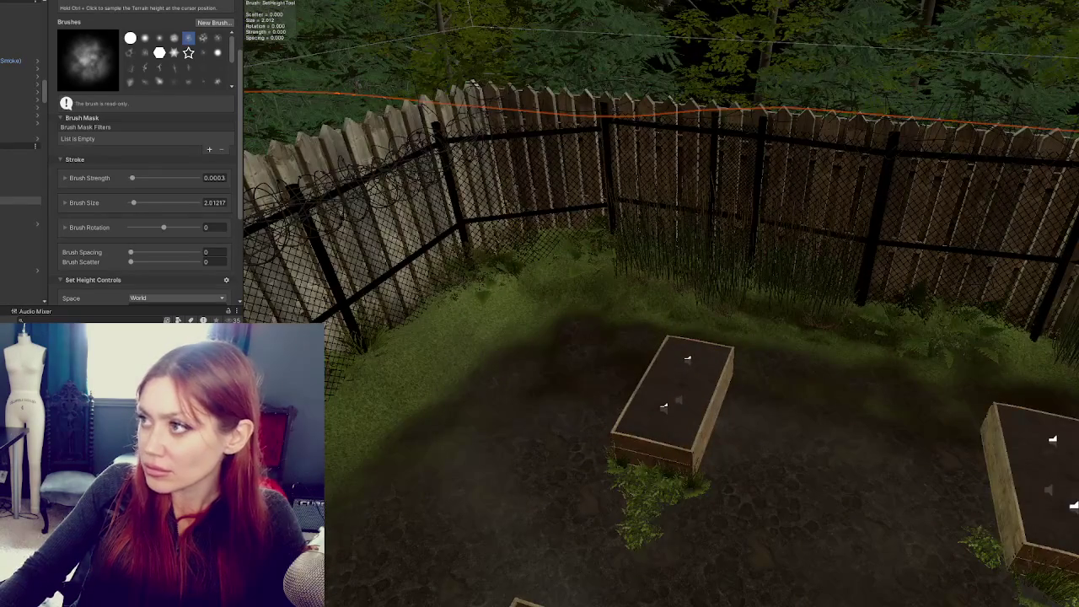
mouse_move(687, 240)
mouse_down()
mouse_move(495, 409)
mouse_move(506, 373)
mouse_up()
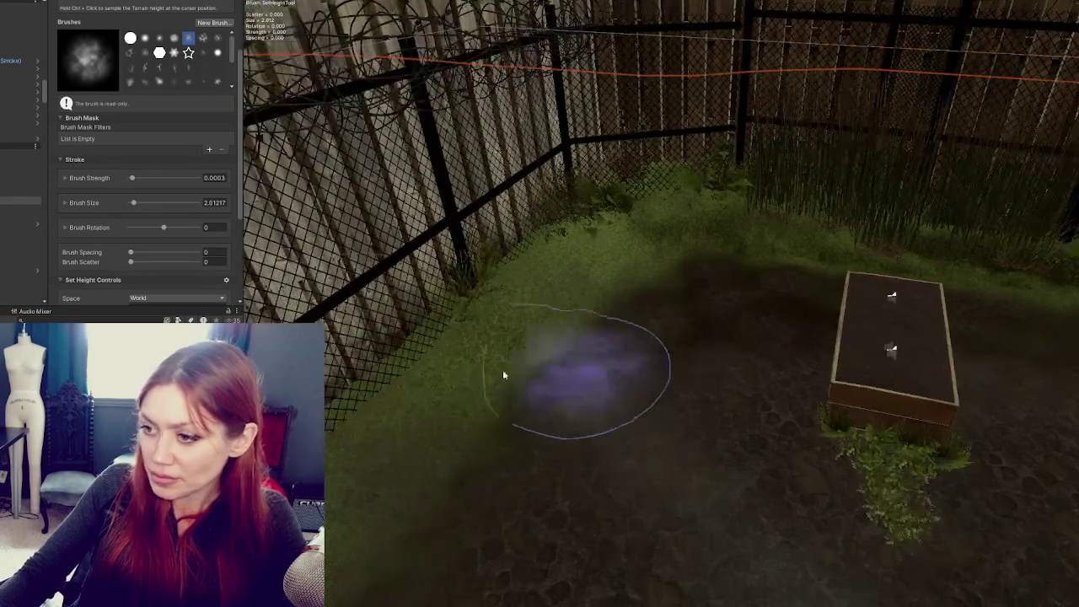
scroll(105, 45, up, 3)
click(81, 63)
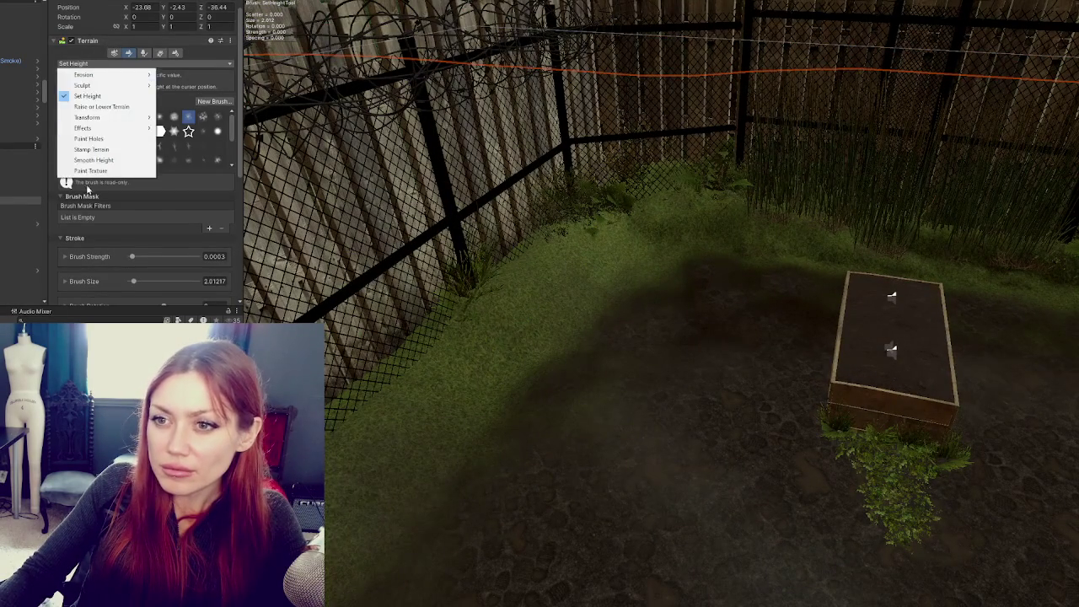
Switch to Paint Texture with the soft round brush, size 1.121, strength 0.14
click(92, 172)
scroll(108, 191, down, 5)
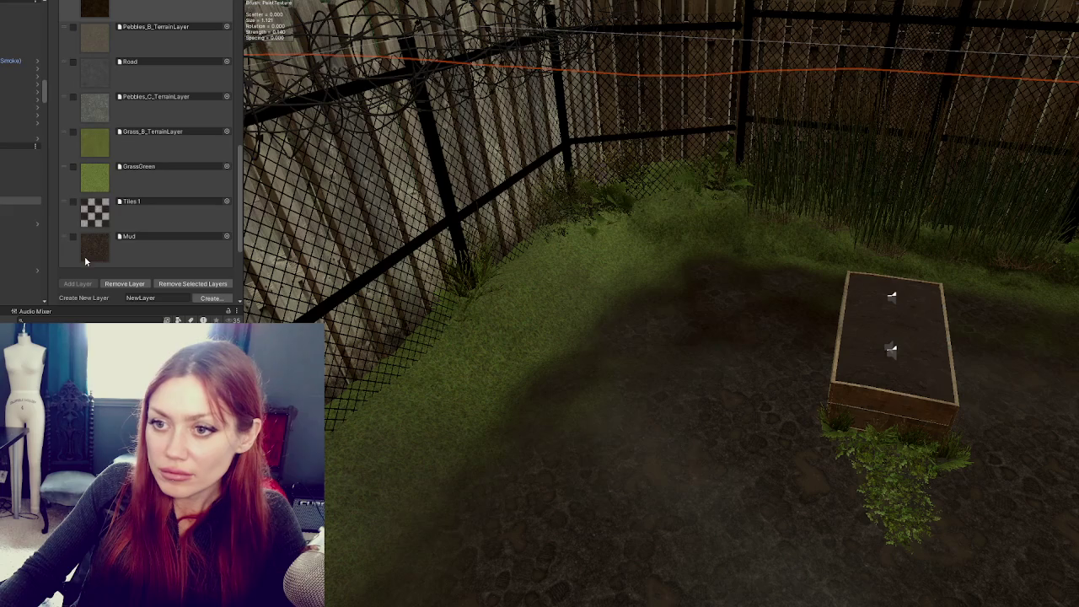
scroll(148, 93, up, 6)
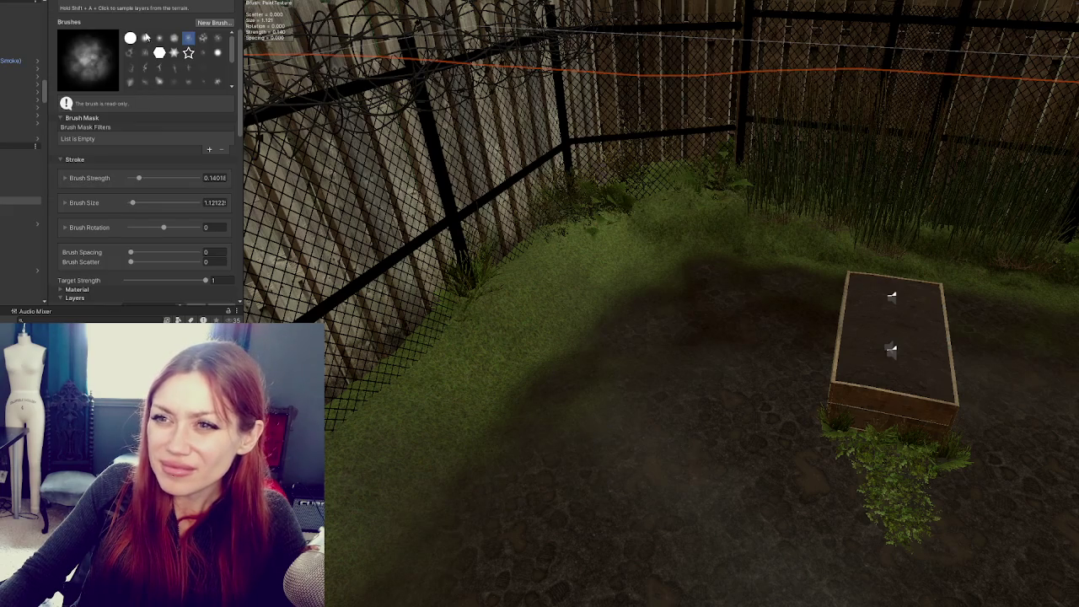
click(145, 37)
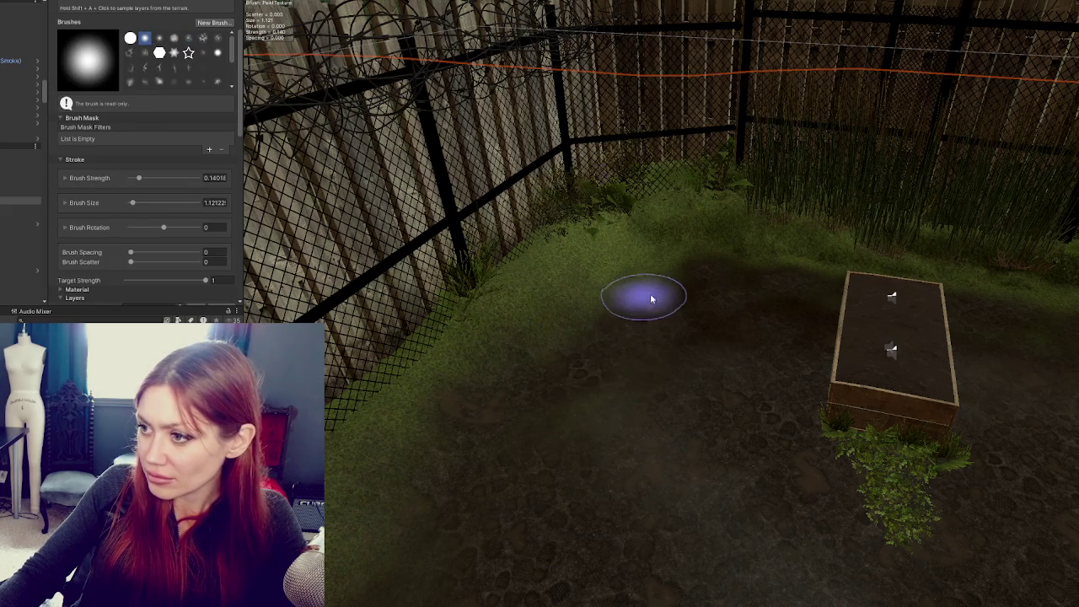
Orbit the view to the back fence corner and scroll down to the Layer Palette
drag(951, 309, 489, 364)
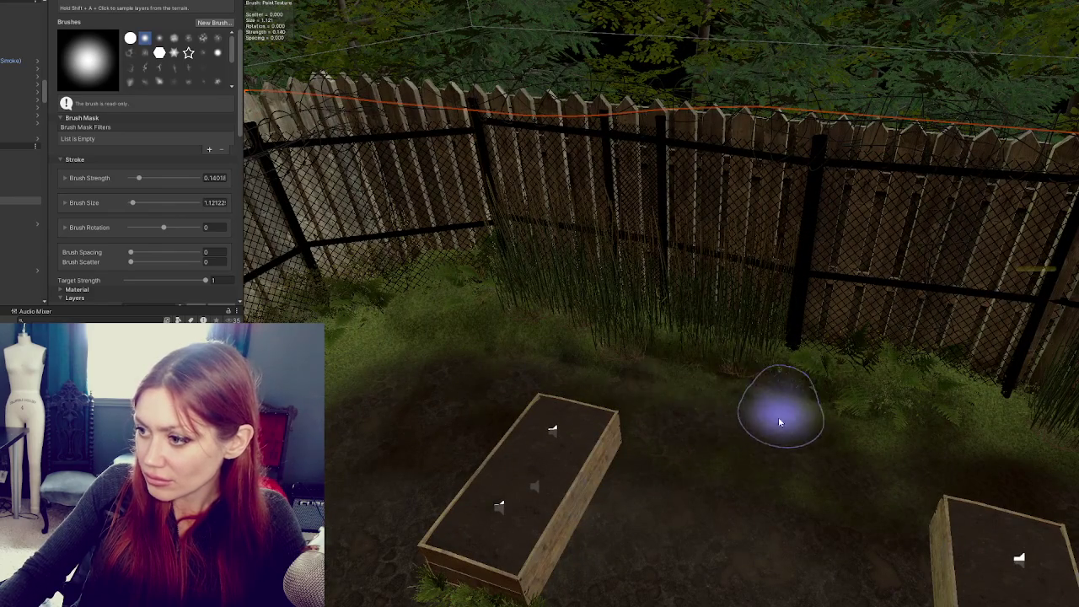
drag(917, 468, 854, 414)
mouse_move(947, 480)
mouse_down()
mouse_move(756, 438)
mouse_move(831, 441)
mouse_move(632, 448)
mouse_up()
mouse_move(697, 433)
mouse_down()
mouse_move(820, 488)
mouse_move(739, 453)
mouse_up()
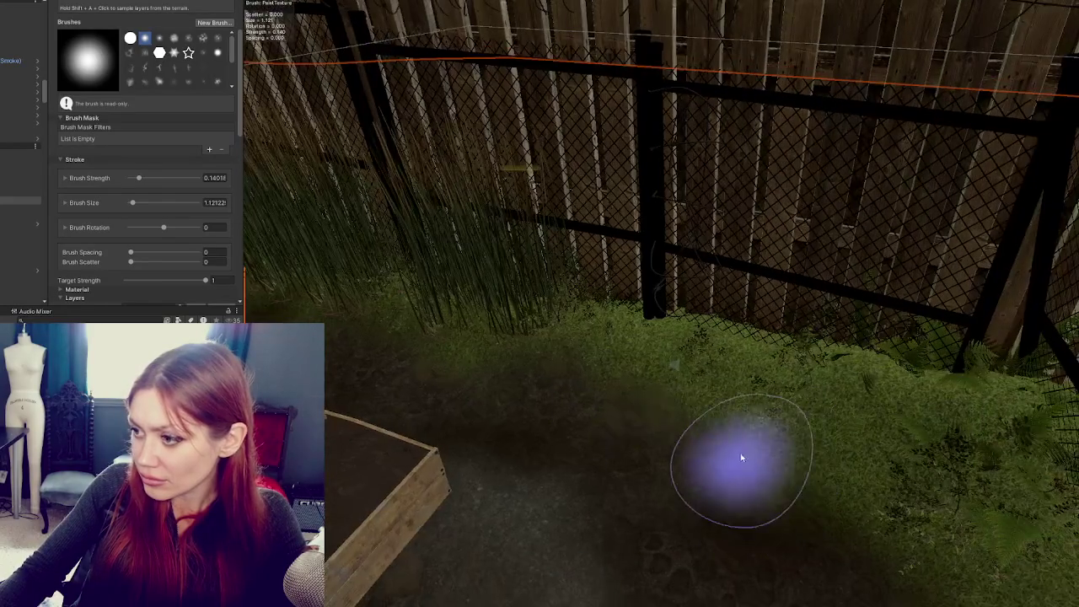
mouse_move(706, 535)
mouse_down()
mouse_move(699, 566)
mouse_move(890, 355)
mouse_move(826, 388)
mouse_up()
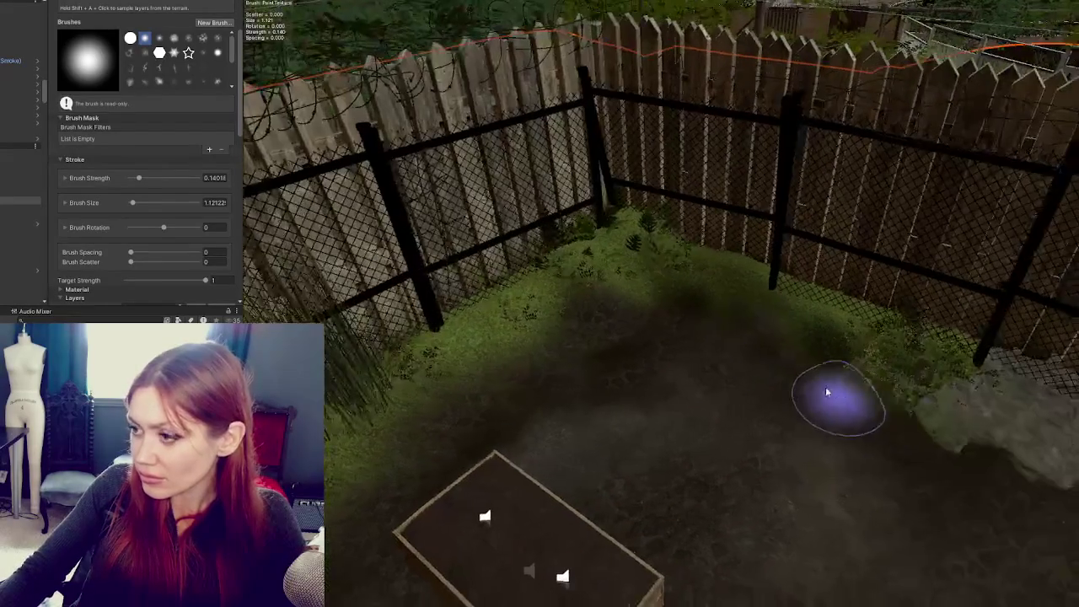
scroll(91, 253, down, 5)
drag(545, 285, 578, 296)
scroll(97, 222, down, 3)
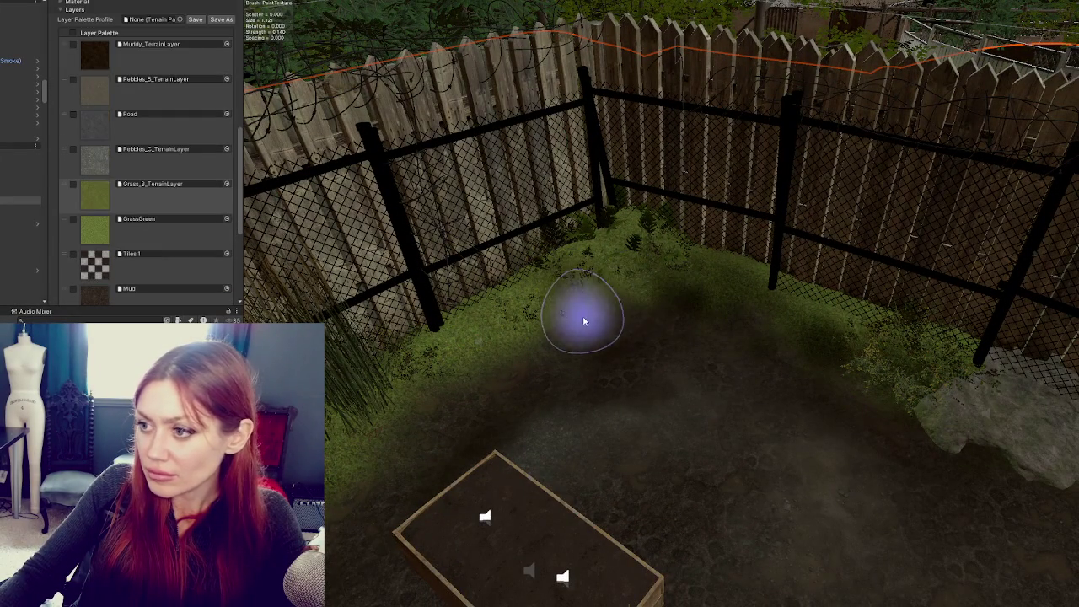
Select GrassGreen and drag Grass_B_TerrainLayer below it in the Layer Palette
click(97, 243)
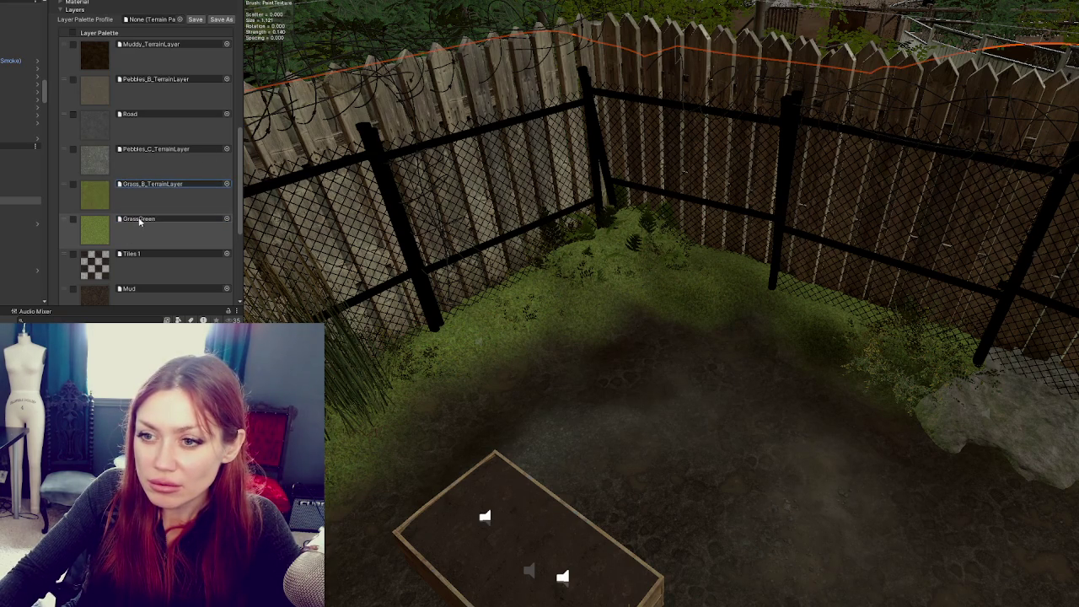
drag(72, 192, 67, 225)
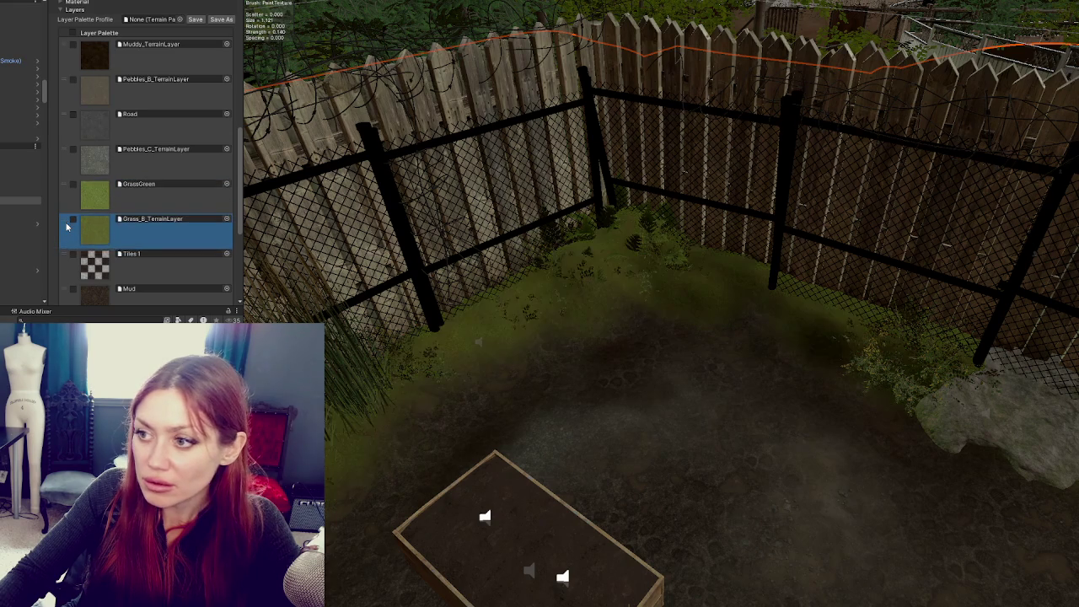
scroll(788, 171, down, 3)
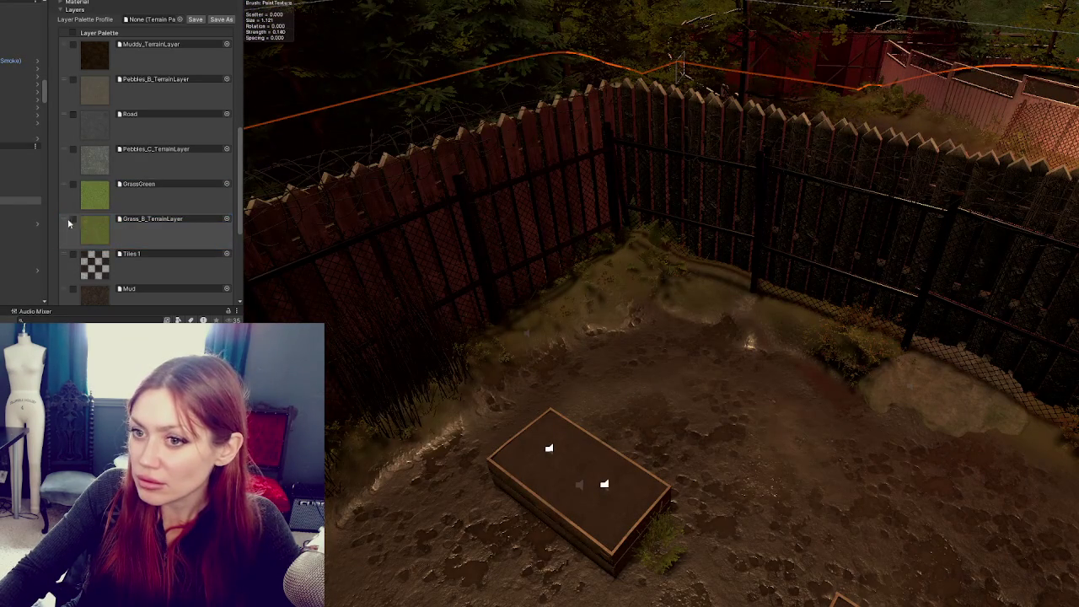
Move Grass_B_TerrainLayer back above GrassGreen and reselect GrassGreen
drag(69, 223, 70, 190)
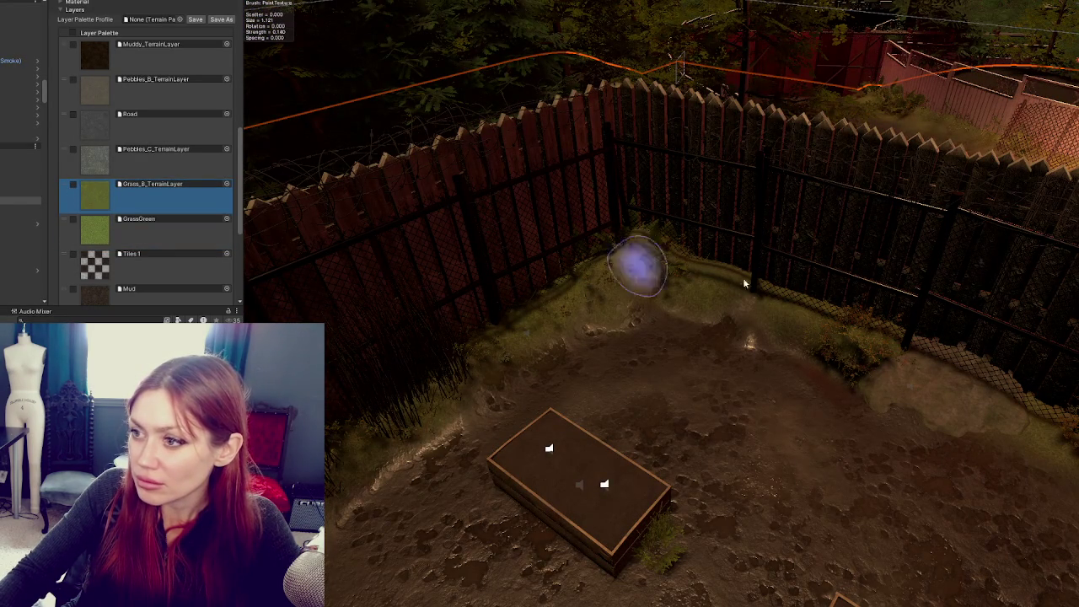
scroll(744, 284, up, 3)
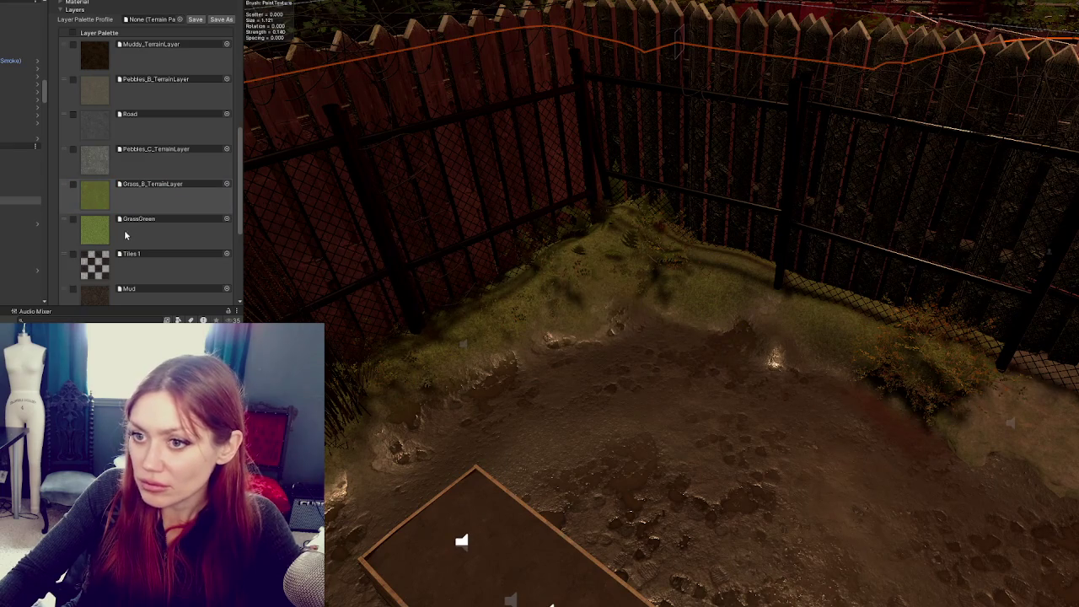
click(125, 235)
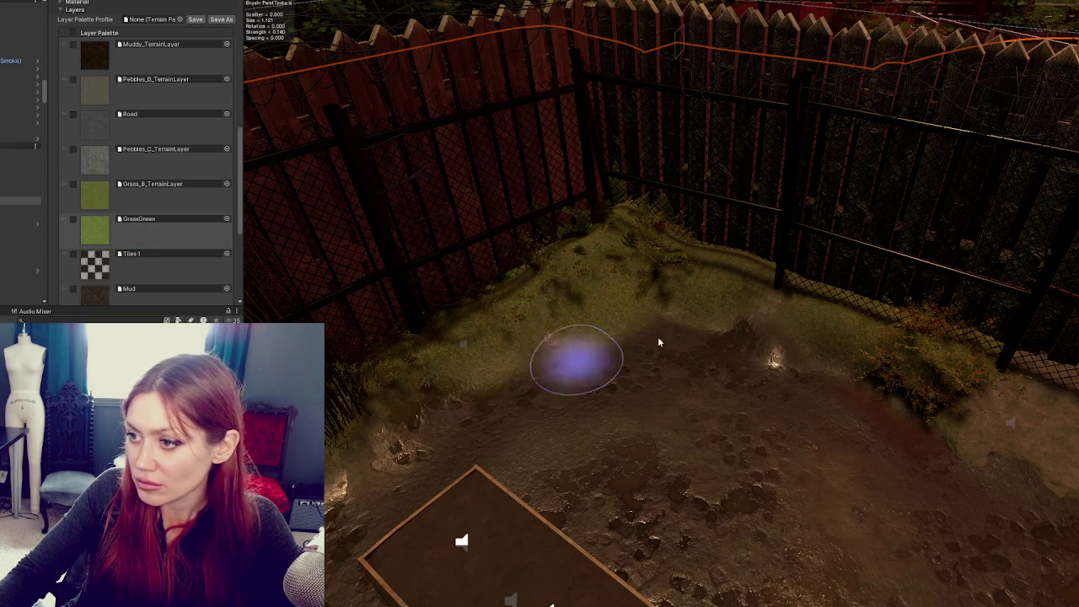
scroll(855, 410, up, 3)
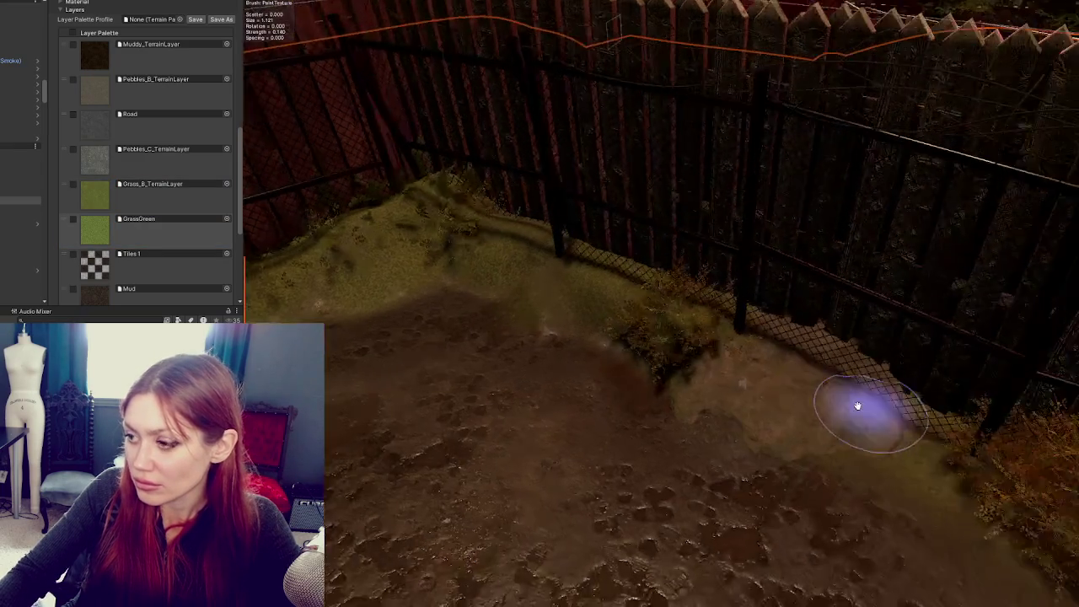
Orbit along the fence line past the pink corner to the fallen gate and No Parking sign
mouse_move(1054, 472)
mouse_down()
mouse_move(843, 385)
mouse_move(987, 385)
mouse_move(543, 439)
mouse_up()
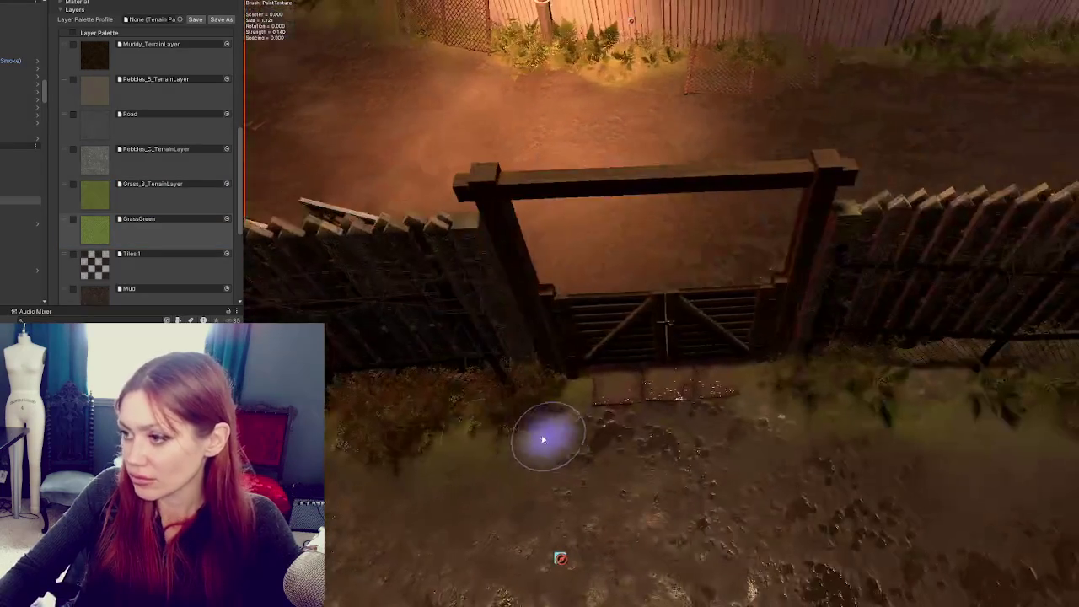
mouse_move(885, 383)
mouse_down()
mouse_move(621, 366)
mouse_move(728, 361)
mouse_move(797, 324)
mouse_move(622, 265)
mouse_move(860, 306)
mouse_move(422, 337)
mouse_up()
mouse_move(640, 325)
mouse_down()
mouse_move(890, 285)
mouse_move(708, 260)
mouse_move(624, 320)
mouse_move(701, 328)
mouse_move(642, 275)
mouse_move(677, 357)
mouse_up()
mouse_move(737, 341)
mouse_down()
mouse_move(764, 294)
mouse_move(694, 258)
mouse_move(595, 354)
mouse_move(685, 295)
mouse_move(430, 386)
mouse_move(549, 313)
mouse_up()
mouse_move(362, 390)
mouse_down()
mouse_move(691, 248)
mouse_move(446, 337)
mouse_move(541, 368)
mouse_move(578, 309)
mouse_up()
mouse_move(446, 329)
mouse_down()
mouse_move(481, 371)
mouse_move(602, 296)
mouse_move(631, 306)
mouse_move(546, 310)
mouse_move(482, 349)
mouse_move(430, 359)
mouse_up()
scroll(109, 118, up, 6)
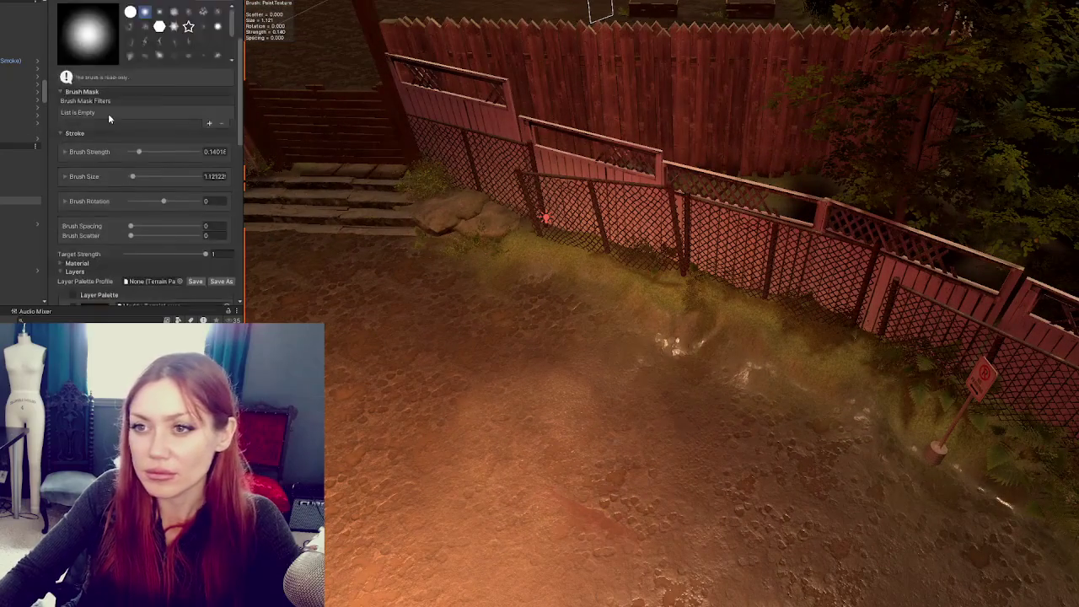
Switch to Smooth Height at brush size 3.708 and smooth the dirt beside the fence and ferns
scroll(109, 119, up, 3)
click(84, 64)
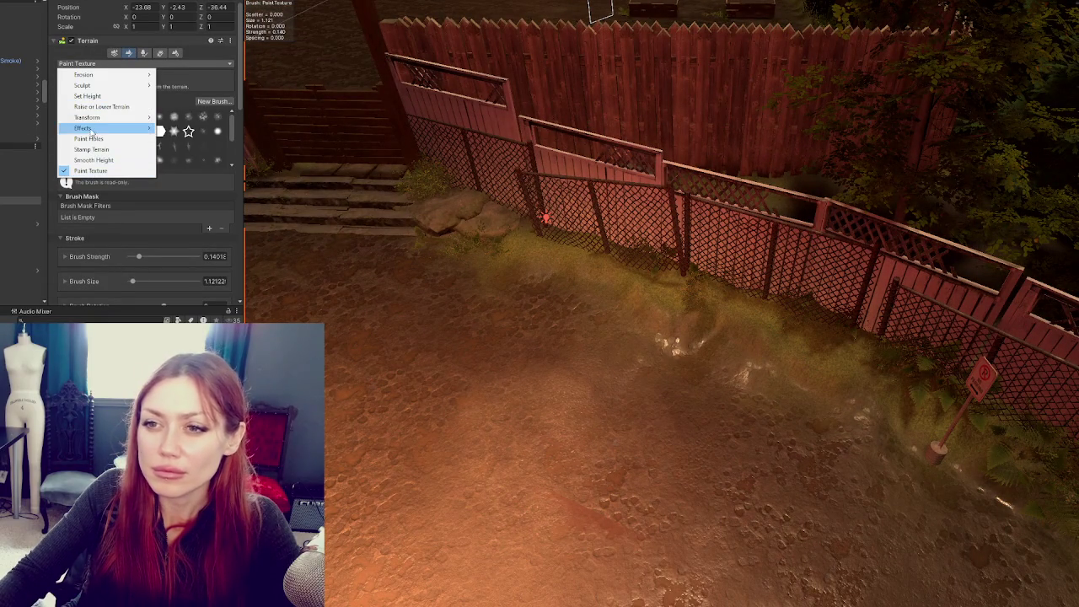
click(95, 159)
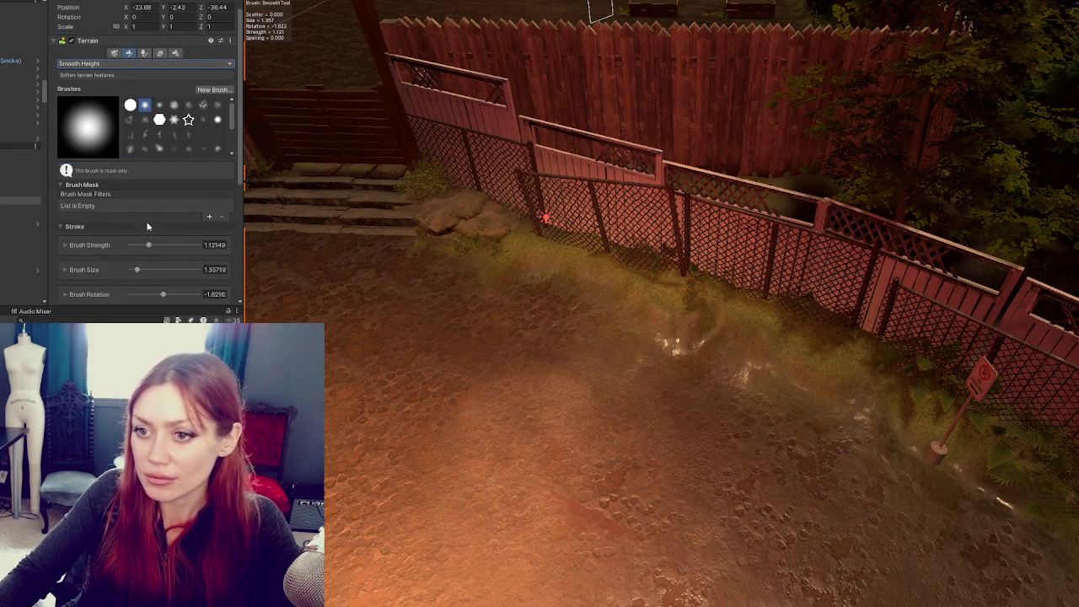
scroll(148, 226, down, 2)
mouse_move(626, 345)
mouse_down()
mouse_move(699, 337)
mouse_move(859, 403)
mouse_move(573, 284)
mouse_move(609, 434)
mouse_up()
mouse_move(591, 325)
mouse_down()
mouse_move(890, 414)
mouse_move(667, 354)
mouse_move(939, 458)
mouse_move(690, 444)
mouse_move(1052, 474)
mouse_move(793, 315)
mouse_move(841, 441)
mouse_move(819, 212)
mouse_move(811, 354)
mouse_move(848, 366)
mouse_move(947, 478)
mouse_move(949, 496)
mouse_move(703, 354)
mouse_up()
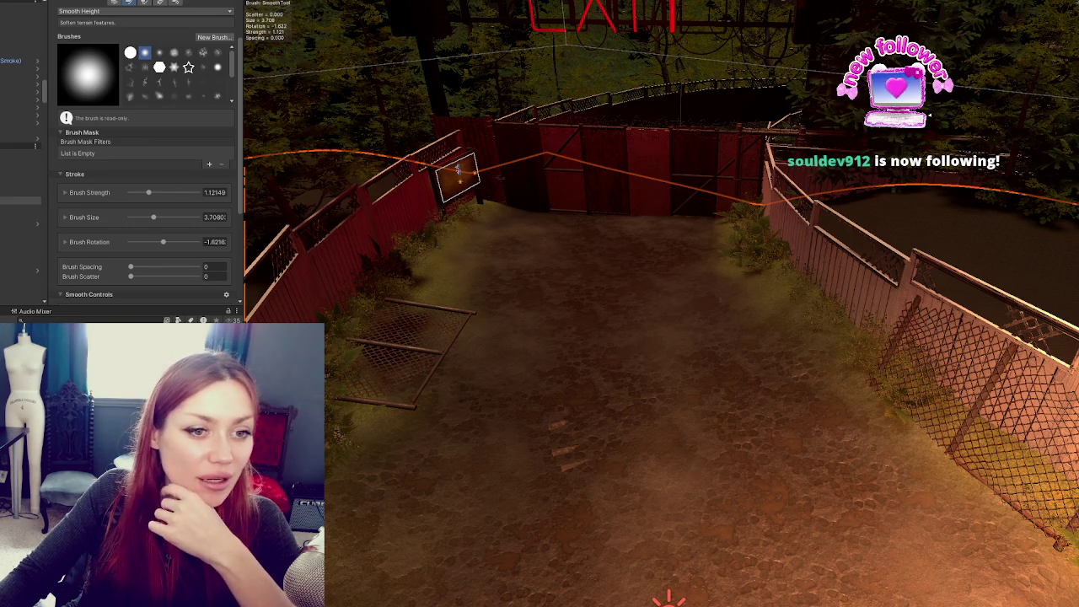
mouse_move(683, 309)
mouse_down()
mouse_move(681, 338)
mouse_move(795, 409)
mouse_move(723, 476)
mouse_move(644, 436)
mouse_move(723, 458)
mouse_move(530, 339)
mouse_move(249, 283)
mouse_up()
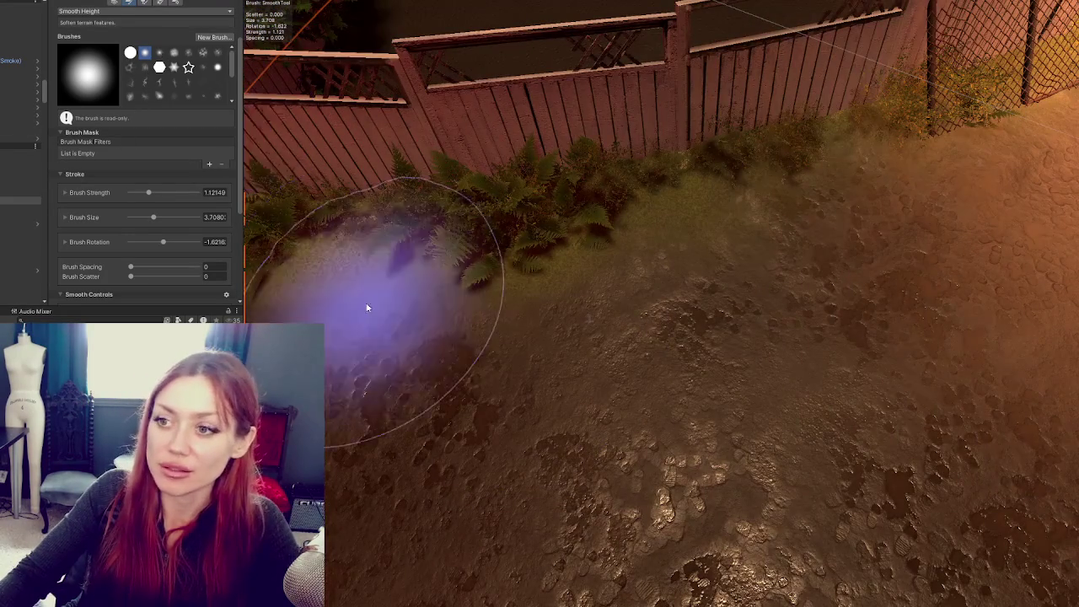
drag(366, 306, 169, 217)
click(121, 11)
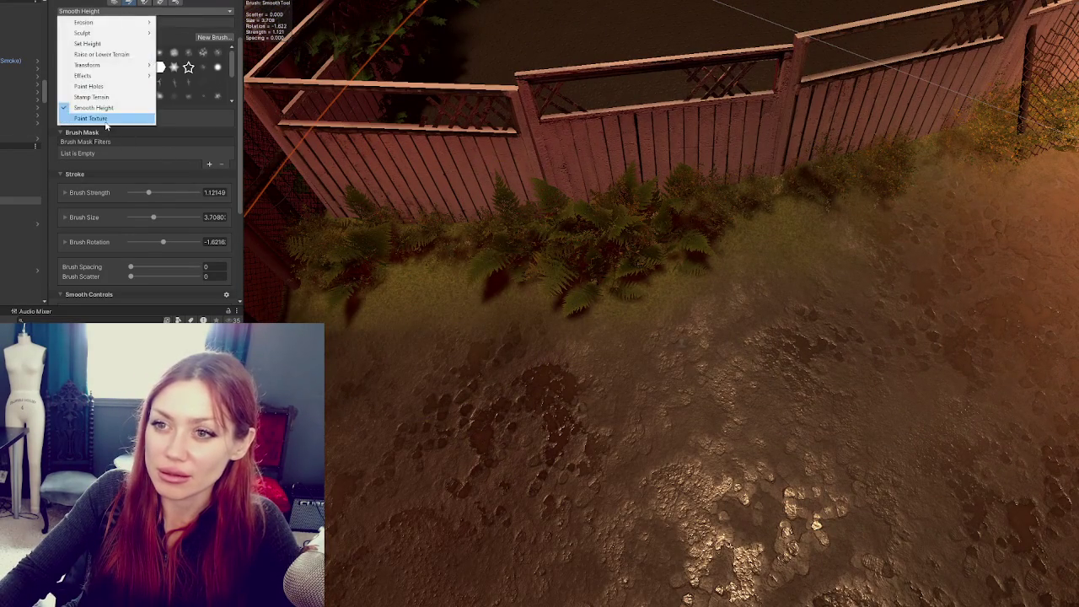
Return to Paint Texture, paint Mud along the fence, then pick Grass_B and GrassGreen layers
click(93, 106)
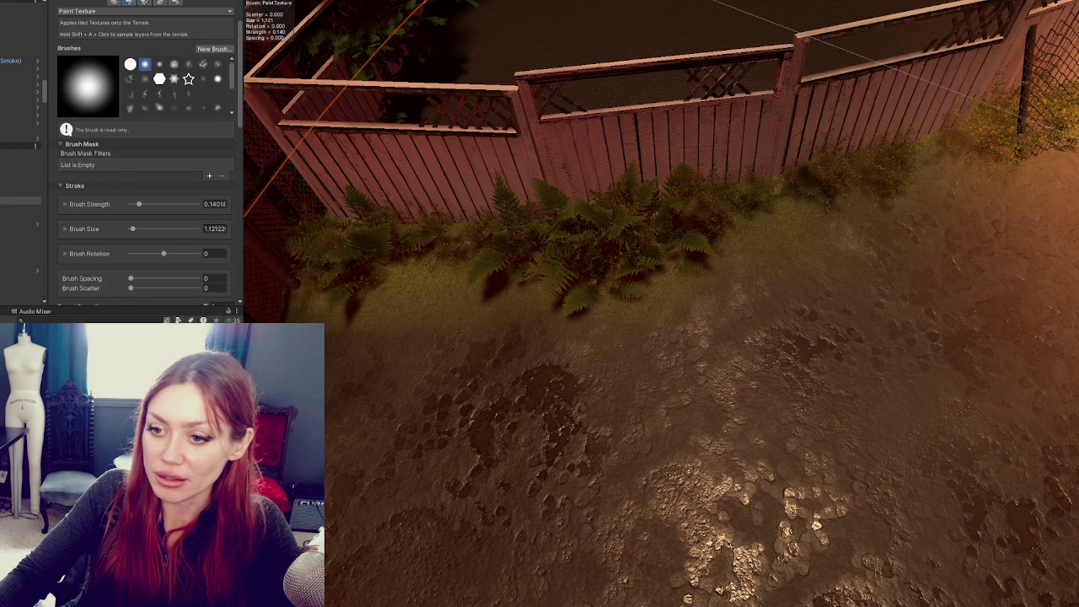
scroll(143, 152, down, 10)
scroll(106, 87, up, 10)
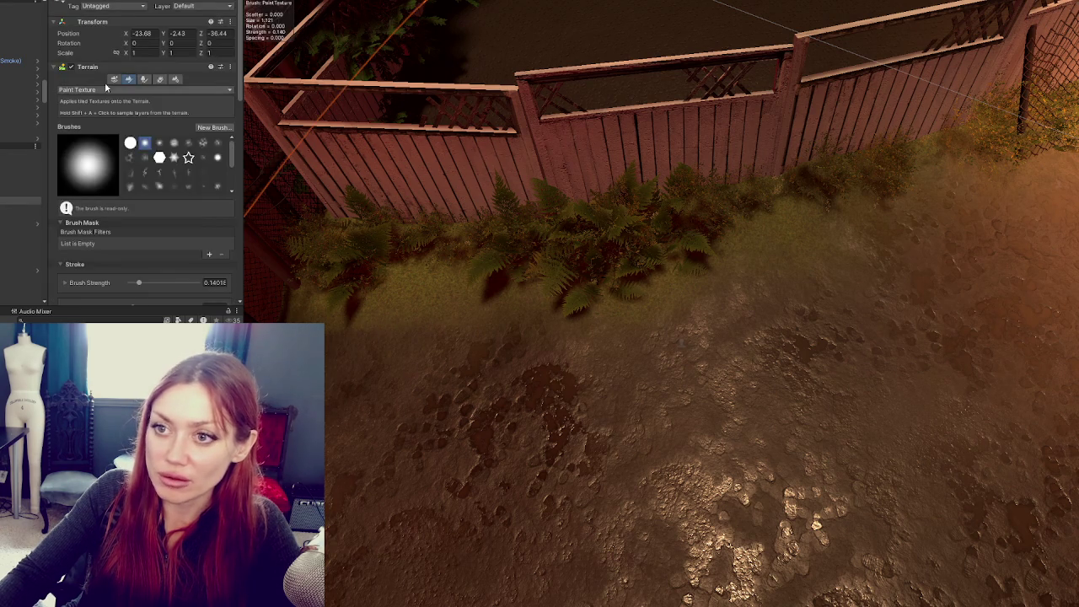
scroll(135, 126, down, 10)
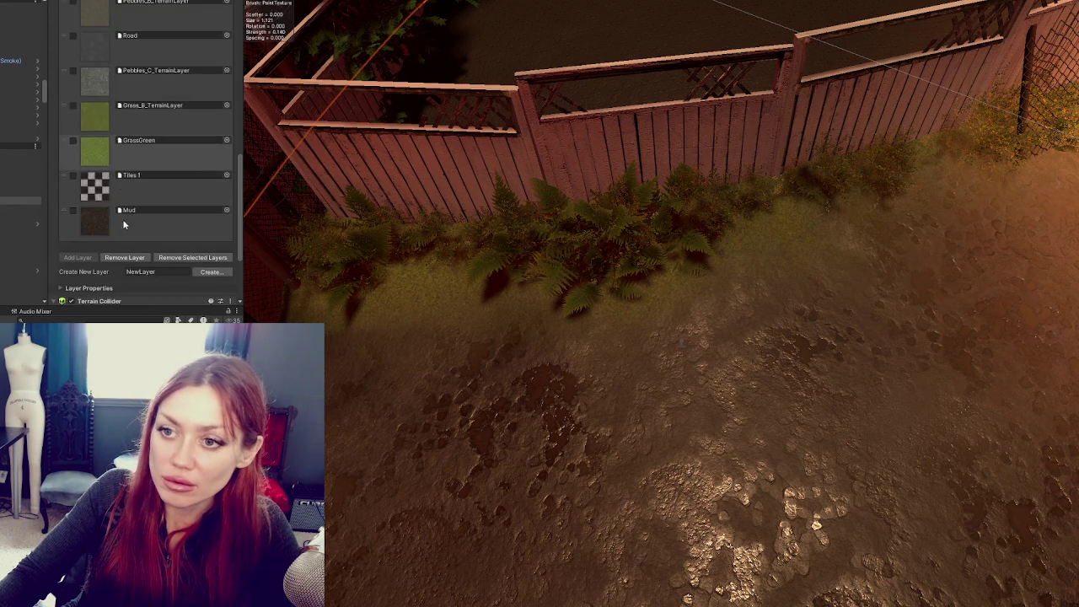
click(168, 217)
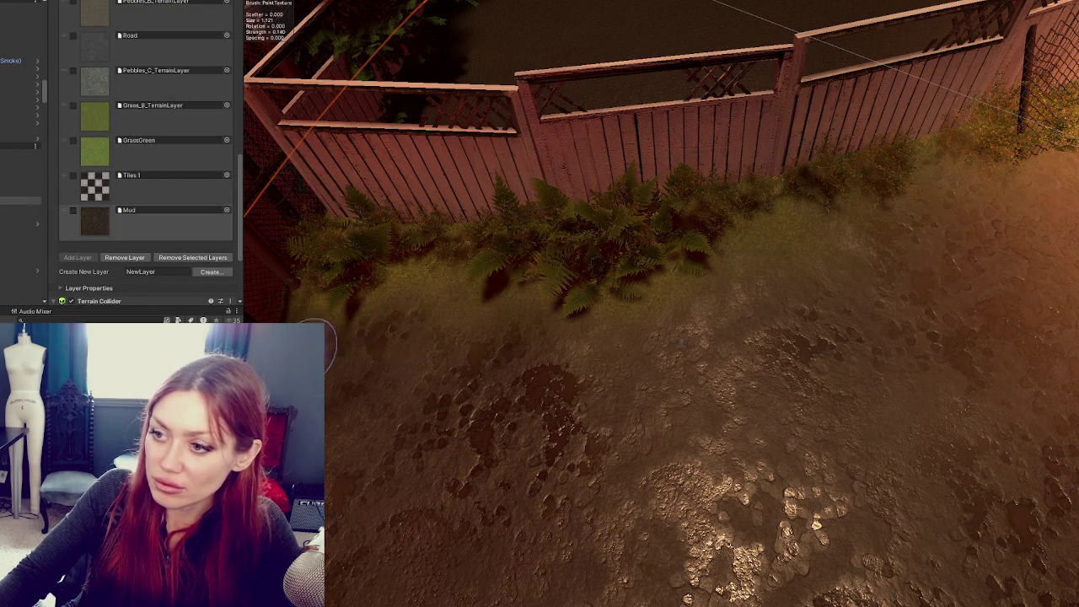
mouse_move(568, 361)
mouse_down()
mouse_move(663, 338)
mouse_move(699, 296)
mouse_move(692, 354)
mouse_move(846, 341)
mouse_up()
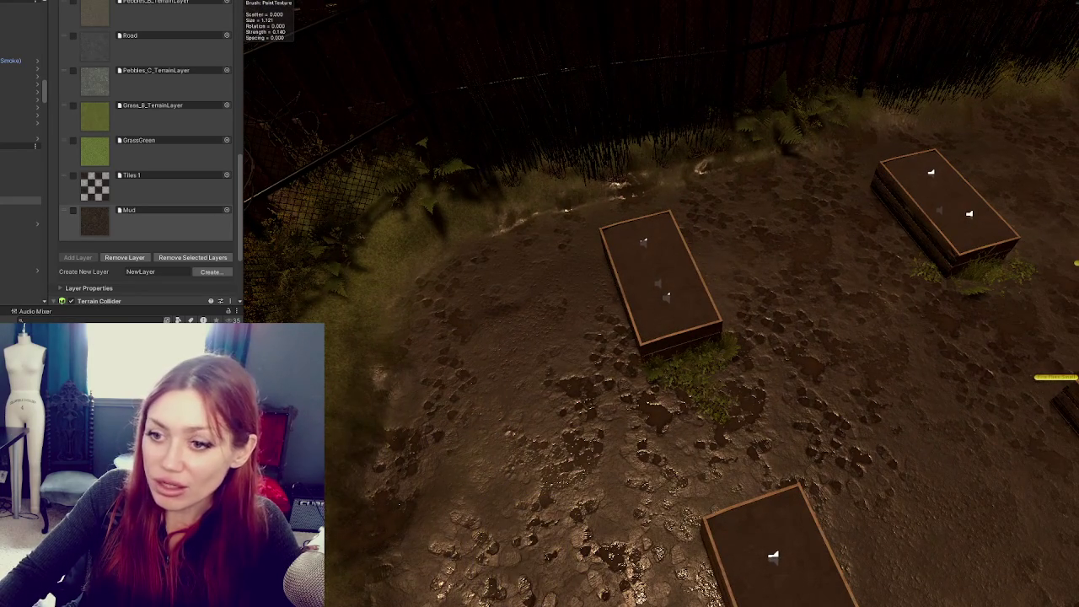
click(100, 118)
click(127, 164)
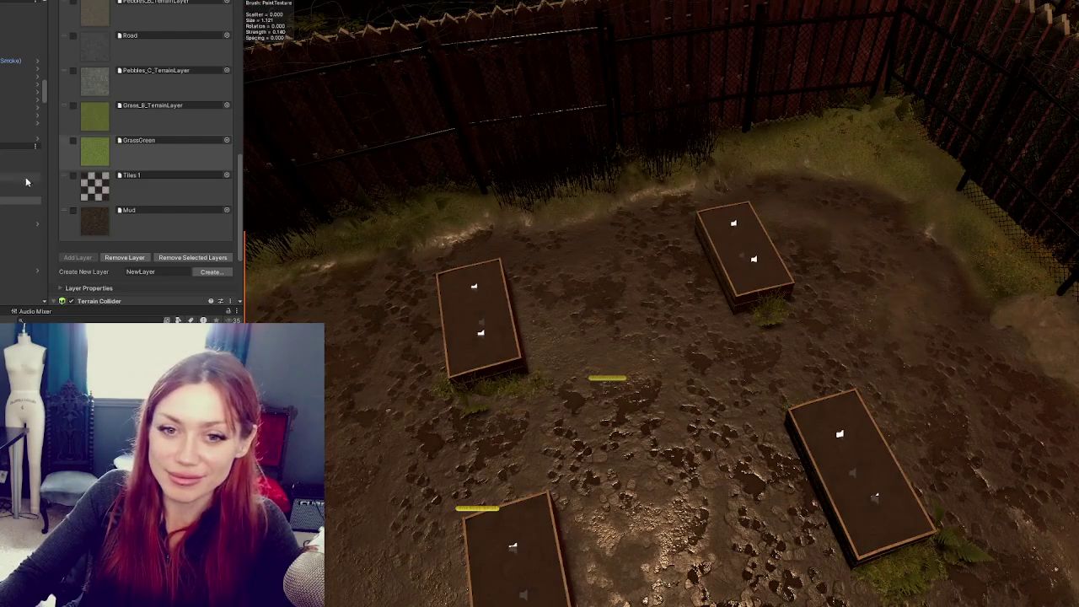
Select Pebbles_B_TerrainLayer and paint it near the fence and beside the left raised bed
scroll(101, 163, up, 5)
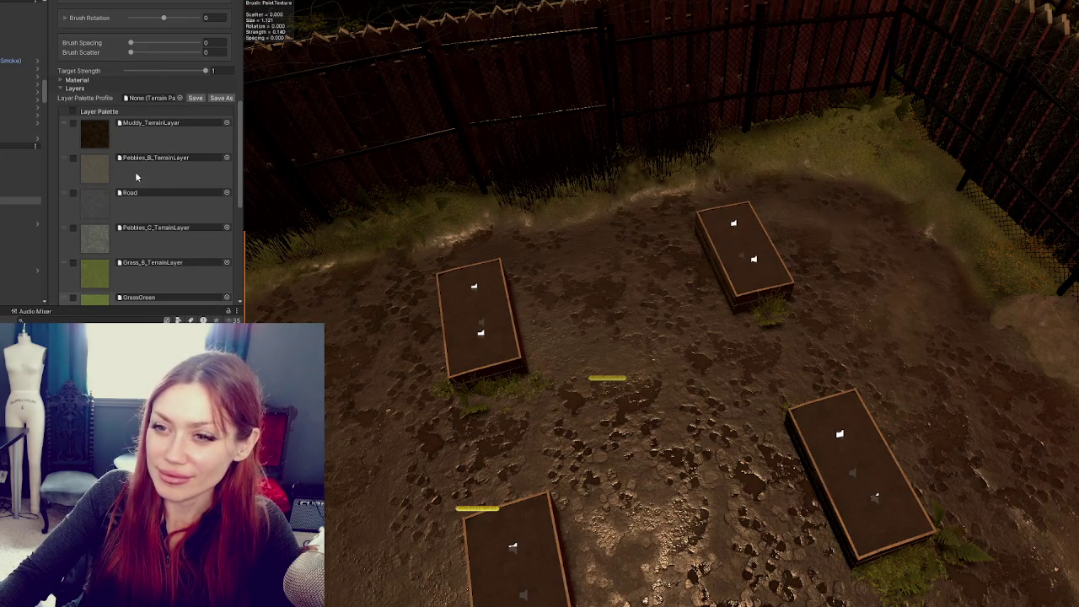
click(93, 181)
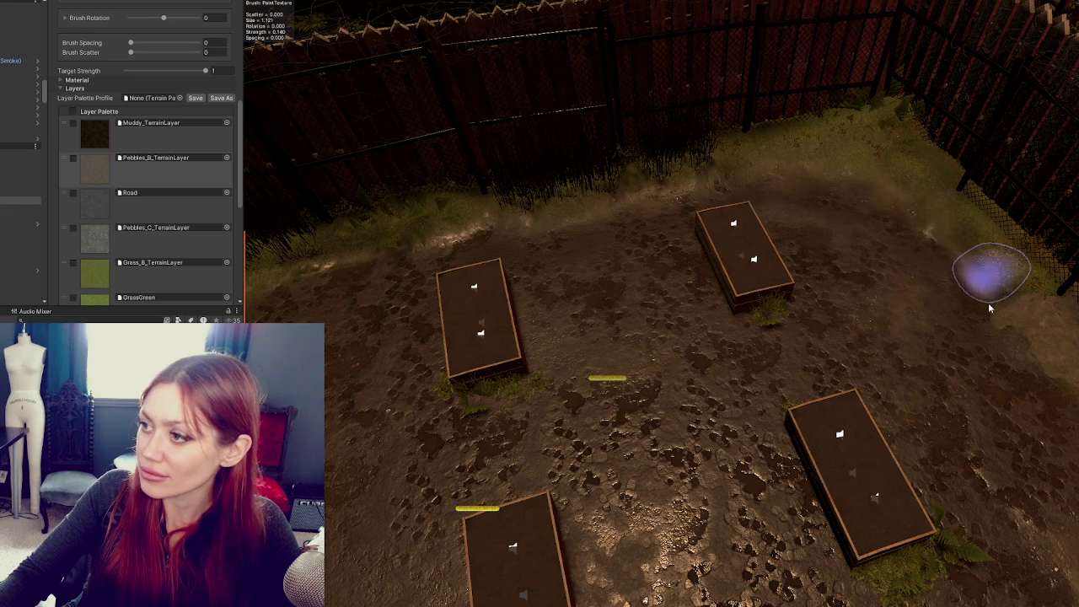
drag(825, 352, 713, 243)
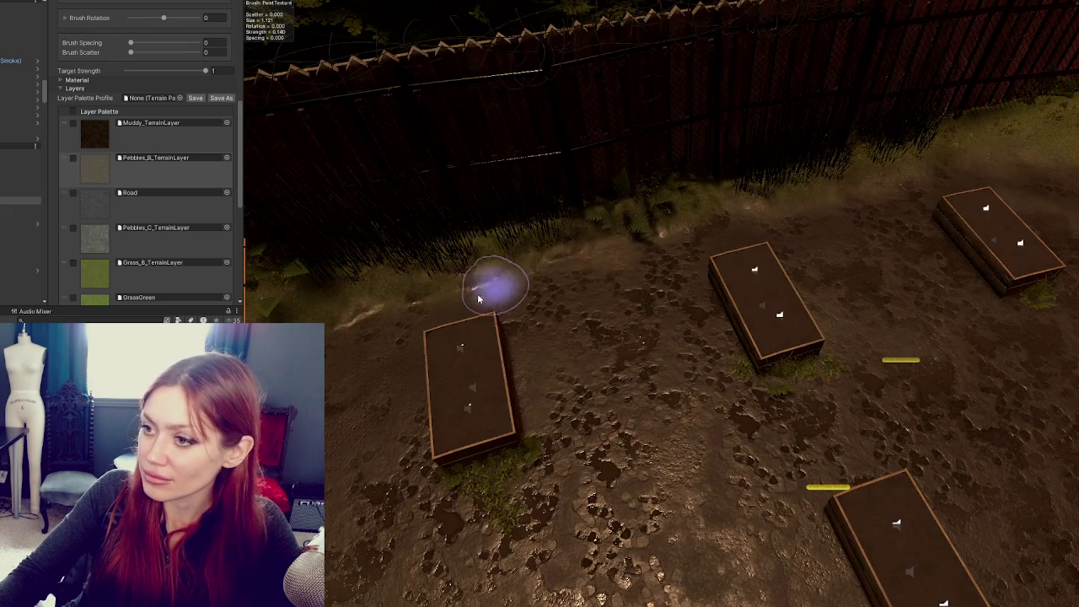
drag(436, 311, 523, 305)
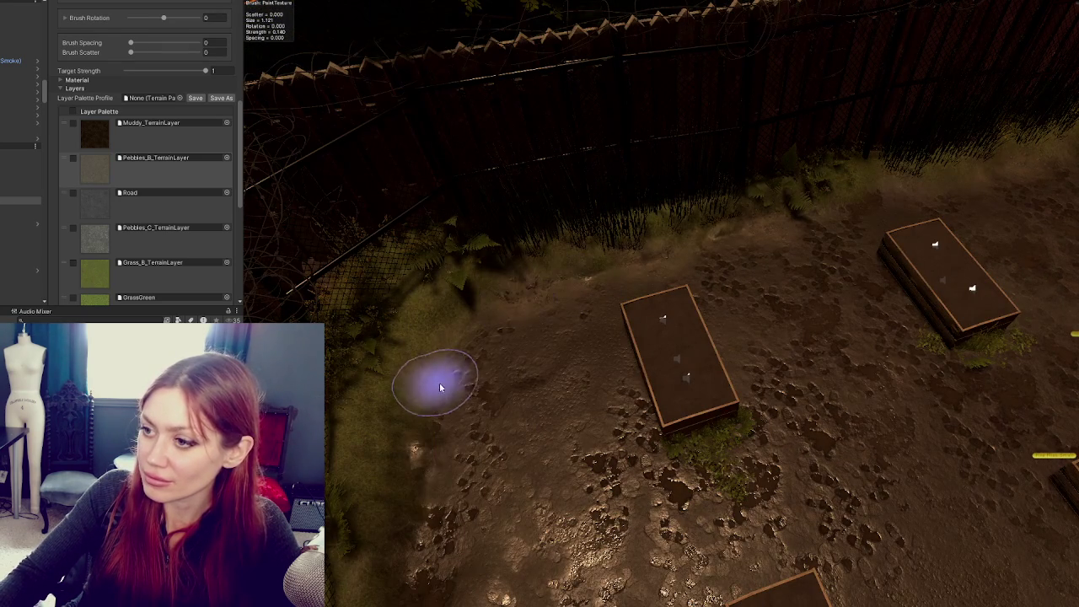
drag(410, 535, 448, 391)
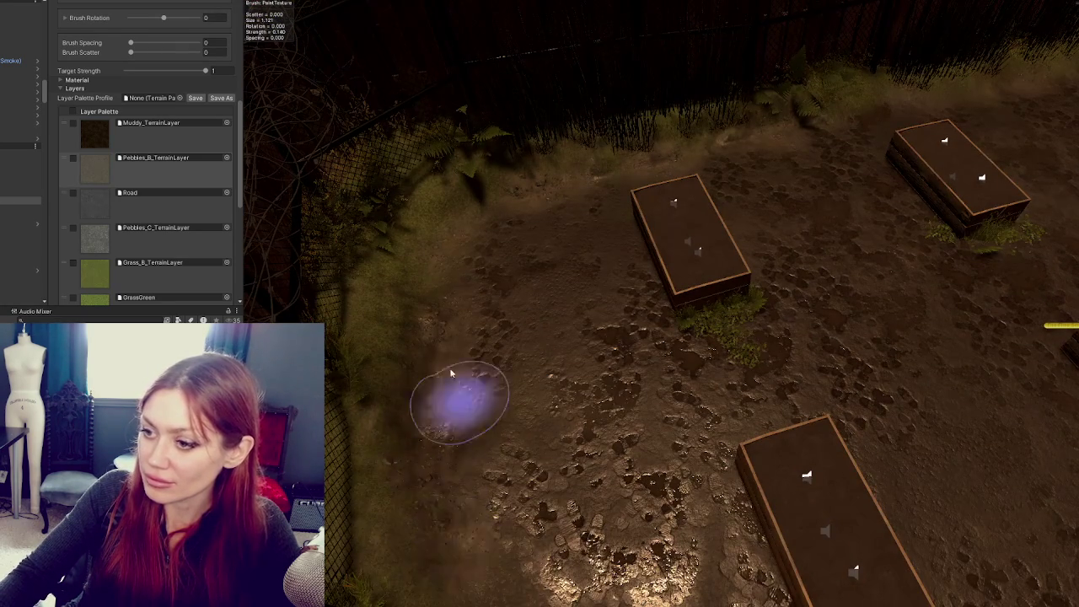
drag(615, 217, 333, 329)
Paint pebbles between, beside and in front of the raised beds
scroll(566, 282, down, 3)
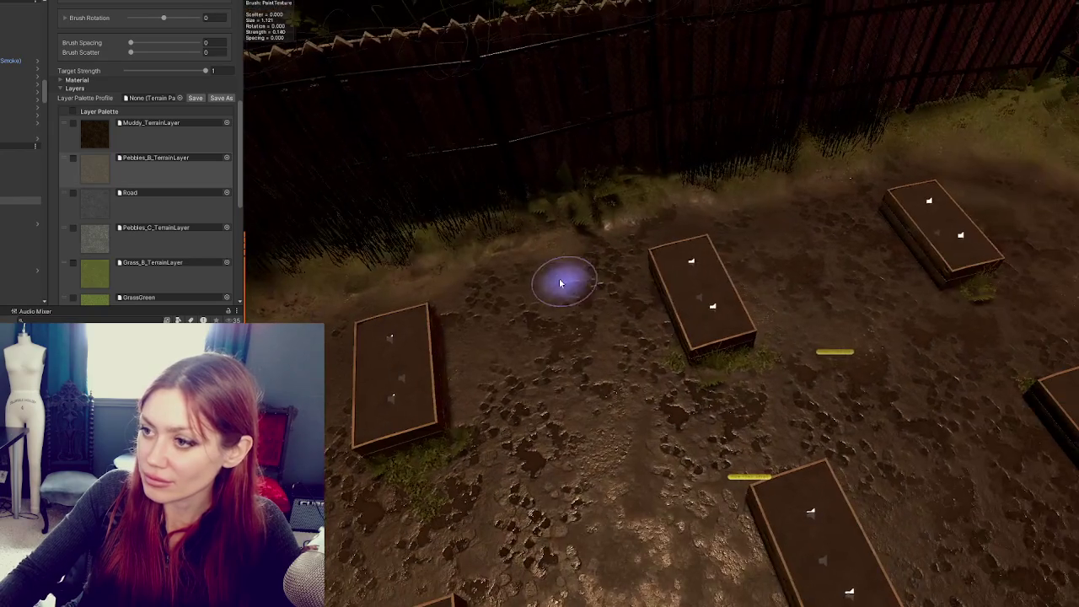
scroll(621, 256, up, 3)
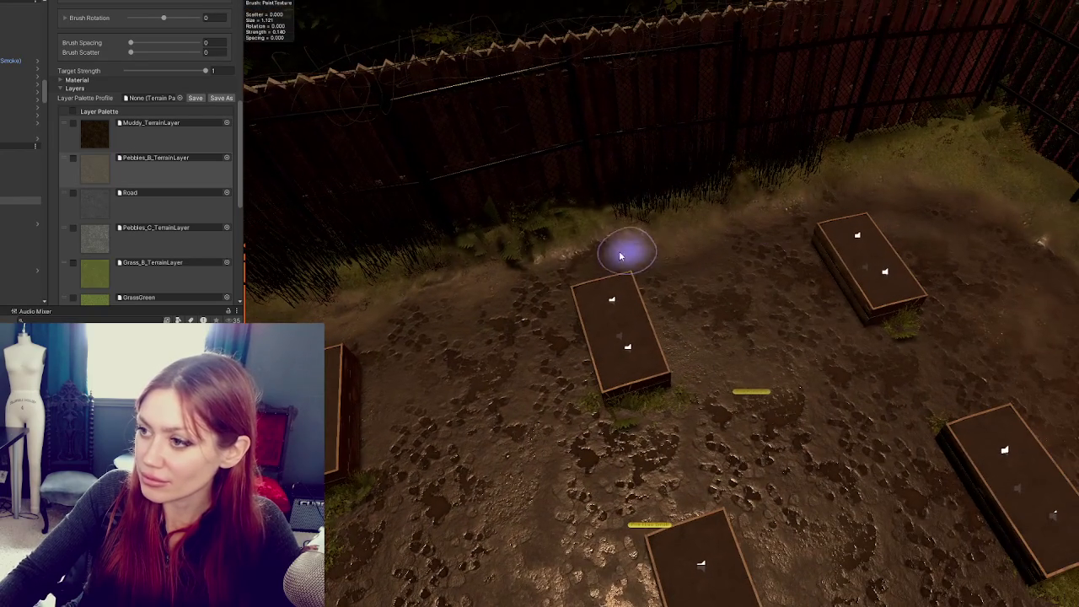
scroll(620, 256, down, 3)
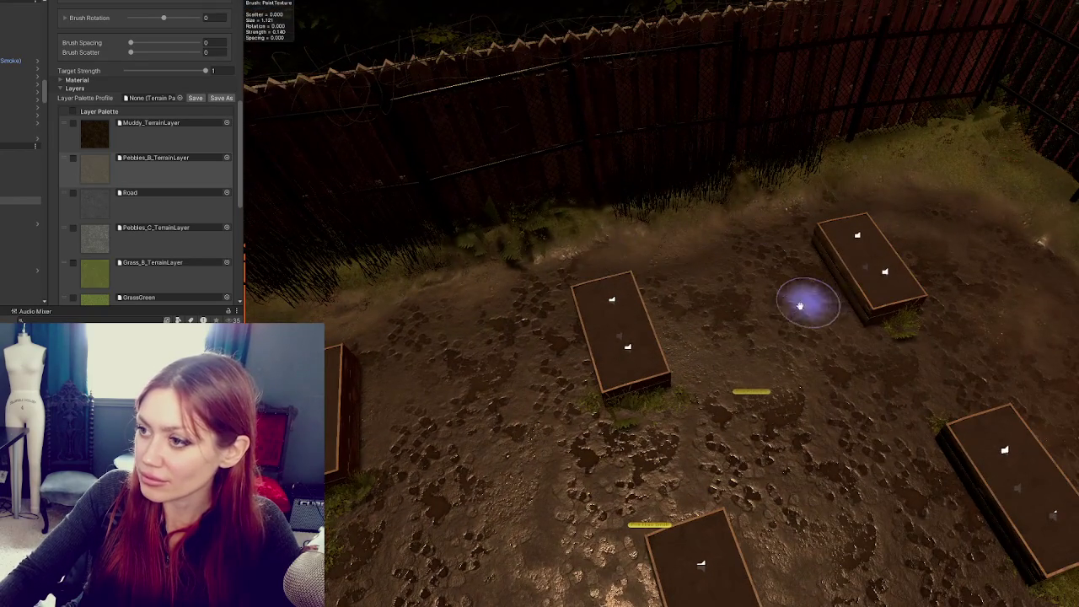
scroll(725, 314, up, 3)
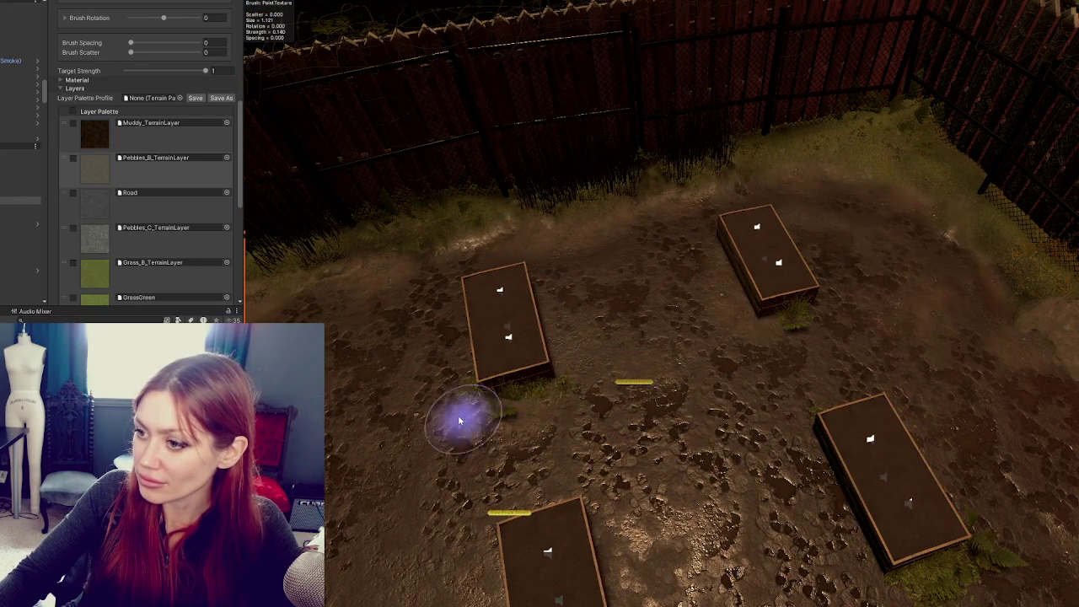
scroll(598, 397, down, 3)
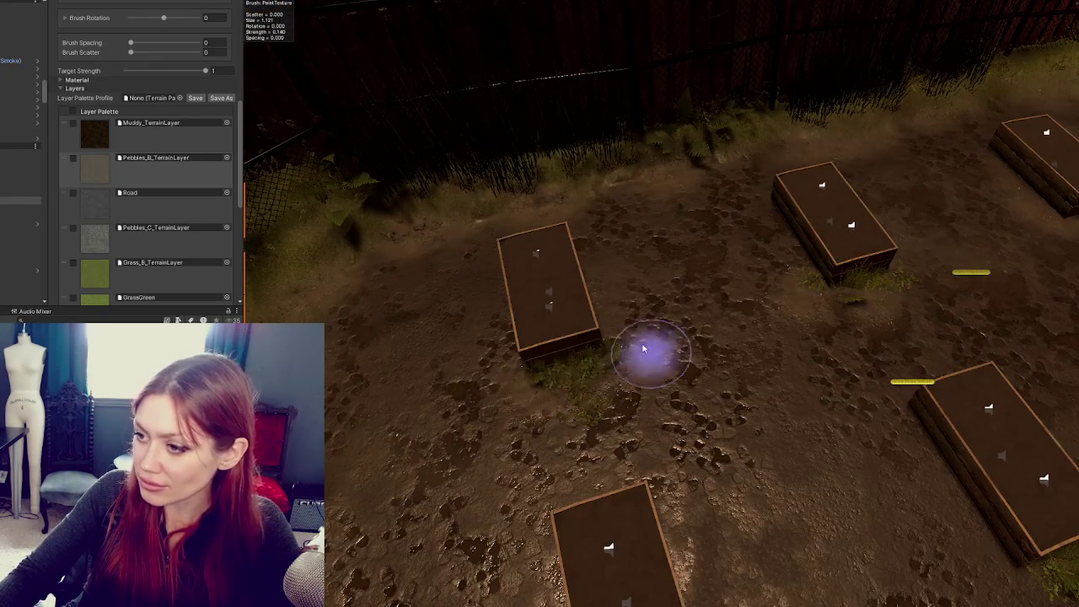
scroll(660, 299, up, 3)
scroll(659, 299, down, 3)
scroll(638, 317, up, 3)
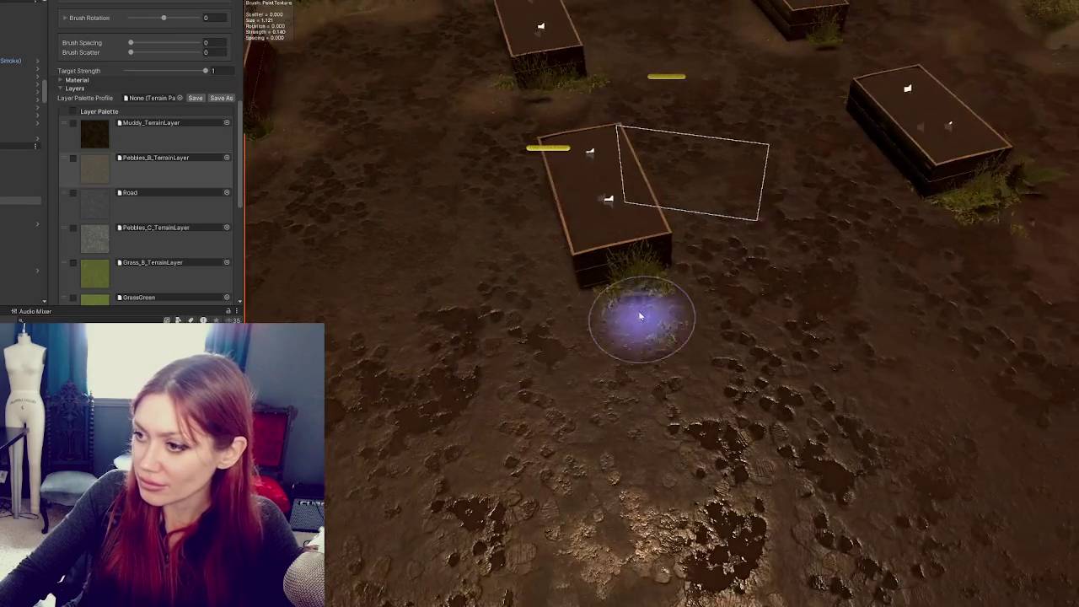
scroll(658, 316, down, 3)
scroll(624, 312, up, 2)
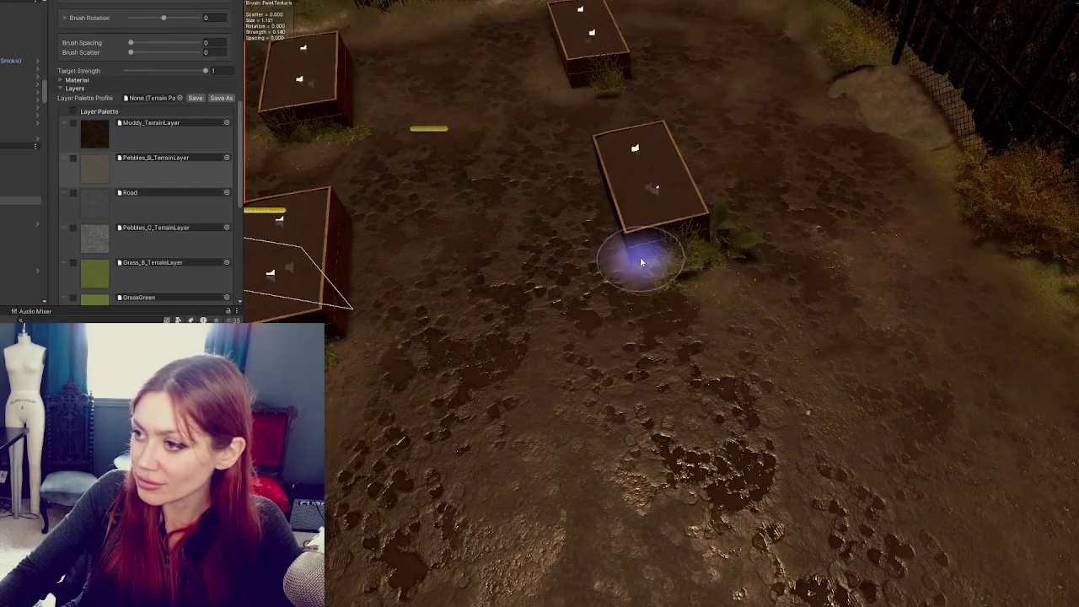
scroll(709, 253, down, 3)
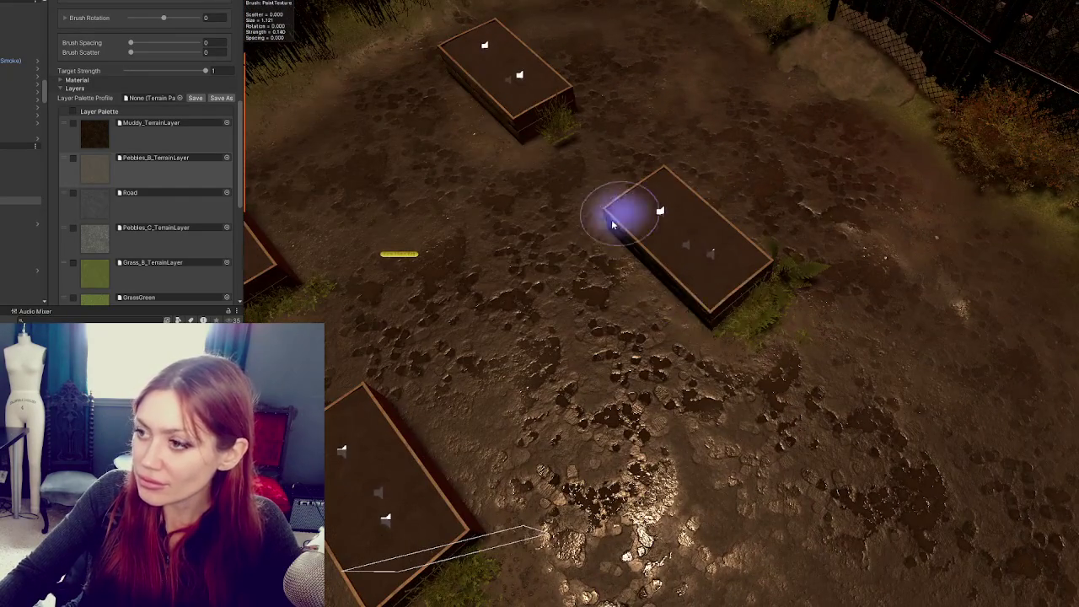
scroll(614, 211, up, 3)
drag(676, 246, 645, 201)
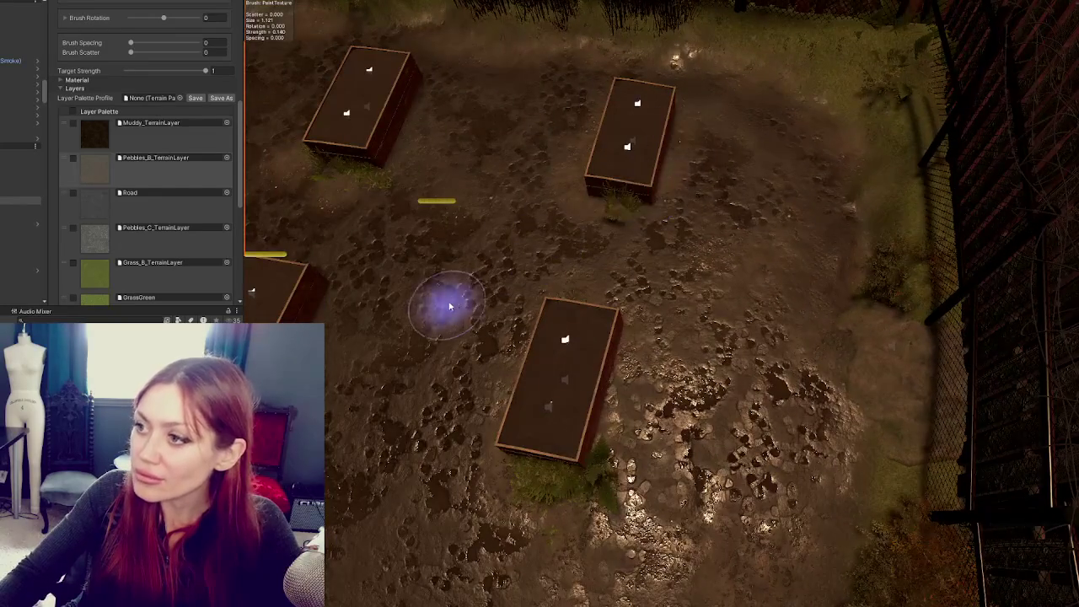
drag(449, 306, 614, 195)
drag(642, 89, 500, 224)
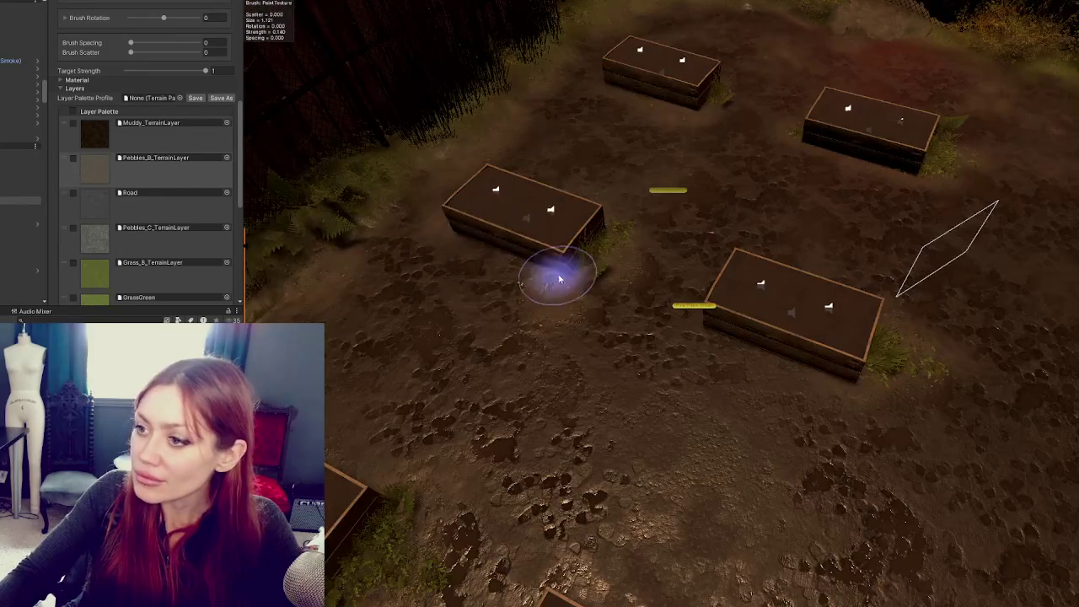
Paint pebbles across the open ground and along the base of the fence by the pallet
mouse_move(886, 465)
mouse_down()
mouse_move(458, 386)
mouse_move(655, 345)
mouse_up()
mouse_move(562, 429)
mouse_down()
mouse_move(573, 333)
mouse_move(682, 441)
mouse_move(434, 258)
mouse_move(709, 279)
mouse_up()
mouse_move(417, 279)
mouse_down()
mouse_move(380, 313)
mouse_move(604, 279)
mouse_move(342, 265)
mouse_up()
drag(484, 231, 677, 217)
mouse_move(441, 430)
mouse_down()
mouse_move(579, 518)
mouse_move(661, 470)
mouse_up()
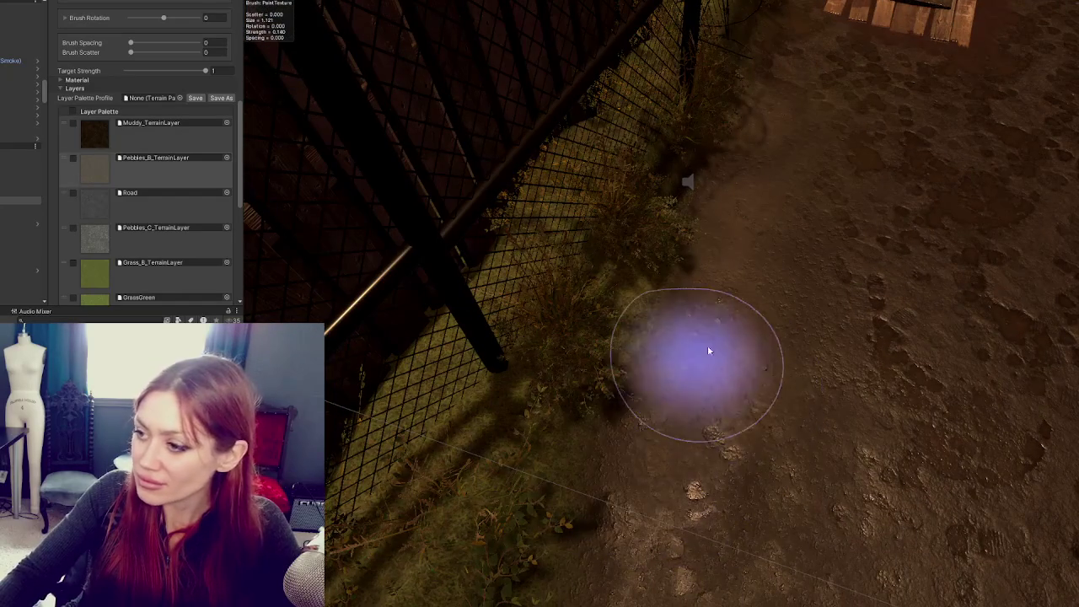
Paint pebbles along the fence edge, around the ferns and rocks, and onto the open muddy ground
scroll(683, 379, up, 5)
mouse_move(697, 343)
mouse_down()
mouse_move(568, 412)
mouse_move(747, 489)
mouse_move(397, 340)
mouse_move(471, 284)
mouse_up()
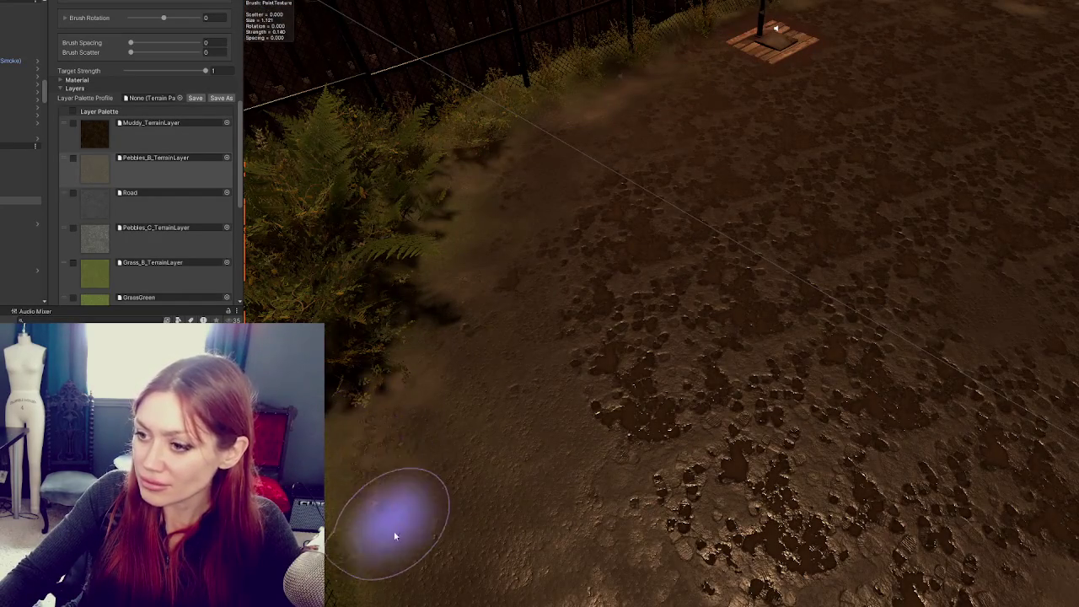
drag(385, 525, 433, 434)
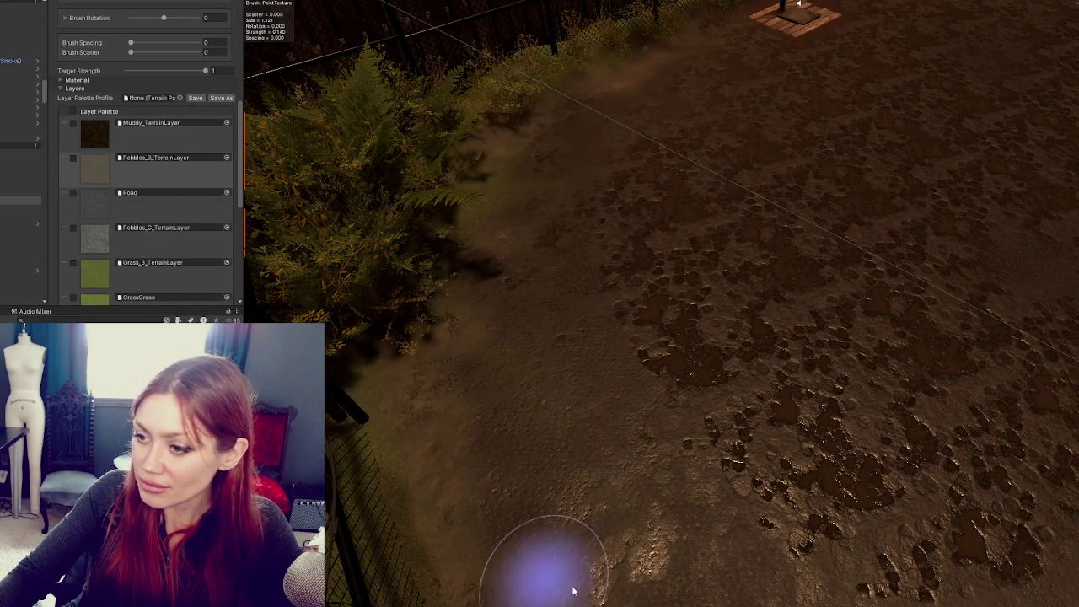
drag(549, 571, 566, 535)
mouse_move(566, 385)
mouse_down()
mouse_move(802, 441)
mouse_move(385, 498)
mouse_move(538, 367)
mouse_move(815, 433)
mouse_move(517, 297)
mouse_up()
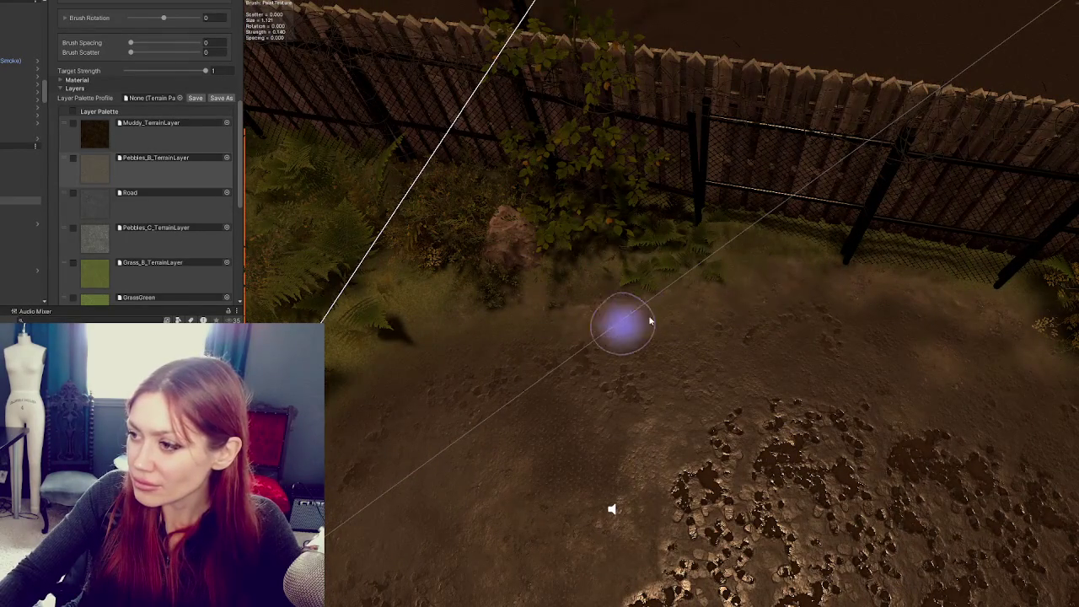
mouse_move(448, 342)
mouse_down()
mouse_move(643, 323)
mouse_move(724, 223)
mouse_up()
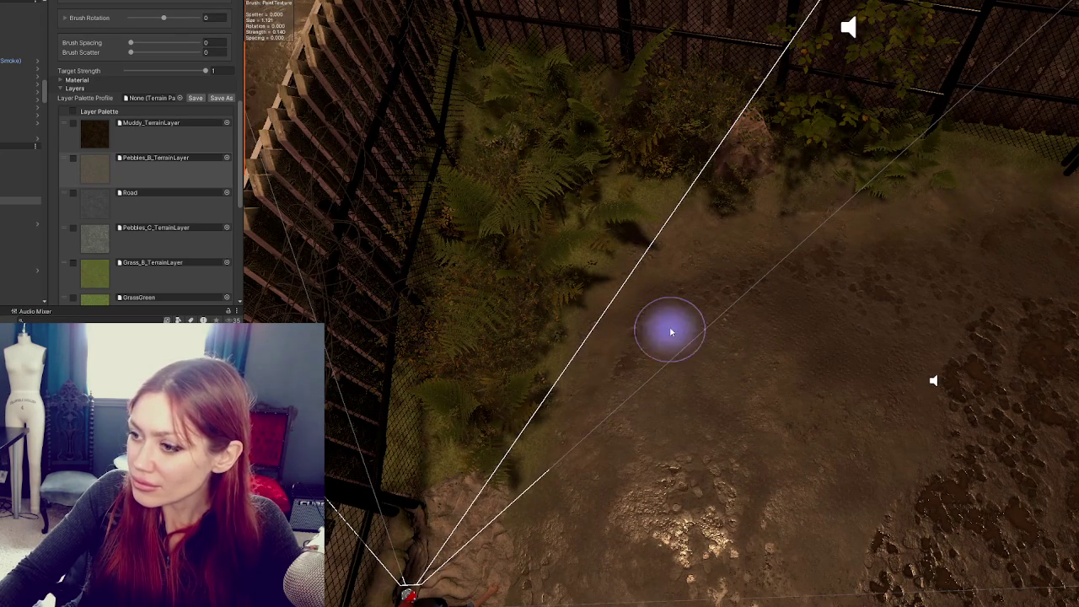
drag(506, 518, 585, 384)
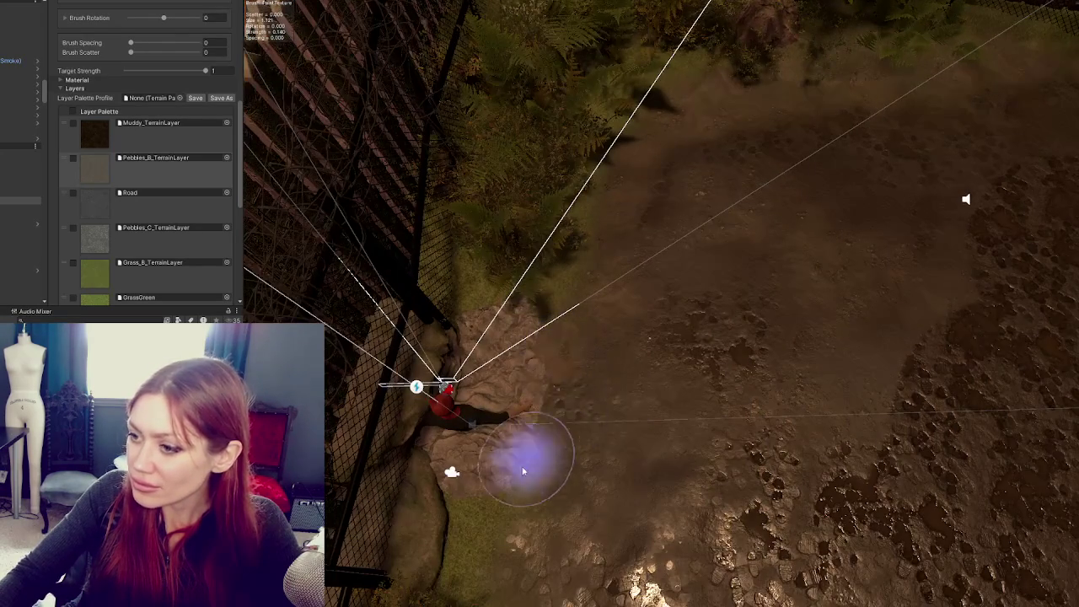
drag(523, 472, 598, 414)
drag(566, 481, 574, 416)
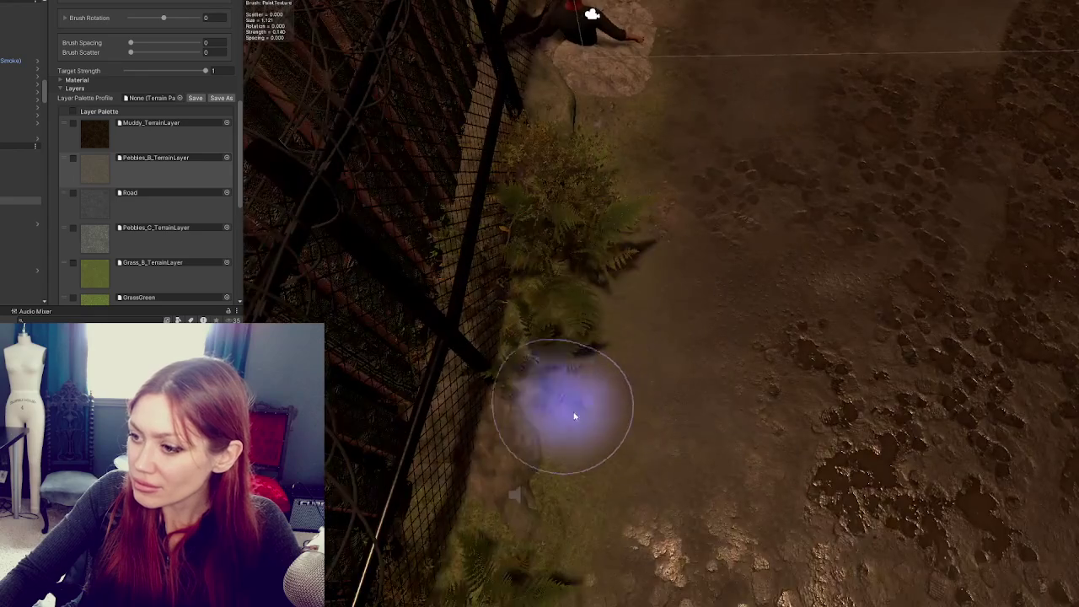
drag(596, 526, 569, 357)
mouse_move(526, 410)
mouse_down()
mouse_move(628, 249)
mouse_move(633, 169)
mouse_up()
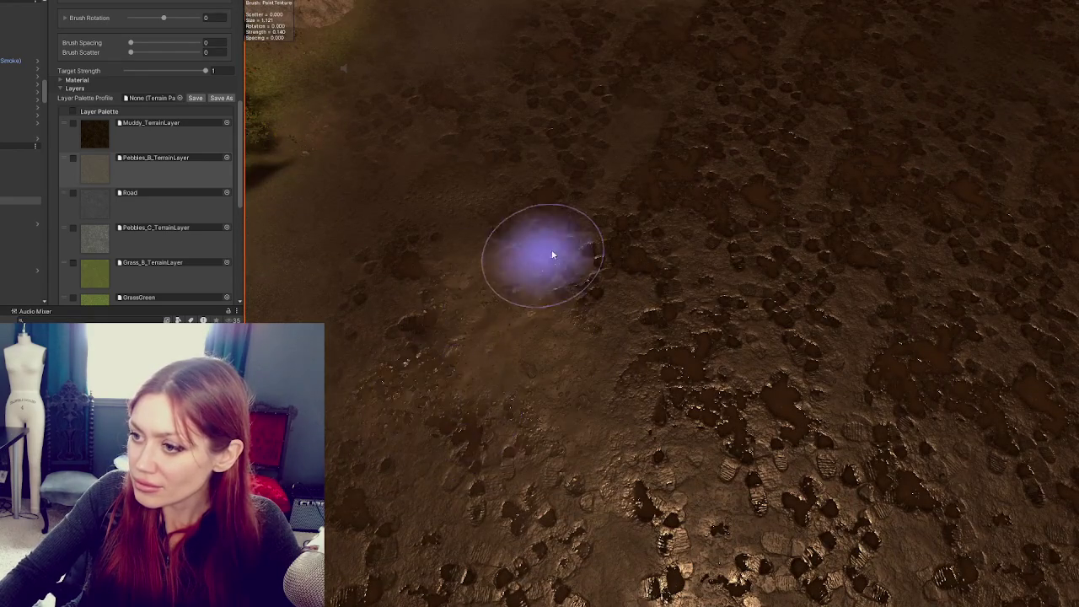
Switch the brush back to painting with the Mud layer
scroll(562, 297, down, 3)
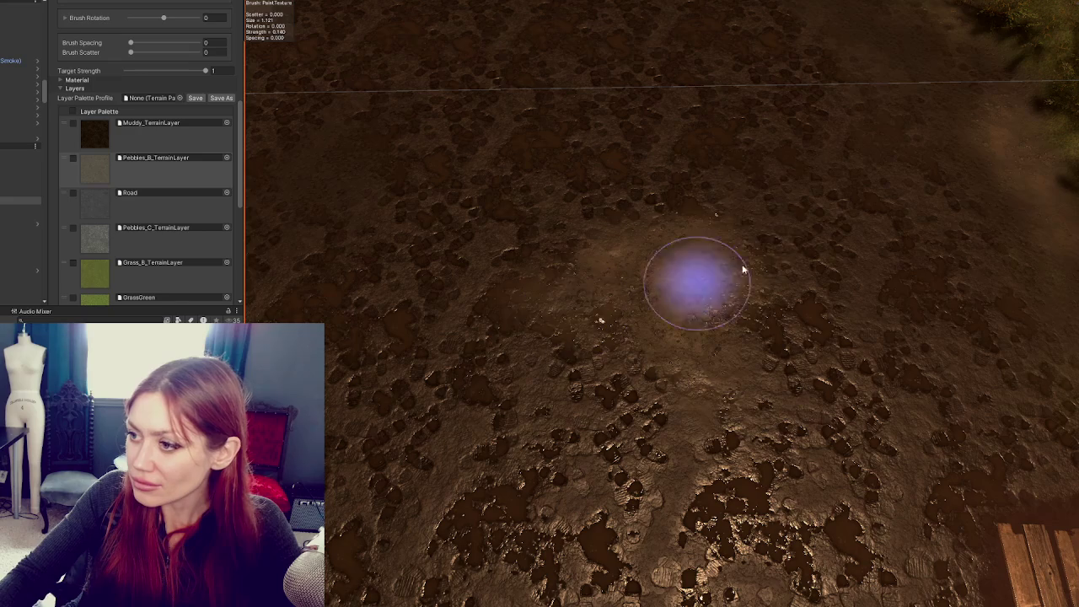
scroll(535, 202, down, 2)
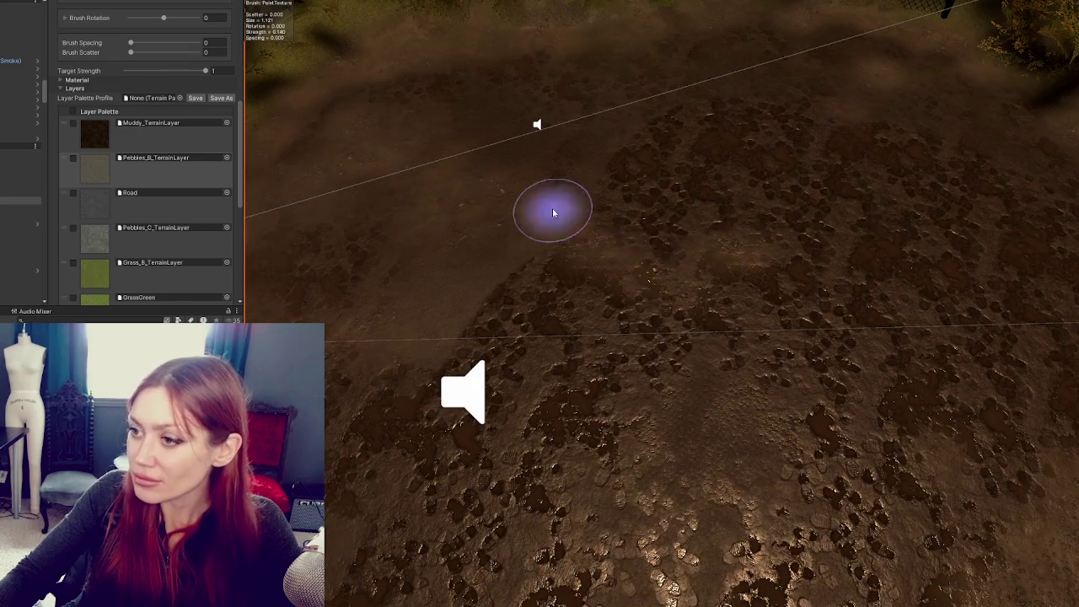
scroll(146, 209, down, 3)
click(147, 240)
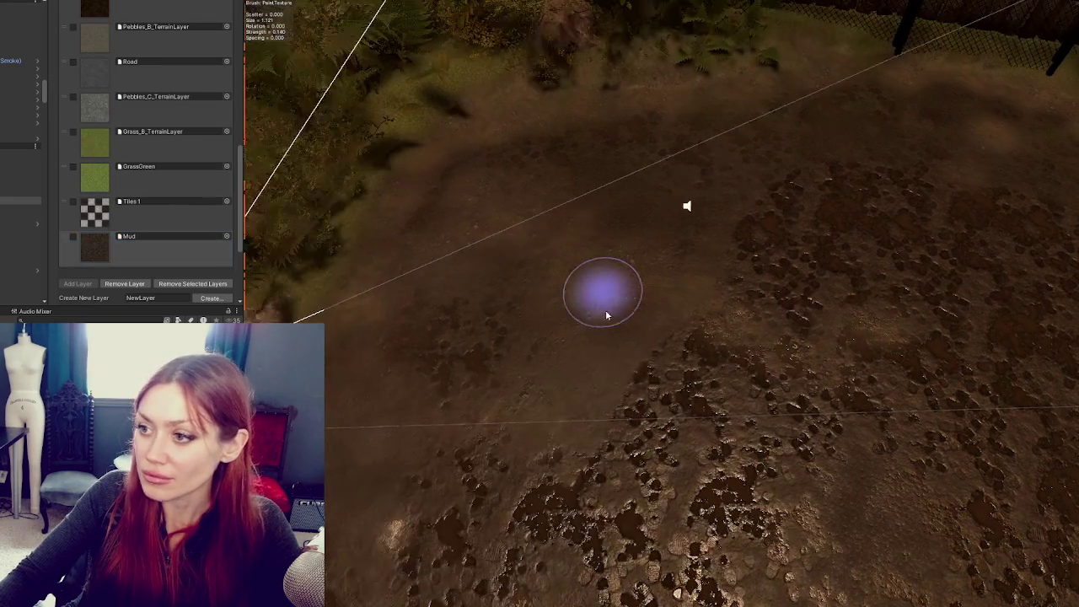
scroll(624, 349, down, 1)
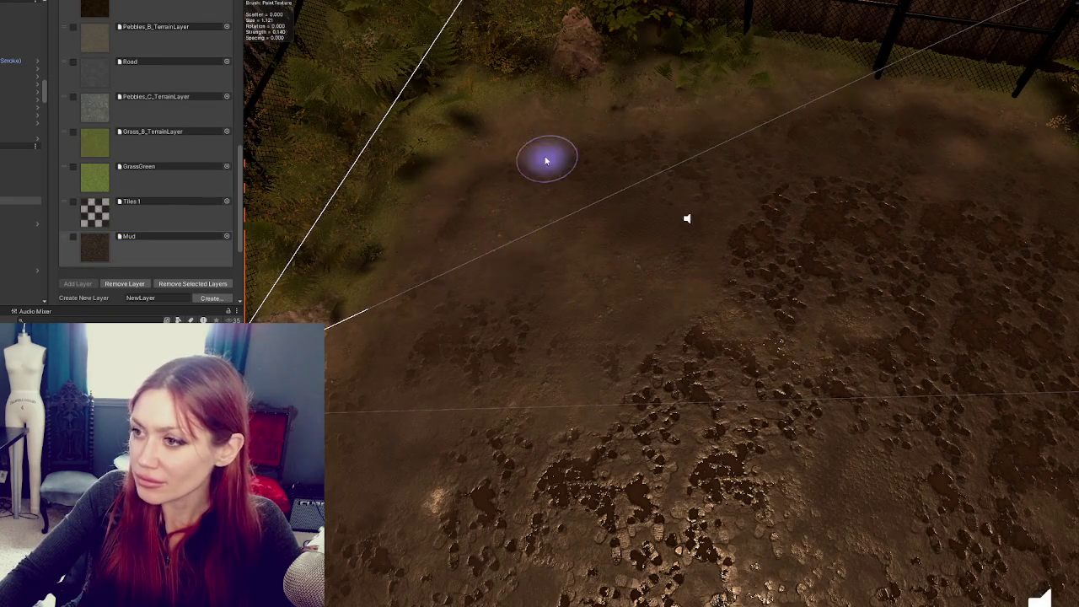
scroll(831, 219, up, 2)
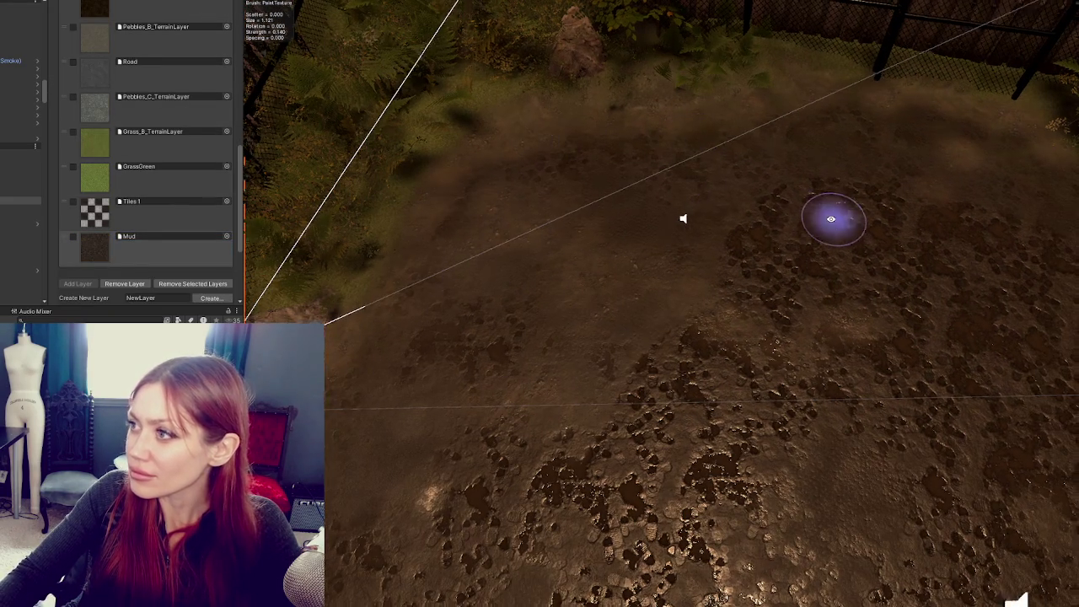
scroll(602, 221, up, 2)
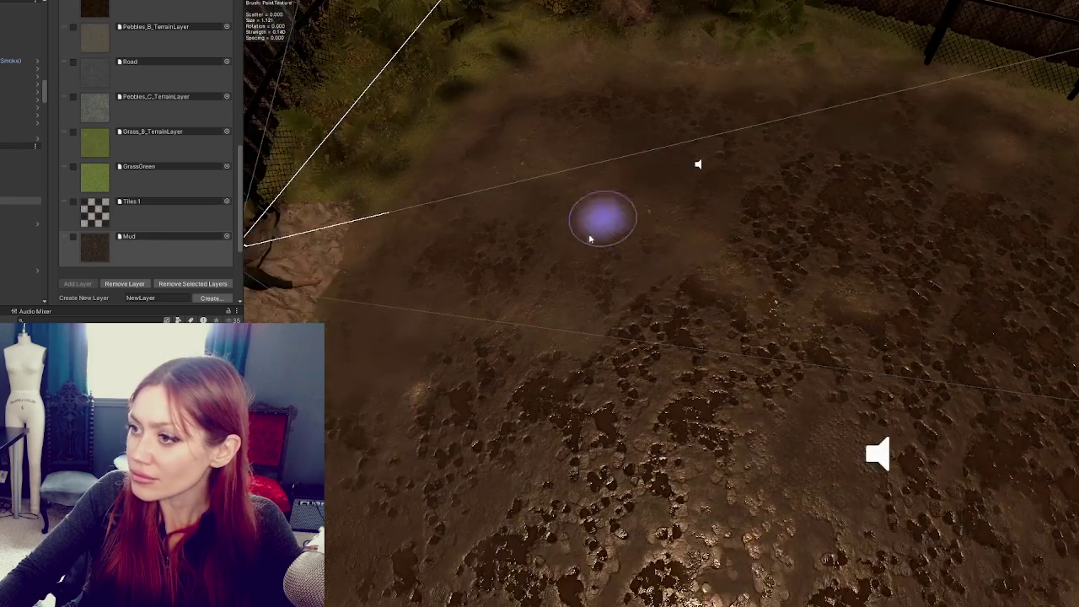
scroll(655, 309, down, 2)
Zoom over the planter boxes and orbit the view so the fence sits on the left
scroll(599, 255, up, 3)
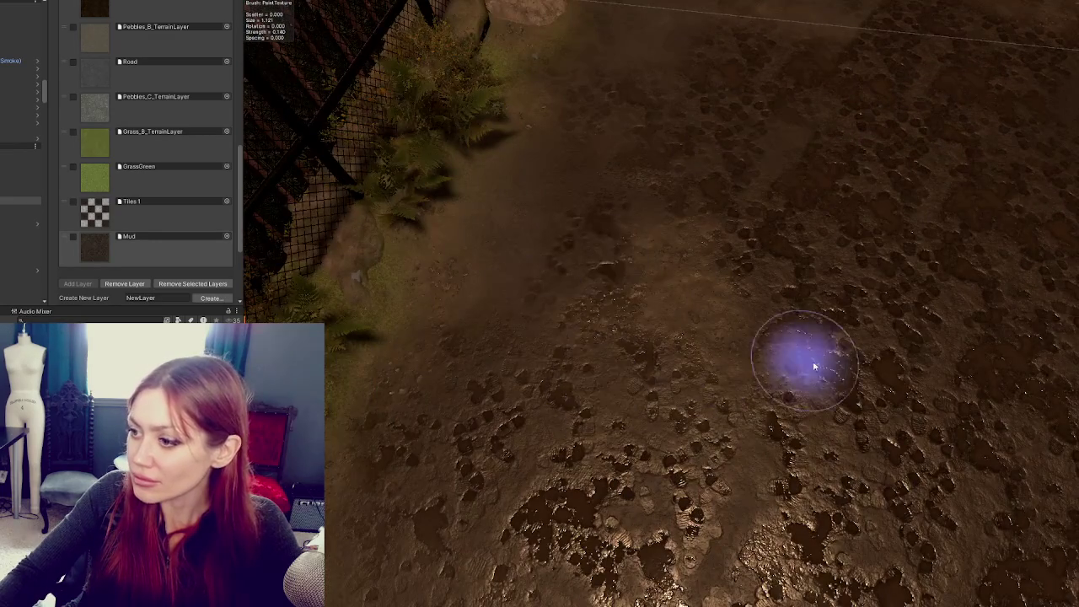
scroll(556, 270, up, 2)
scroll(844, 413, up, 2)
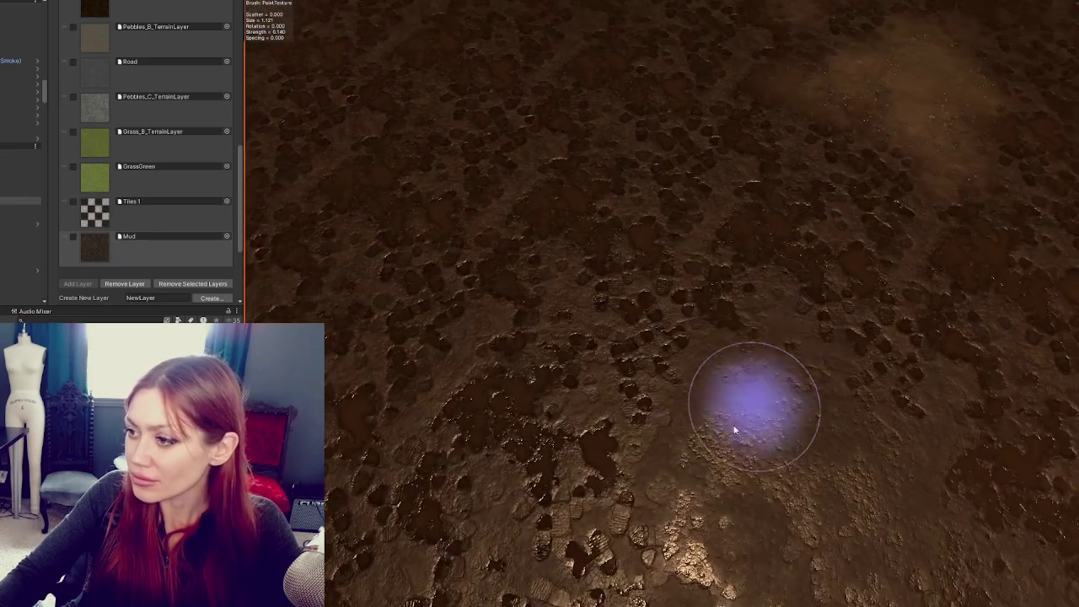
scroll(843, 400, down, 2)
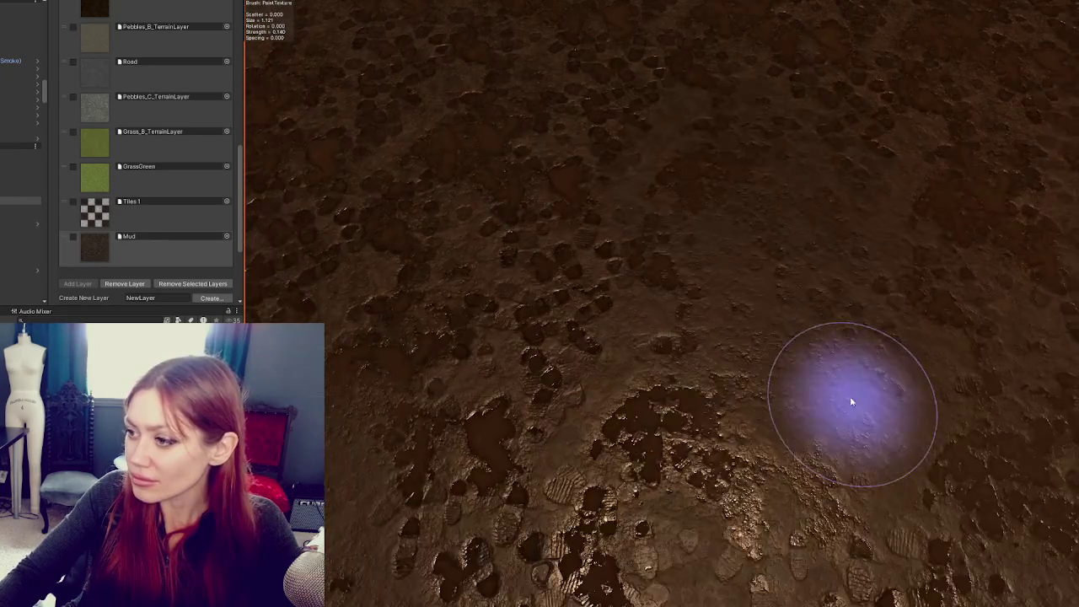
scroll(867, 329, down, 2)
scroll(700, 405, up, 1)
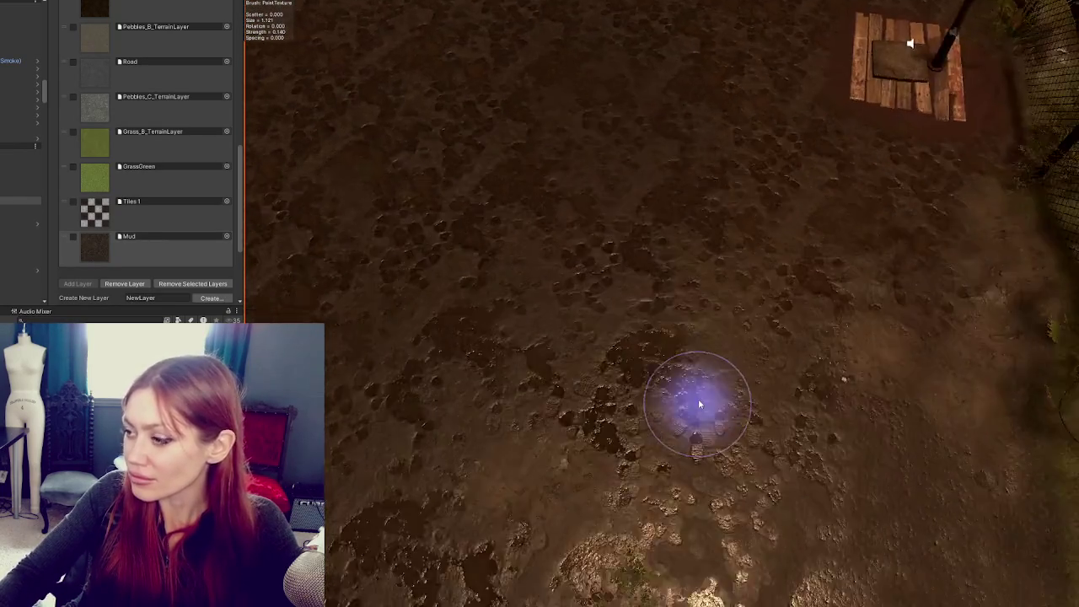
scroll(700, 404, down, 2)
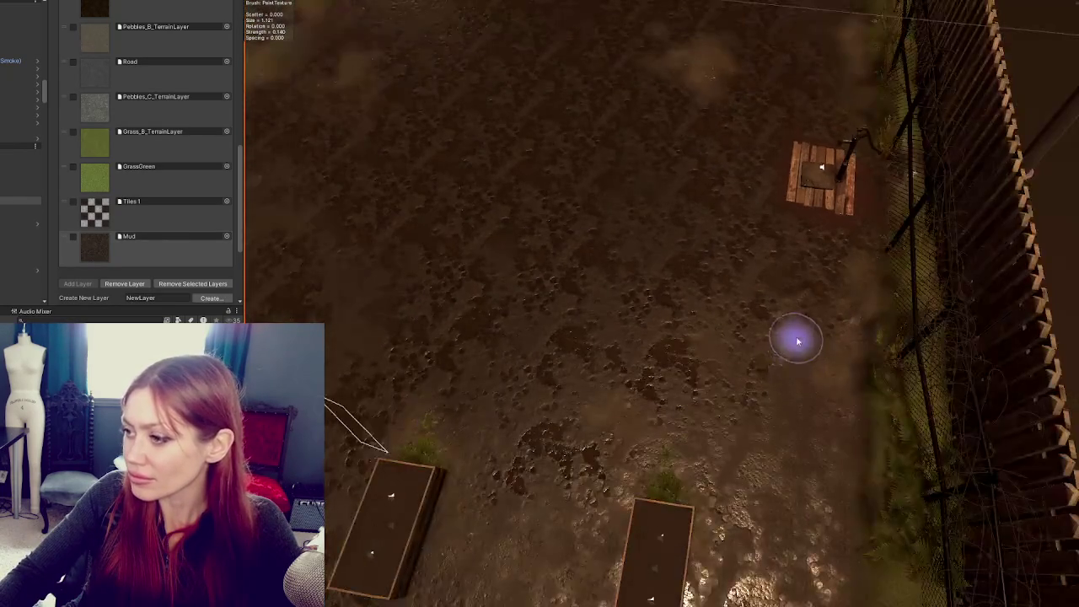
scroll(784, 438, down, 2)
scroll(805, 388, up, 3)
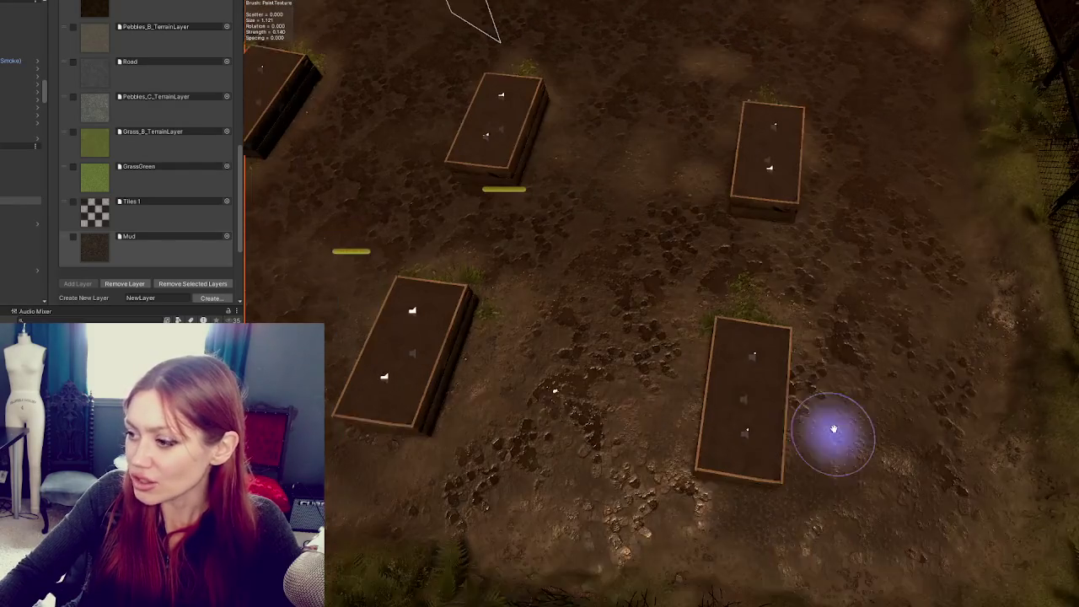
scroll(833, 430, down, 1)
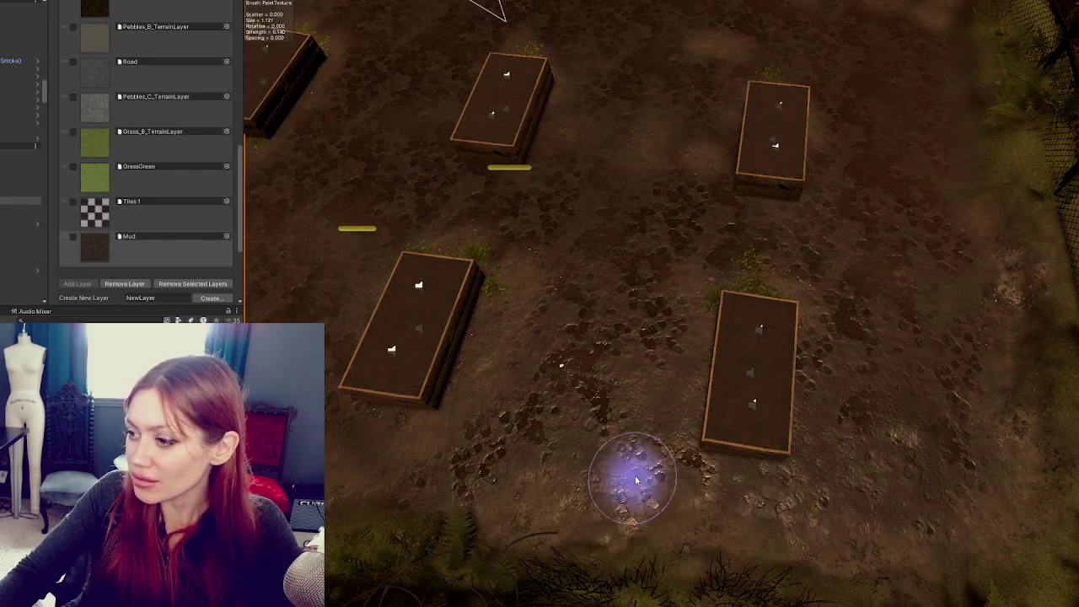
drag(631, 474, 684, 455)
scroll(557, 413, up, 3)
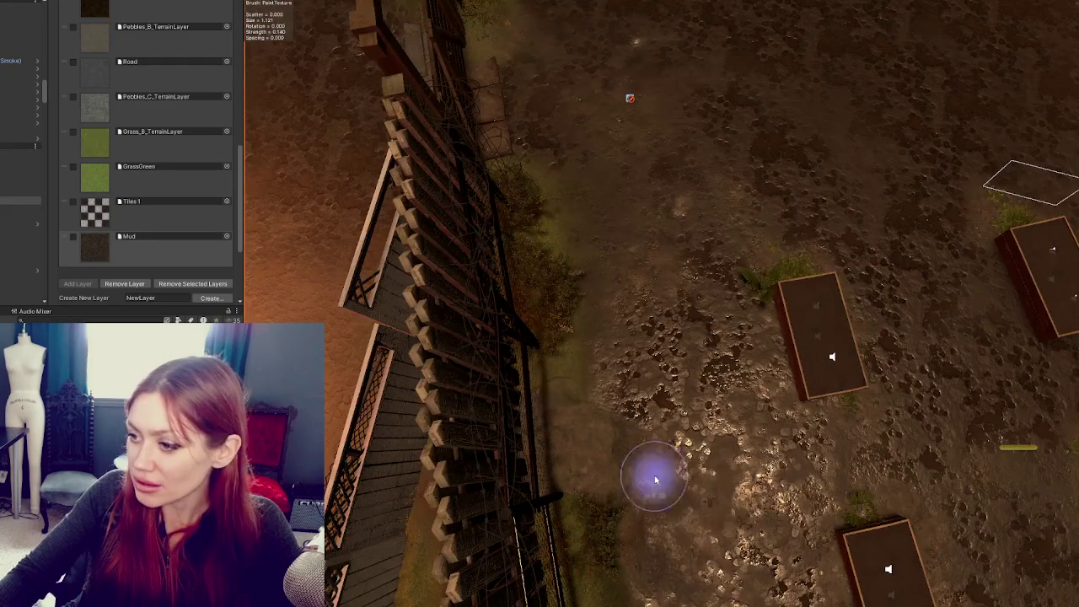
scroll(656, 479, down, 3)
scroll(728, 431, up, 2)
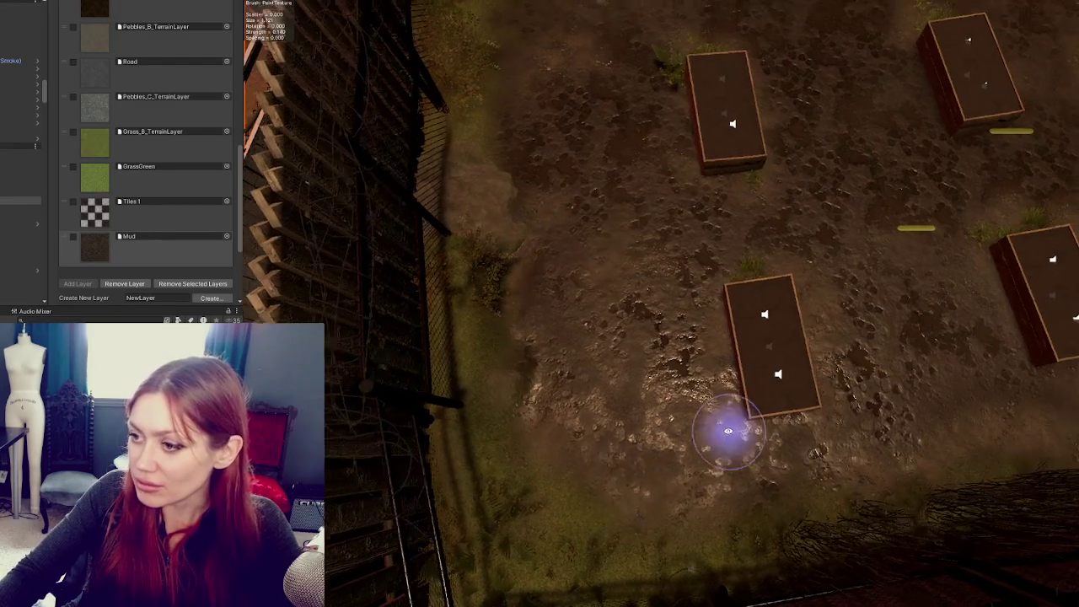
scroll(728, 430, down, 1)
scroll(98, 124, up, 2)
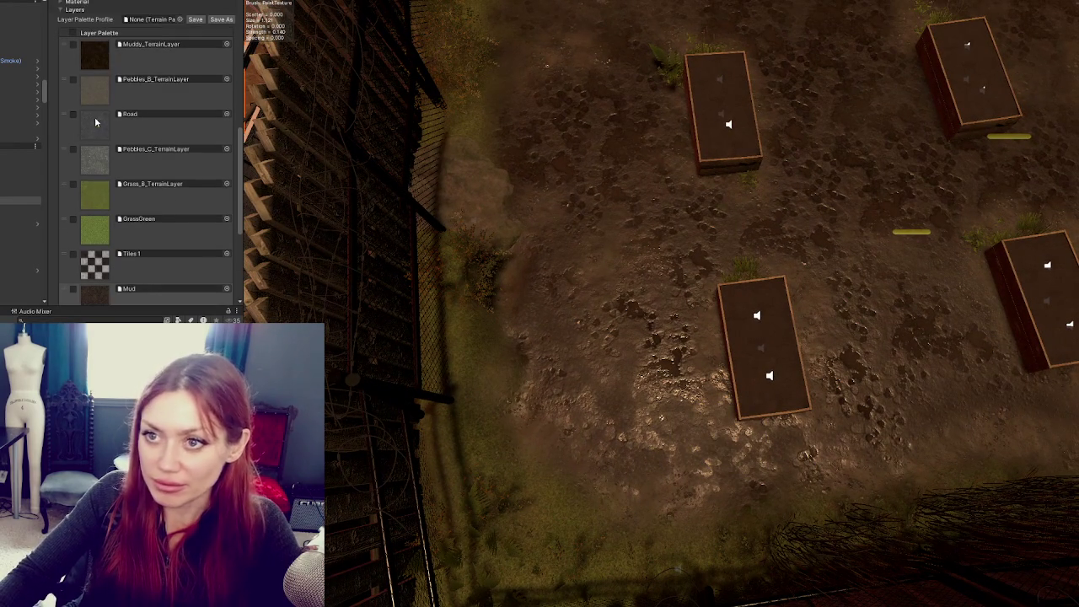
Choose Pebbles_B_TerrainLayer as the painting texture
click(96, 105)
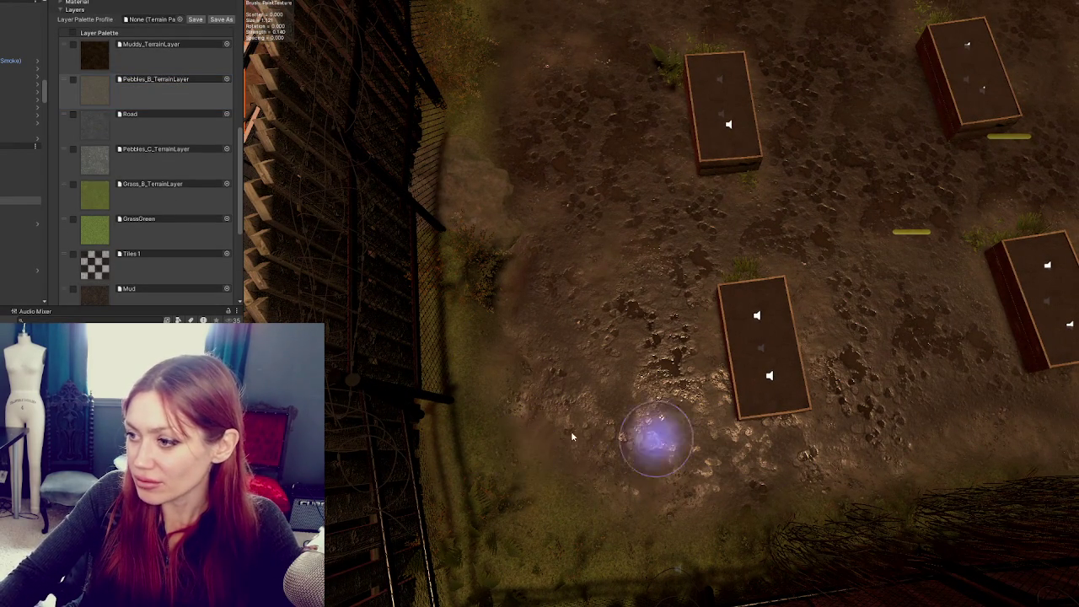
scroll(723, 489, down, 1)
scroll(525, 413, down, 1)
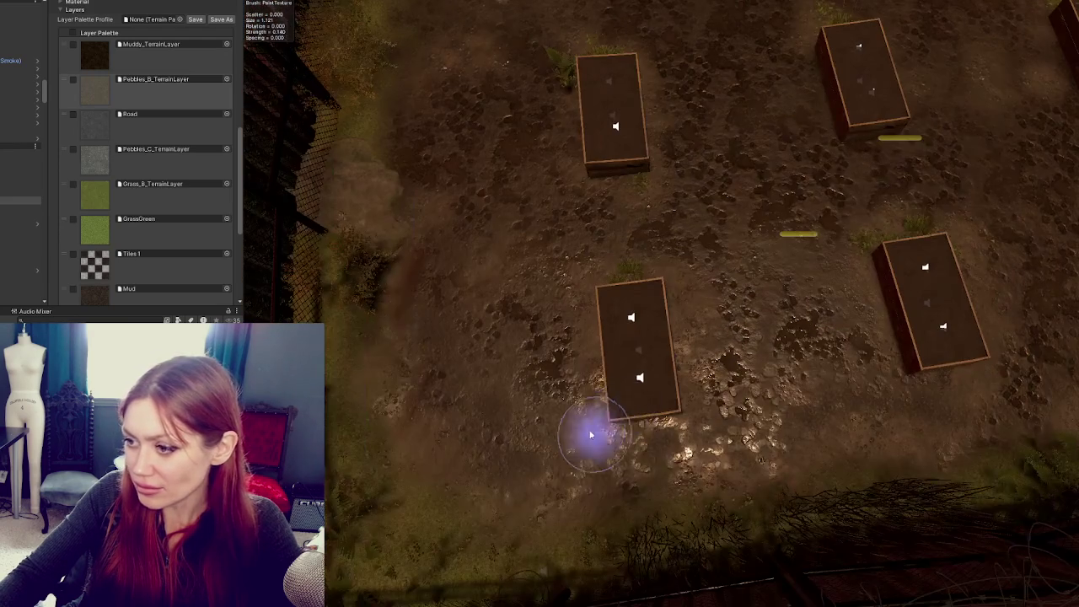
Move the view across the planter boxes and fence, then fly into the alley
key(Right)
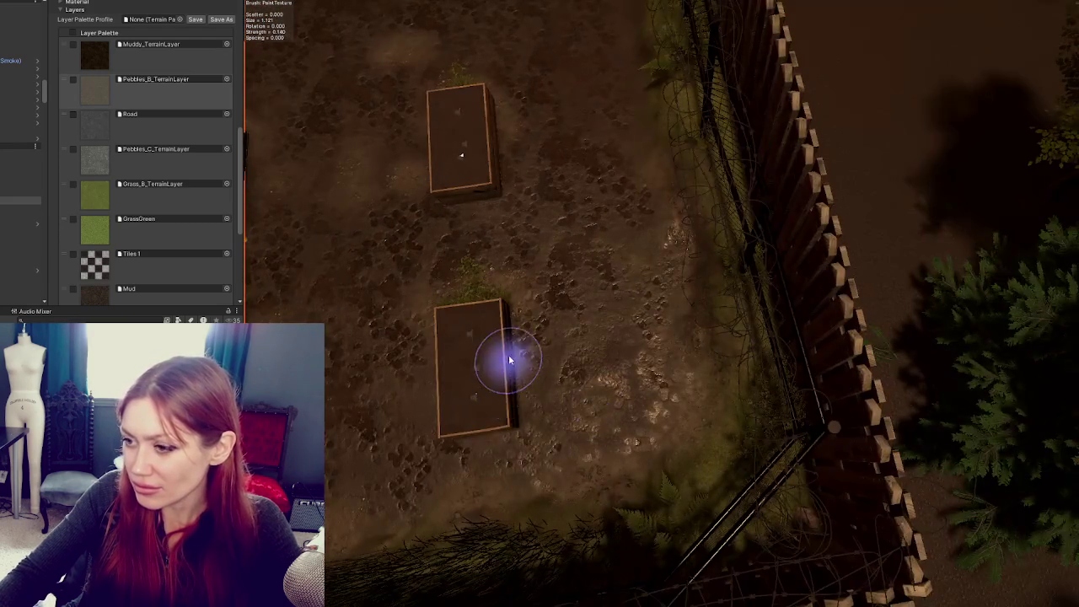
scroll(509, 360, down, 2)
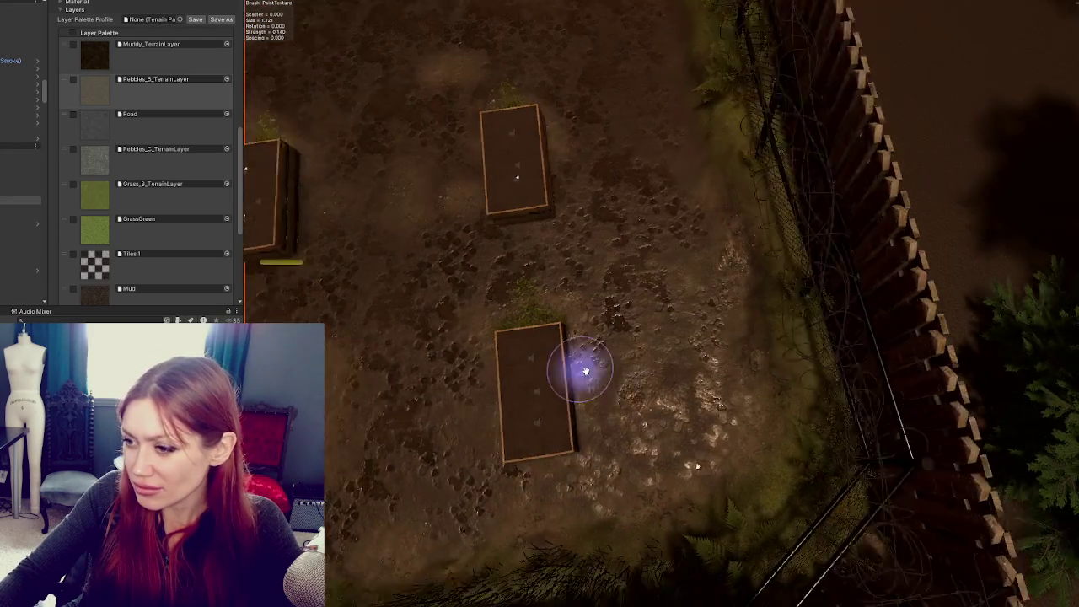
scroll(643, 428, down, 1)
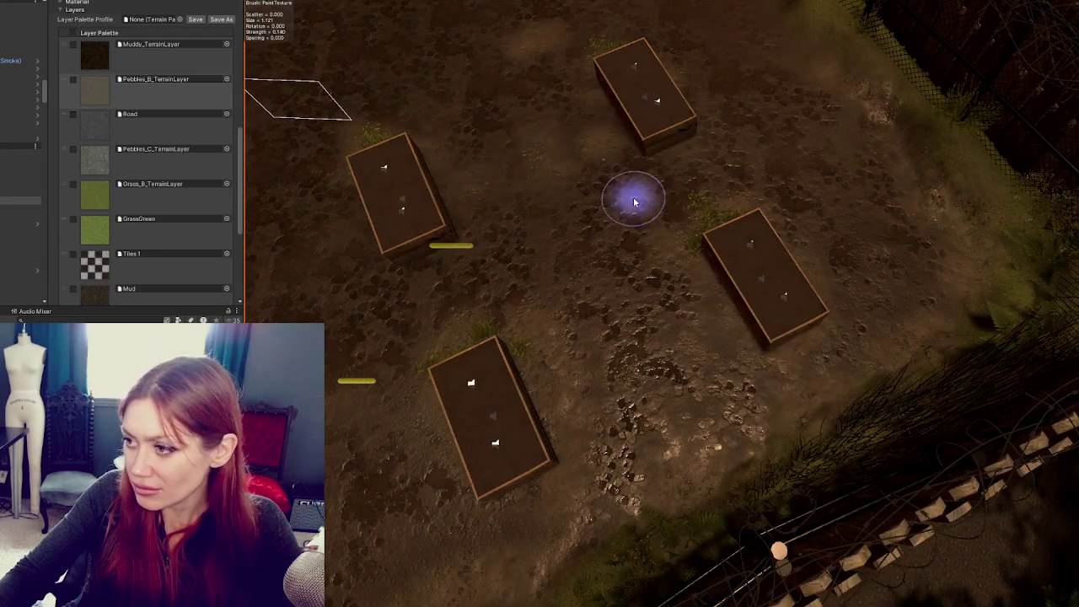
key(Up)
key(Left)
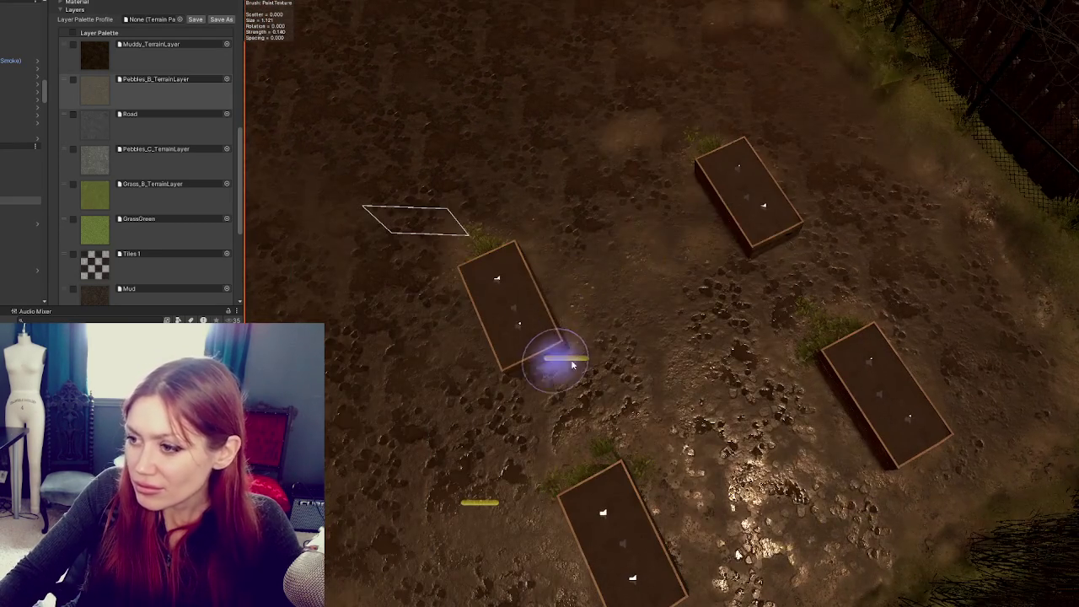
key(Left)
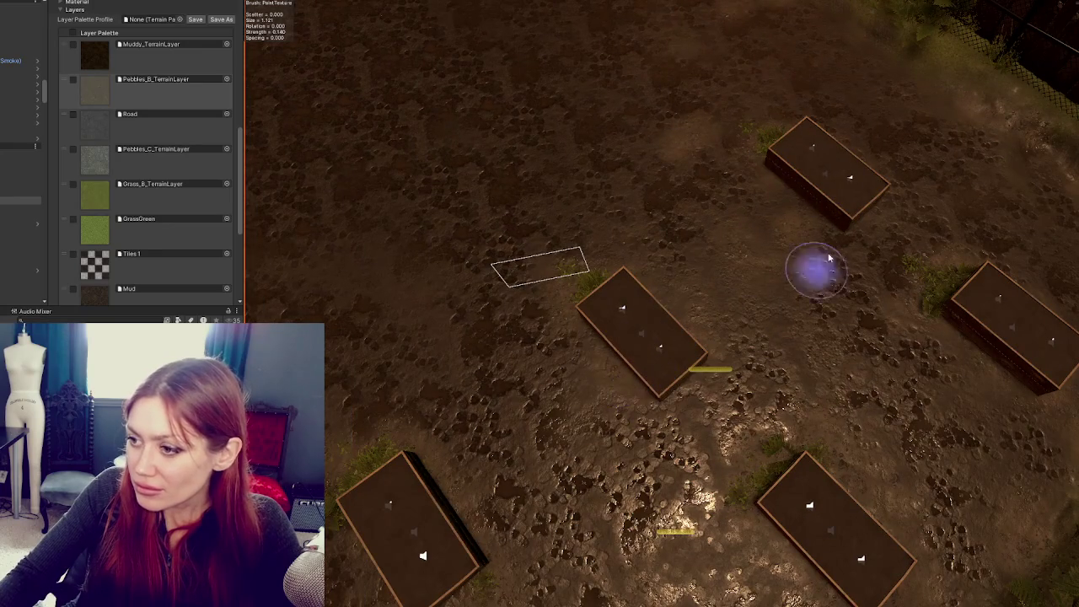
scroll(713, 301, down, 2)
scroll(646, 349, up, 5)
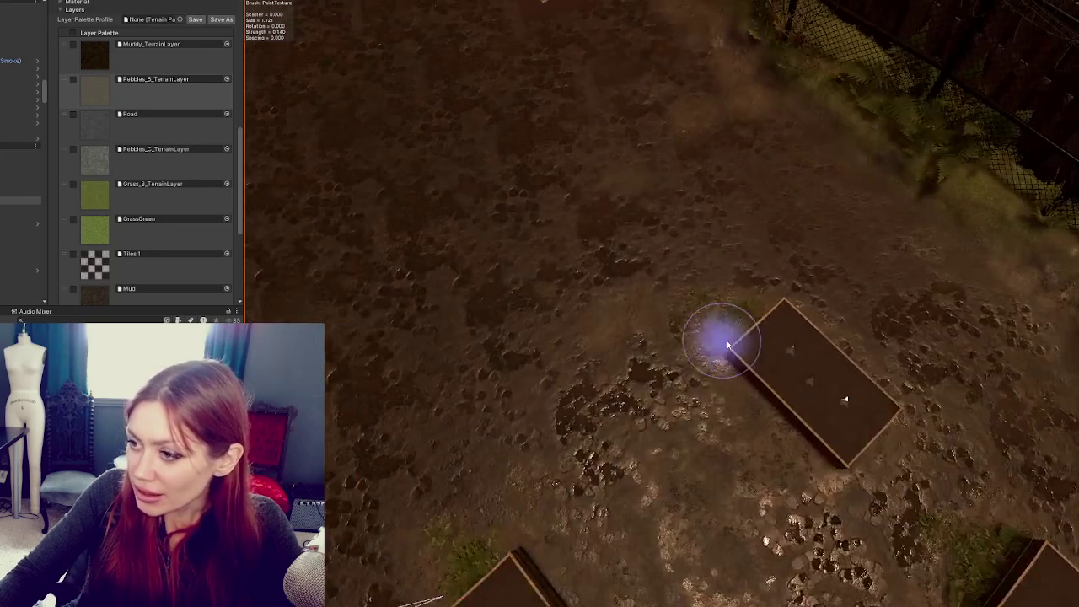
key(Left)
key(Left)
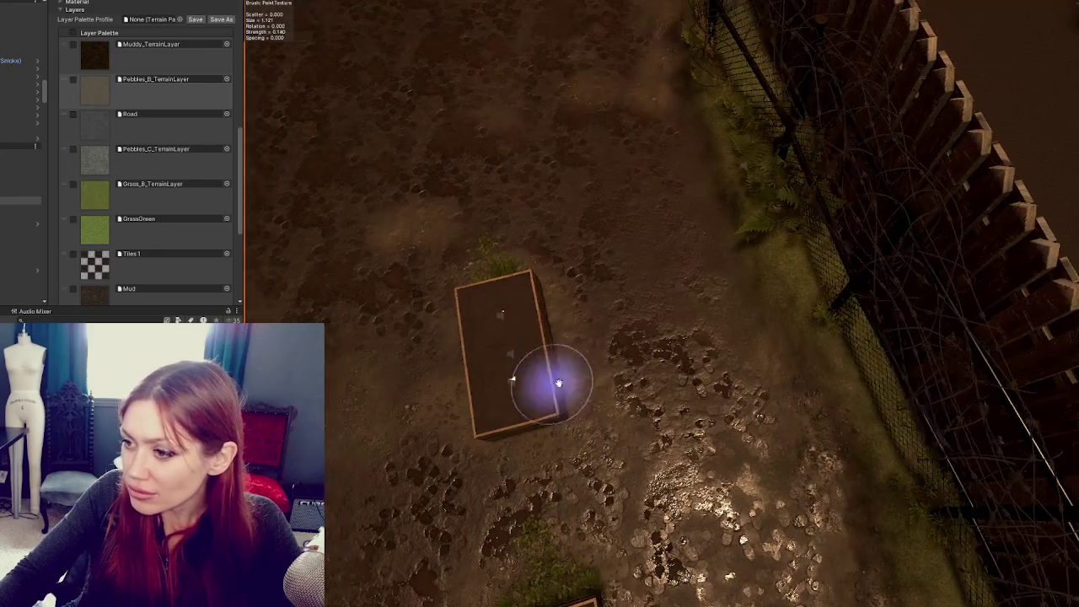
key(Up)
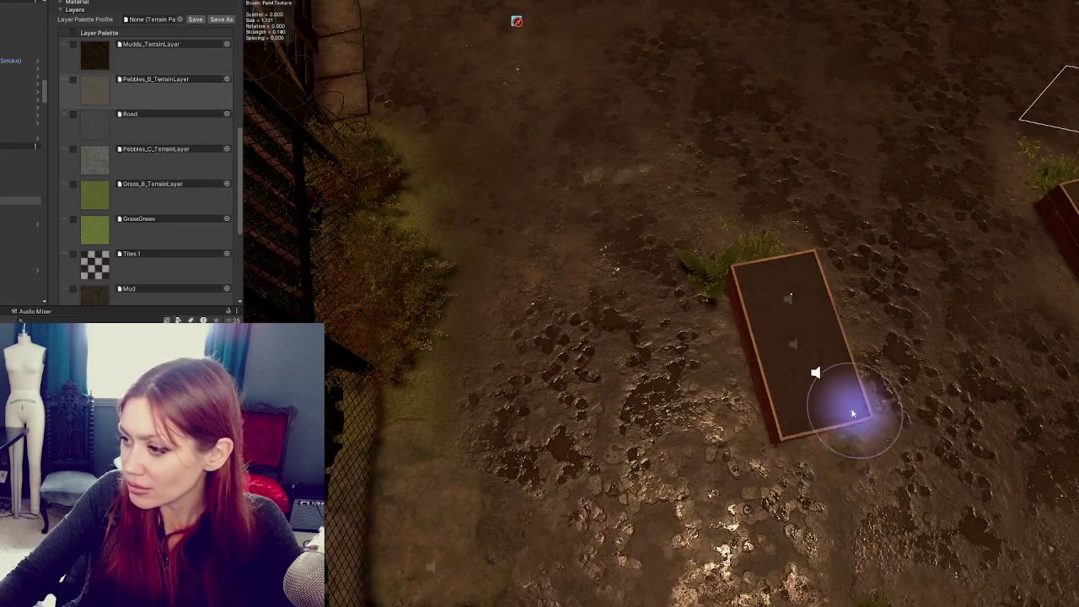
key(Up)
scroll(532, 414, down, 3)
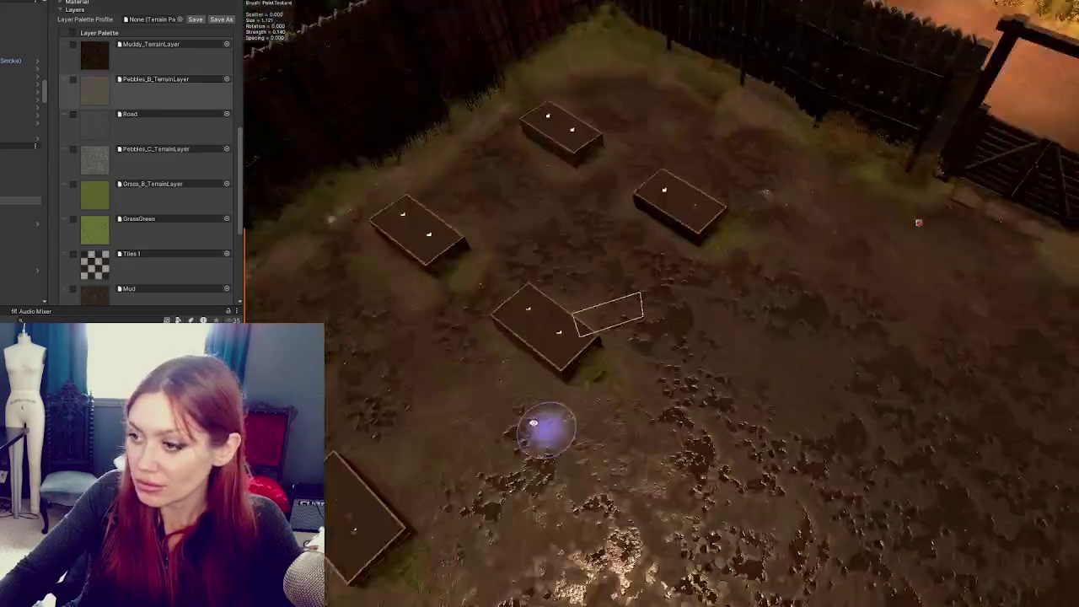
key(Up)
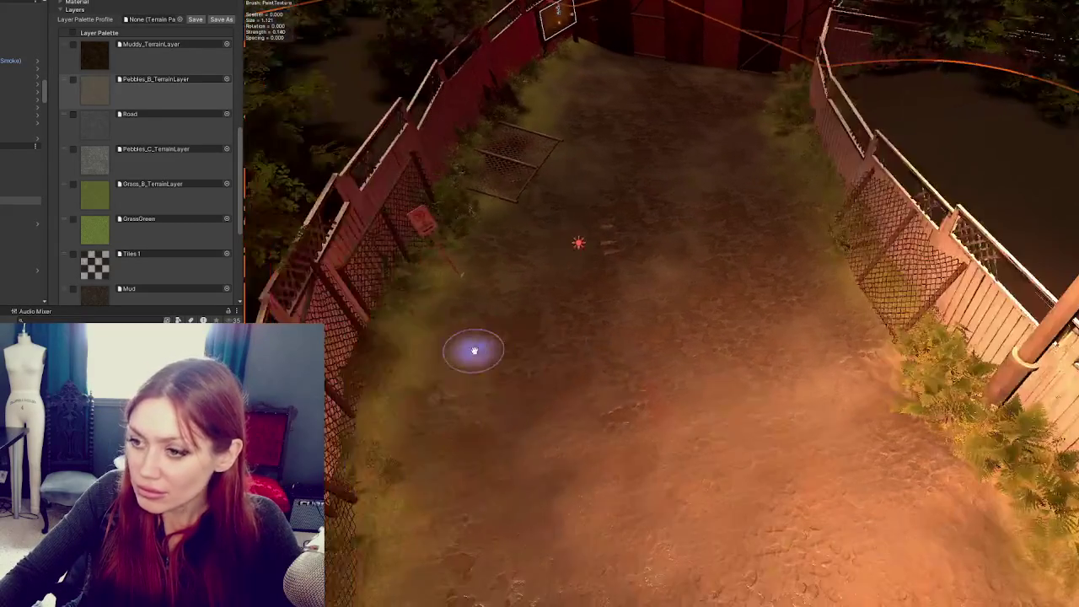
Zoom in and out along the alley, ending close to the chain-link panel and right-hand fence
scroll(422, 376, up, 4)
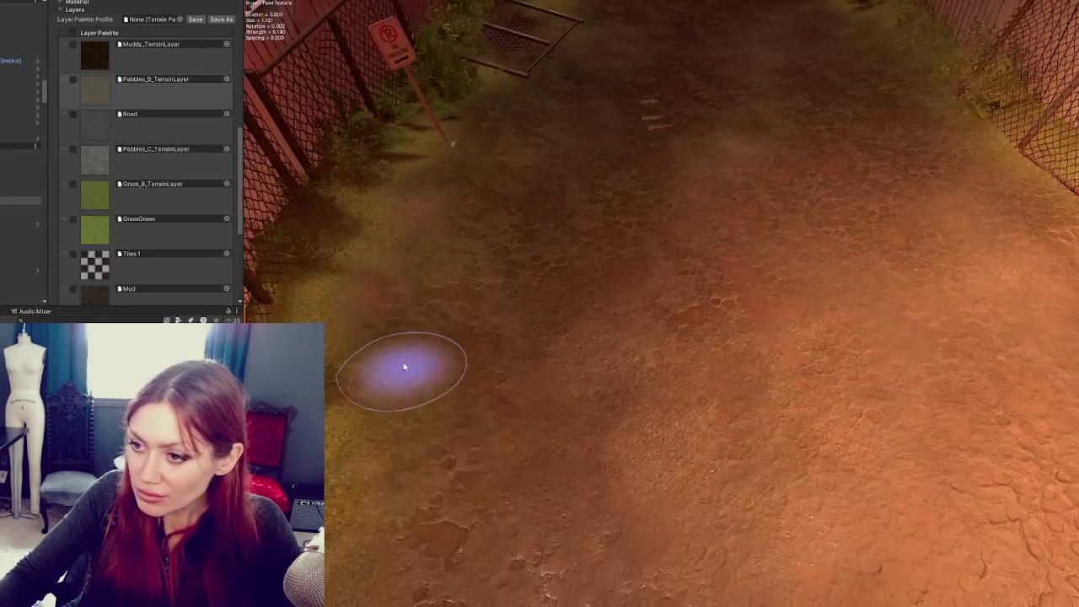
scroll(393, 414, up, 5)
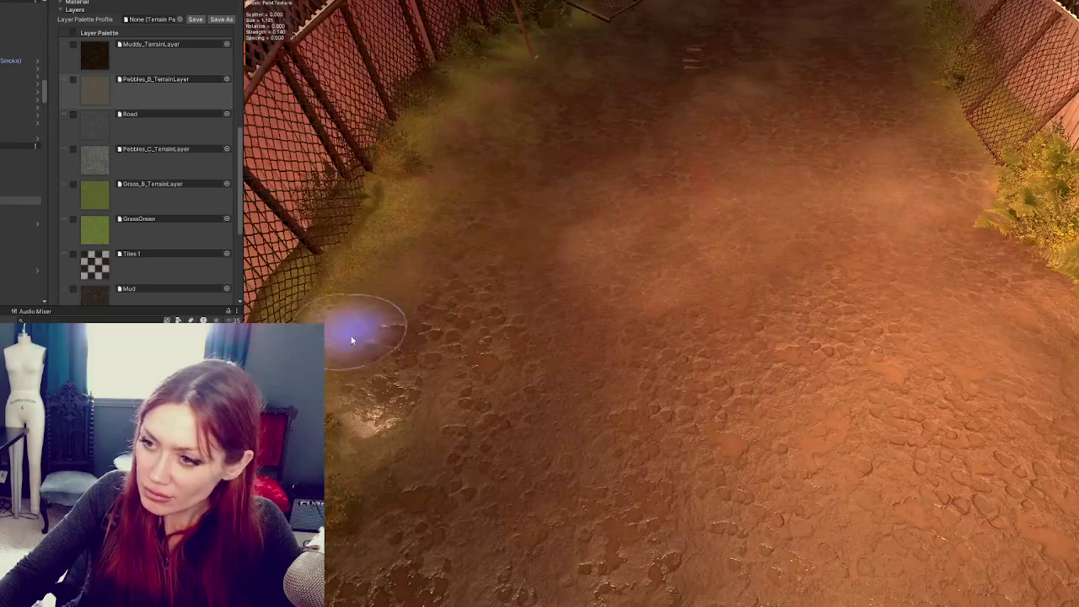
scroll(414, 233, up, 3)
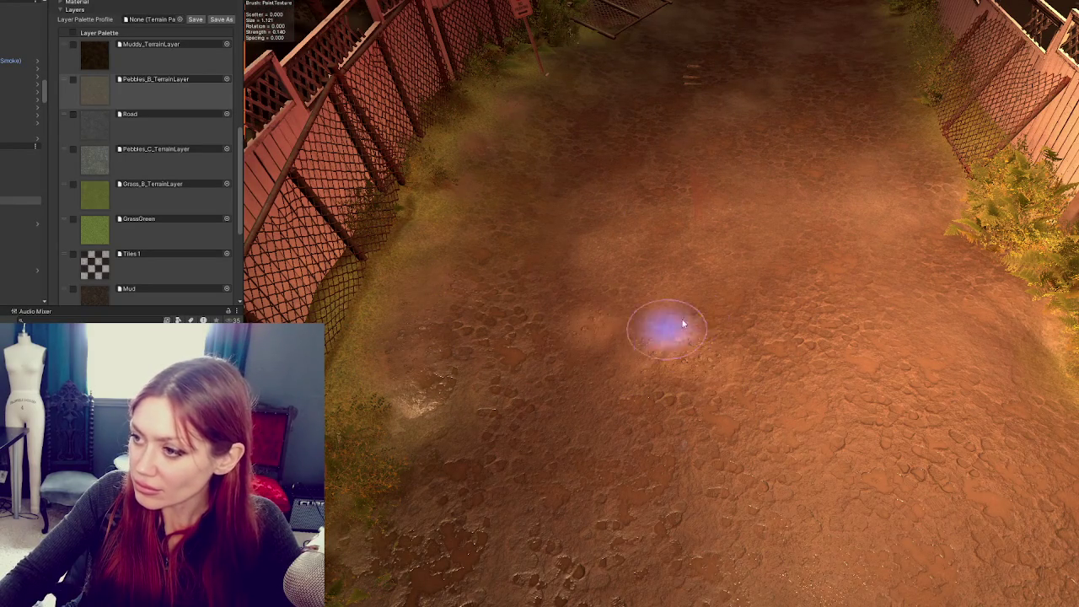
scroll(818, 266, down, 2)
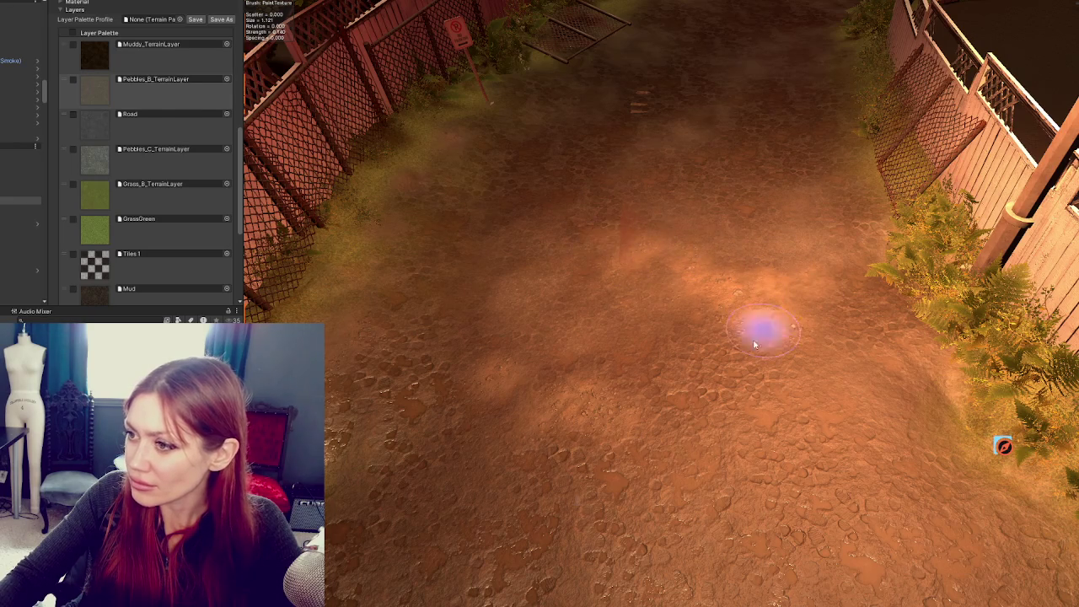
scroll(755, 344, down, 2)
scroll(444, 438, up, 3)
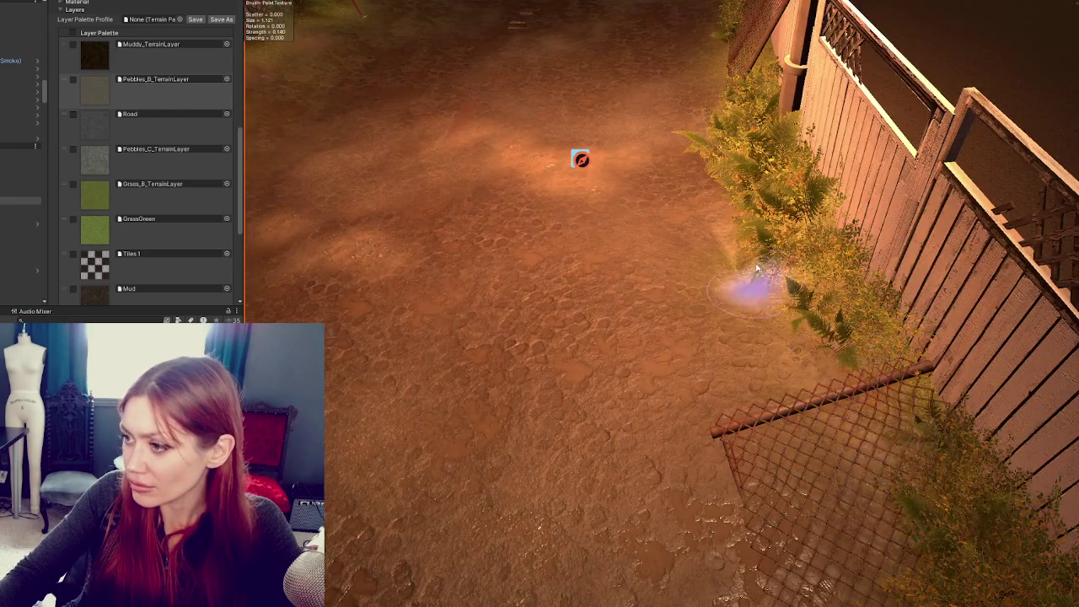
scroll(801, 392, up, 2)
scroll(801, 392, down, 2)
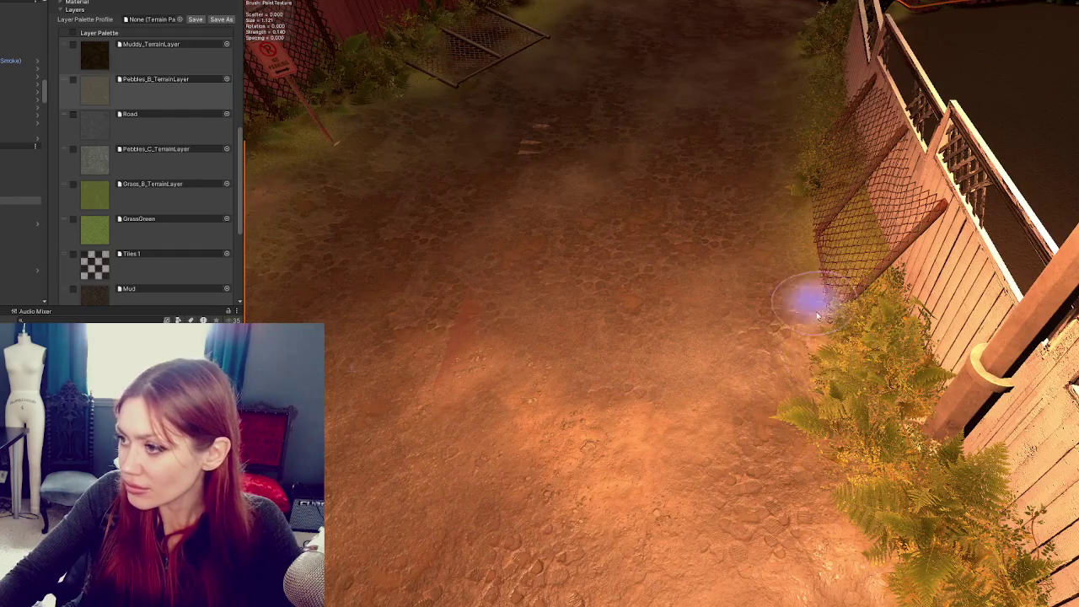
scroll(790, 438, down, 2)
scroll(864, 456, up, 2)
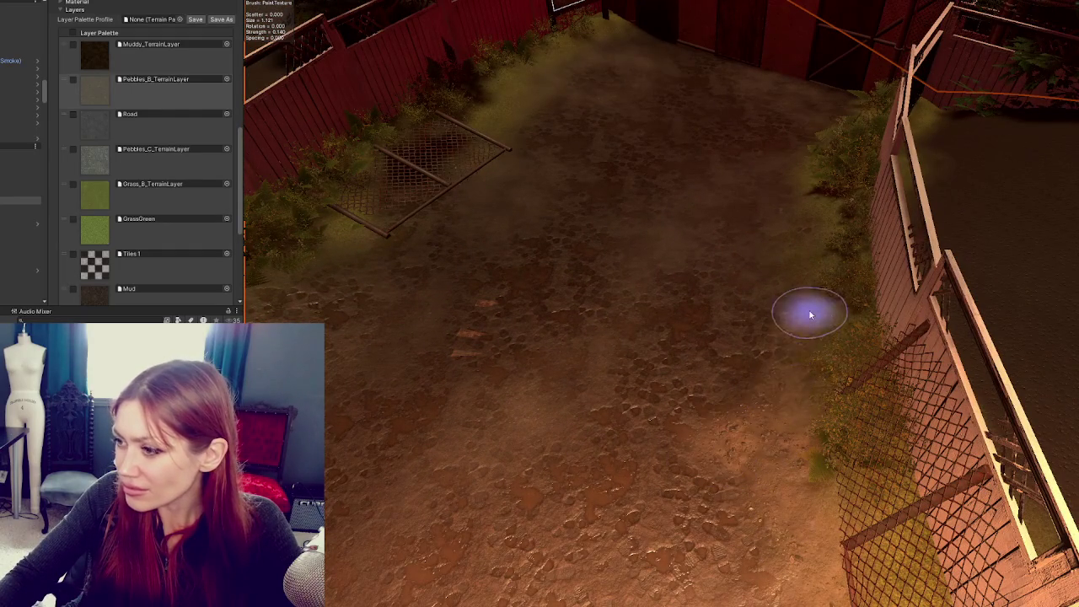
scroll(794, 287, up, 3)
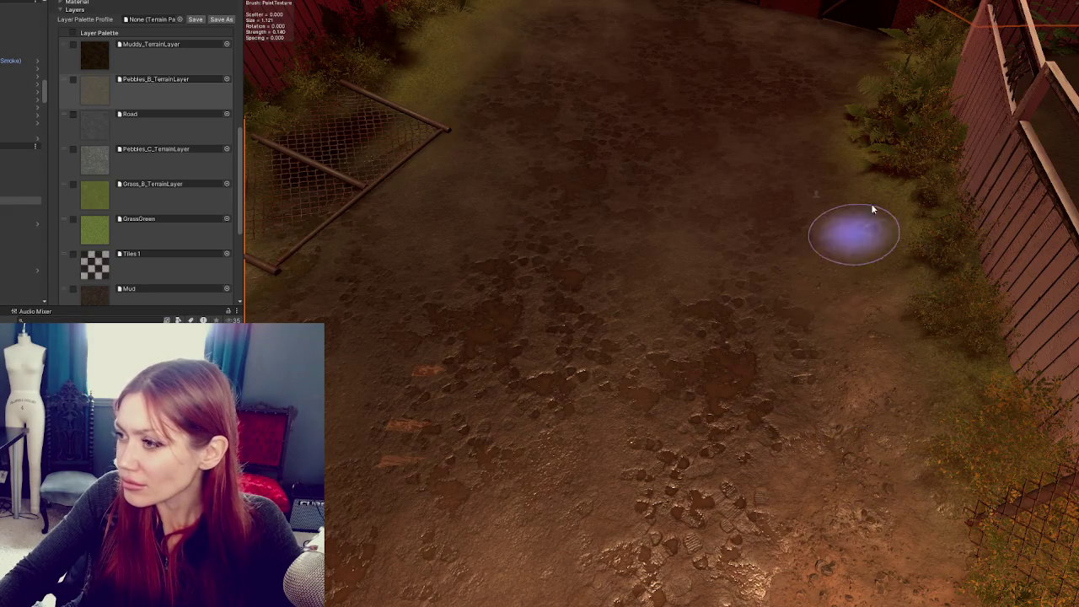
scroll(841, 381, down, 2)
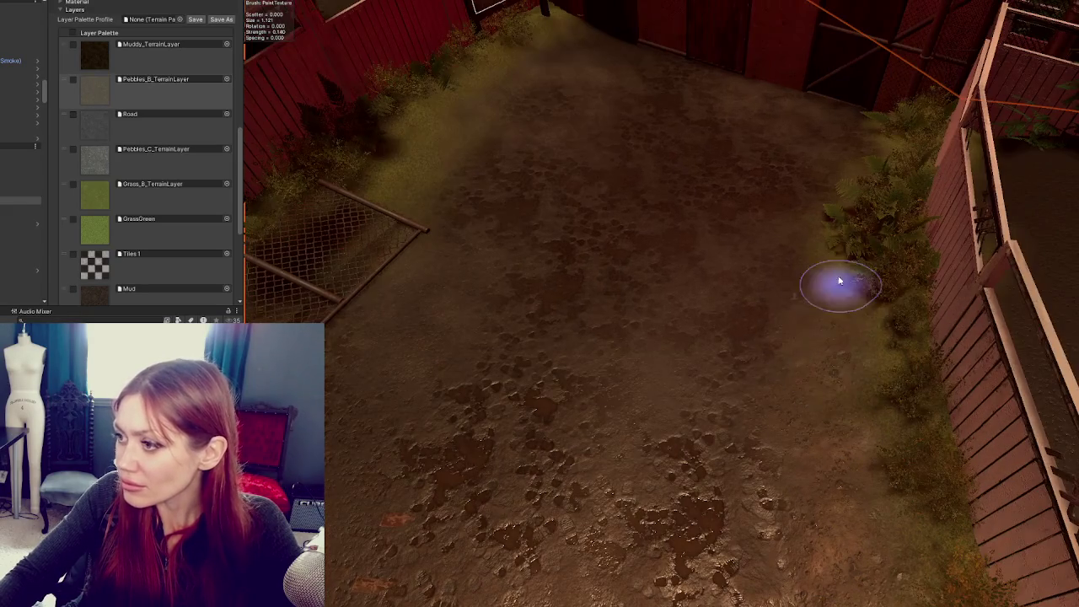
Orbit around the chain-link fence and gate, then pan toward the No Parking sign
drag(840, 281, 892, 315)
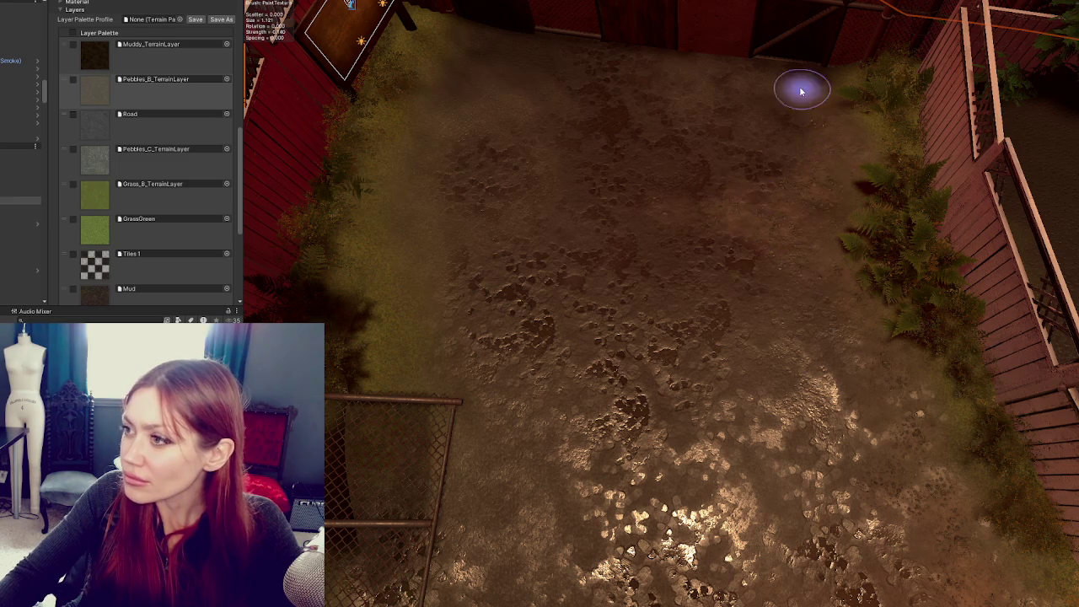
drag(849, 71, 844, 137)
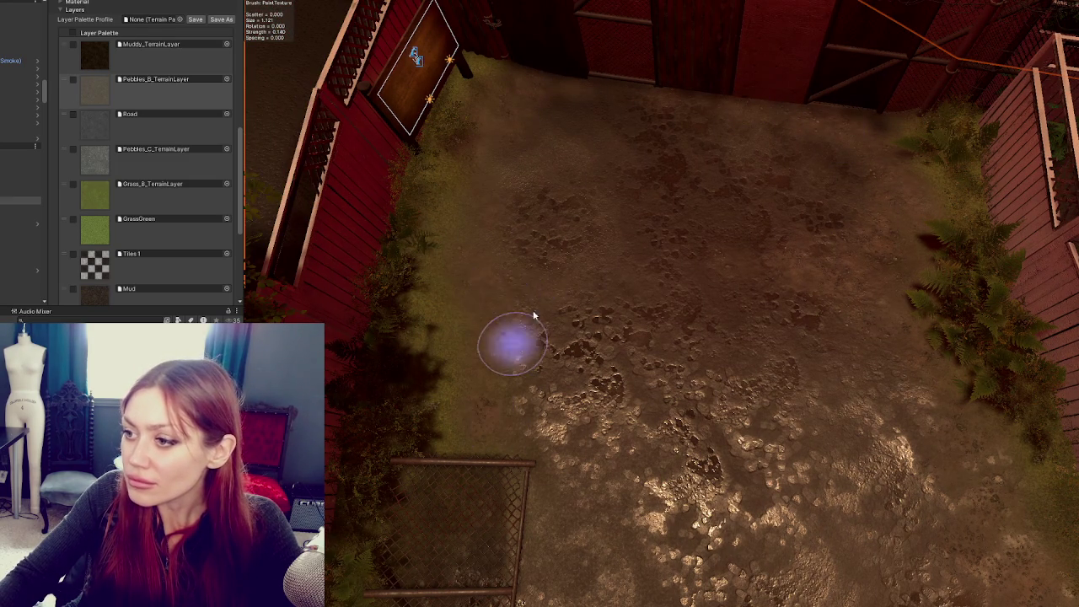
scroll(558, 301, down, 3)
drag(477, 366, 601, 317)
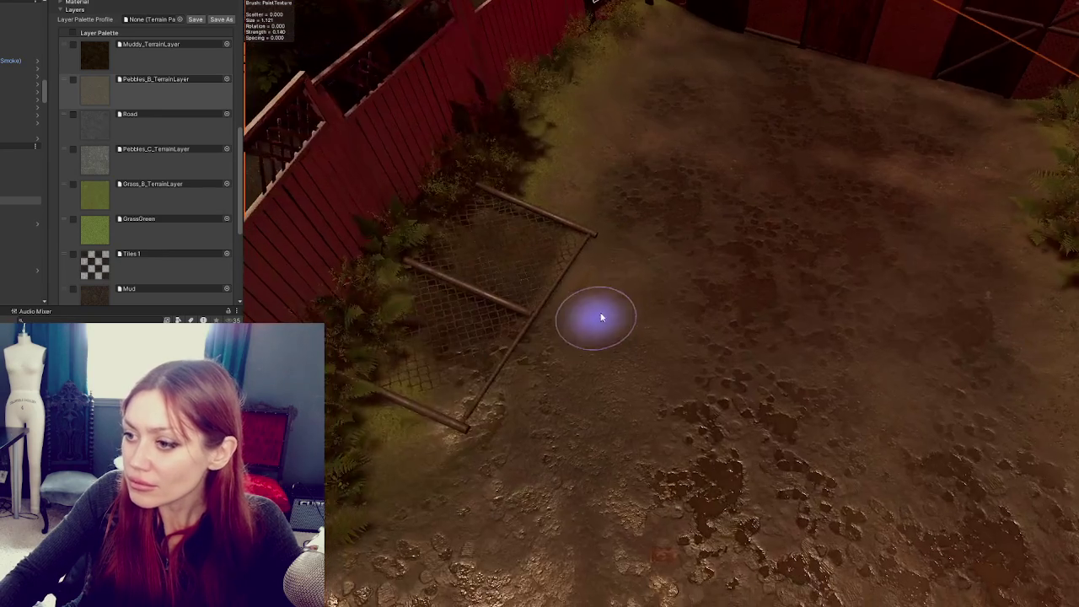
mouse_move(473, 351)
mouse_down()
mouse_move(554, 433)
mouse_move(464, 468)
mouse_move(585, 354)
mouse_up()
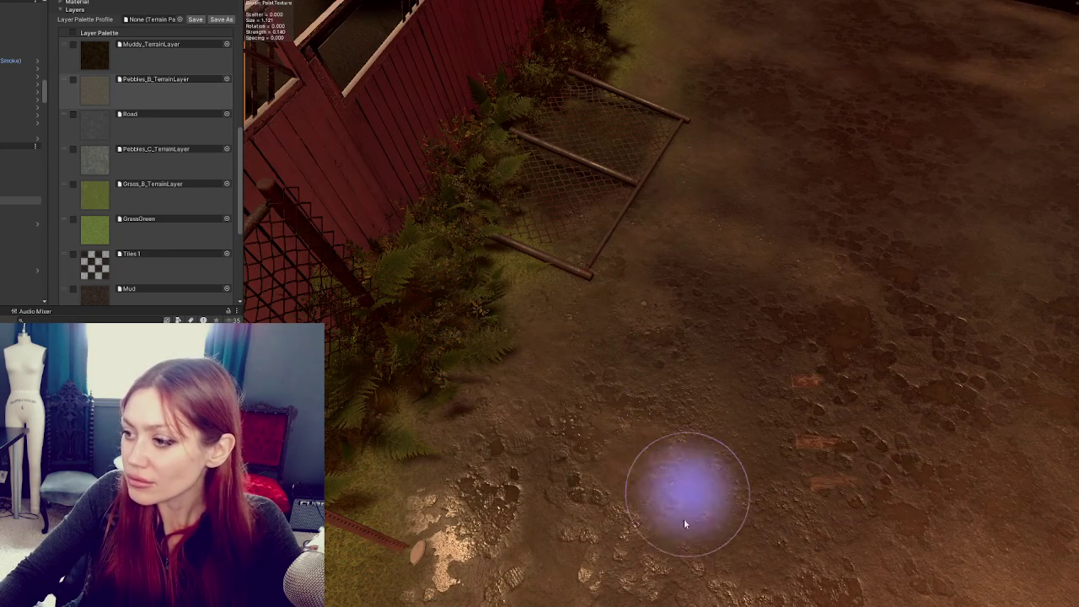
drag(686, 520, 770, 435)
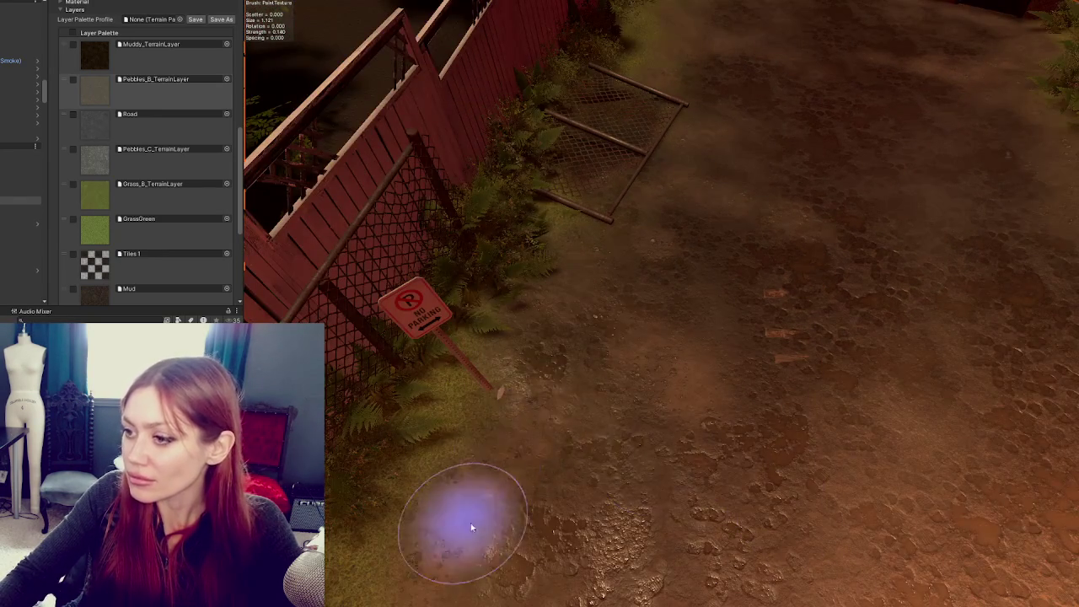
drag(464, 523, 562, 284)
mouse_move(501, 414)
mouse_down()
mouse_move(519, 330)
mouse_move(833, 453)
mouse_move(482, 494)
mouse_move(742, 534)
mouse_move(436, 416)
mouse_up()
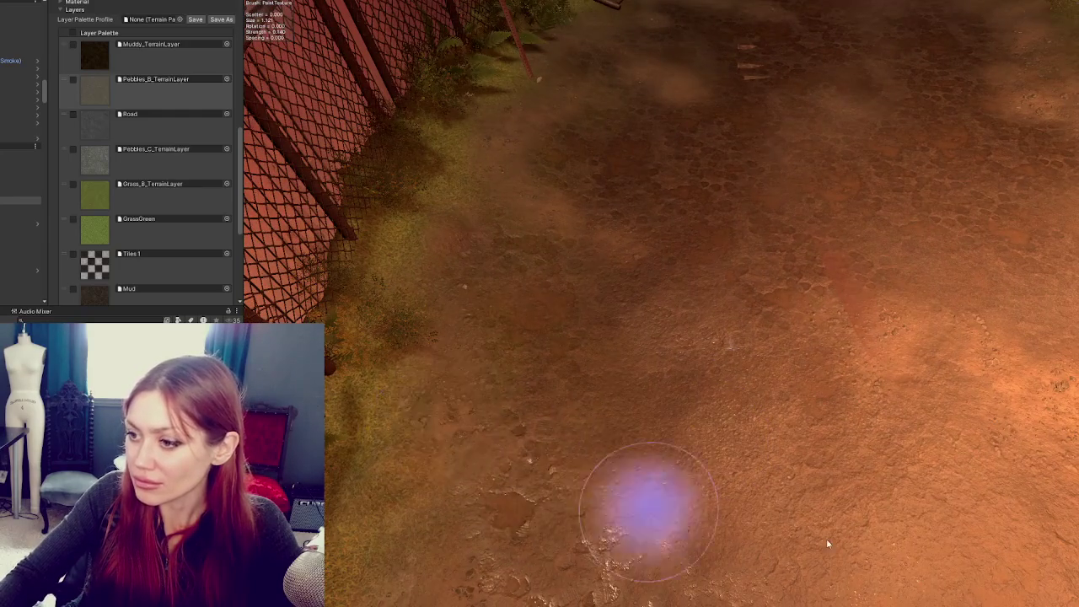
Look down the full length of the fenced dirt path toward the CLOSED sign
drag(646, 506, 634, 498)
drag(829, 571, 487, 426)
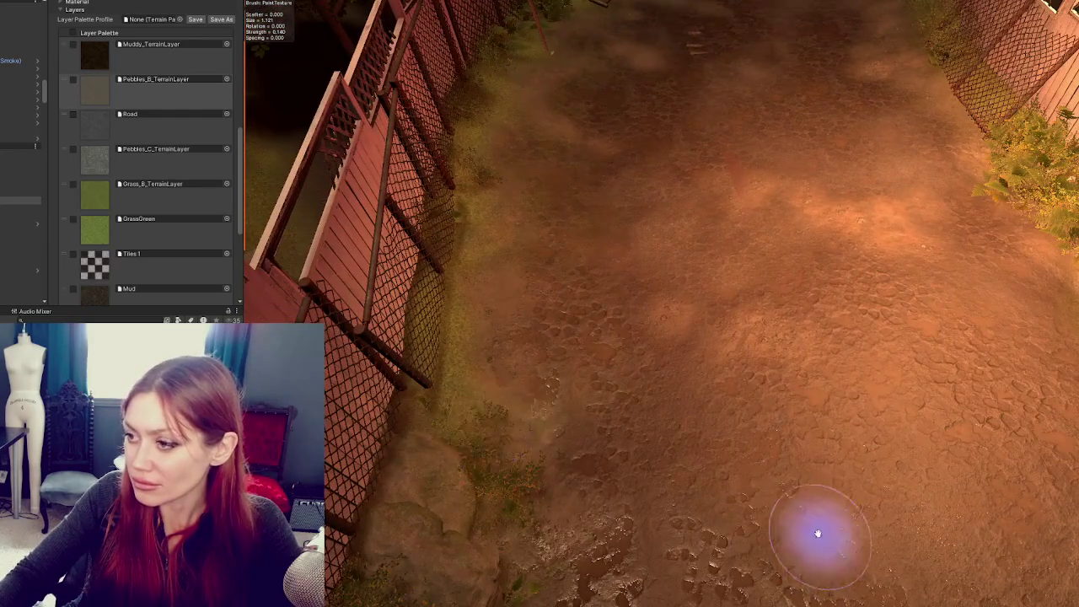
drag(819, 531, 518, 405)
drag(766, 424, 742, 357)
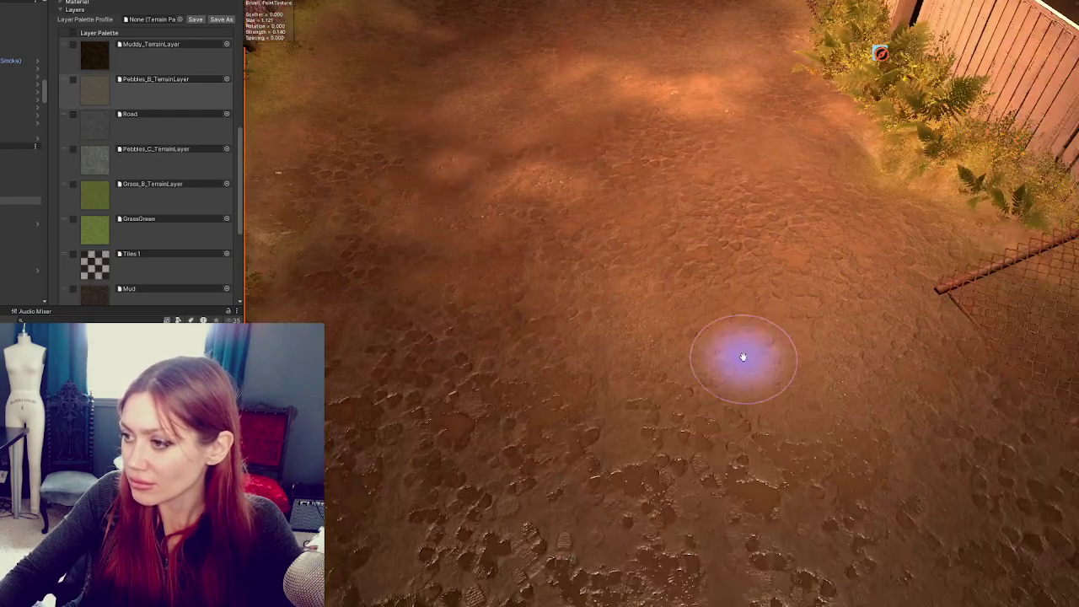
drag(754, 422, 454, 413)
mouse_move(928, 221)
mouse_down()
mouse_move(723, 495)
mouse_move(849, 340)
mouse_move(593, 504)
mouse_move(577, 443)
mouse_move(691, 306)
mouse_move(819, 368)
mouse_up()
drag(694, 132, 723, 289)
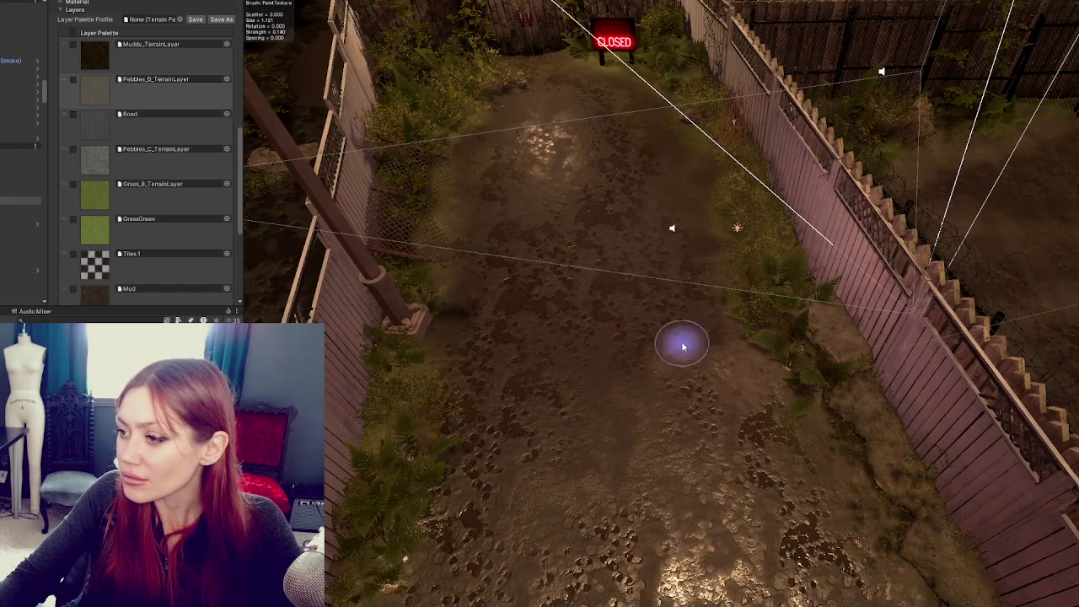
drag(691, 156, 719, 256)
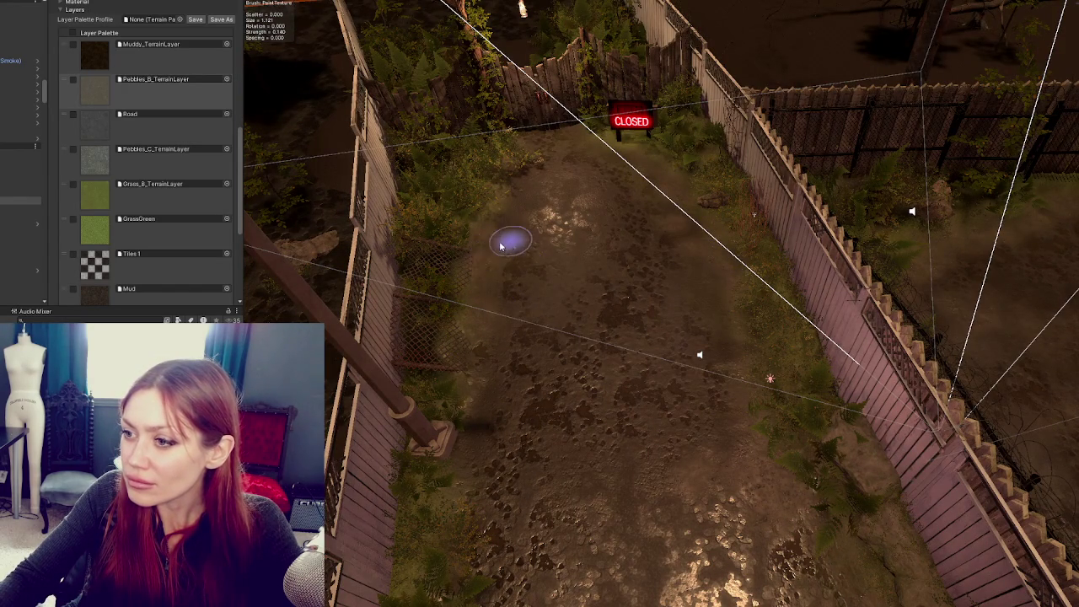
scroll(506, 244, up, 5)
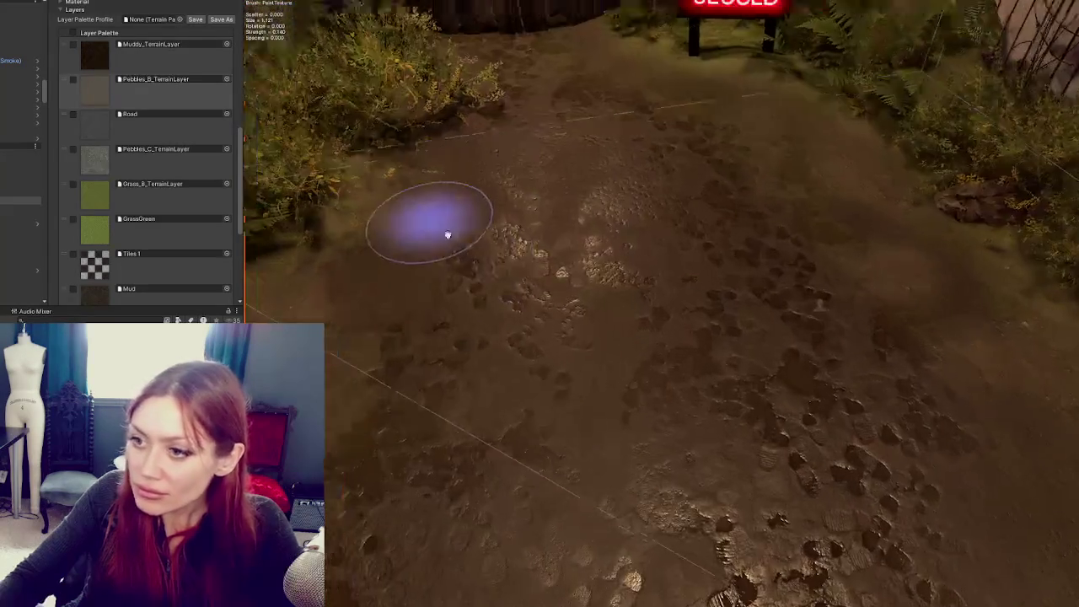
scroll(447, 234, down, 5)
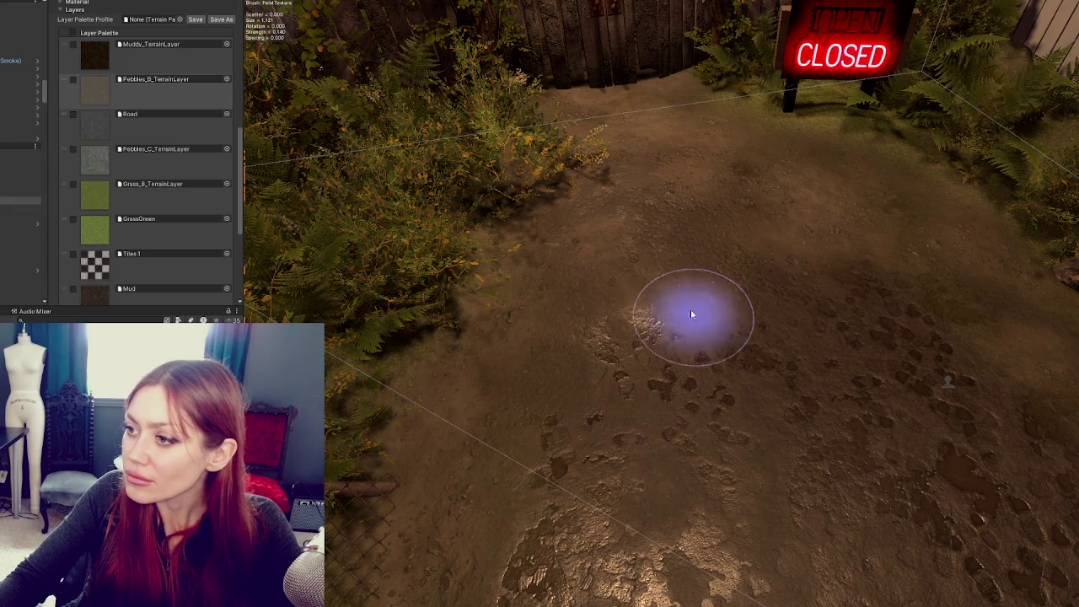
Fly along the path past the ferns and mud toward the wooden fence
mouse_move(762, 369)
mouse_down()
mouse_move(704, 248)
mouse_move(607, 321)
mouse_move(557, 423)
mouse_move(485, 446)
mouse_move(508, 350)
mouse_move(439, 487)
mouse_up()
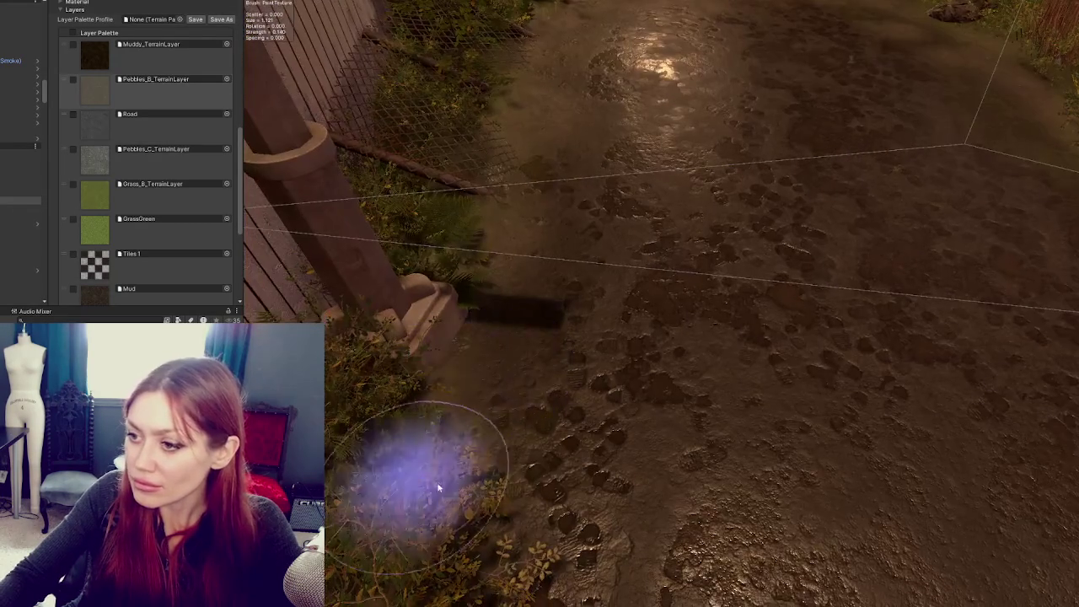
mouse_move(472, 326)
mouse_down()
mouse_move(581, 424)
mouse_move(552, 444)
mouse_move(592, 448)
mouse_move(427, 441)
mouse_move(517, 405)
mouse_up()
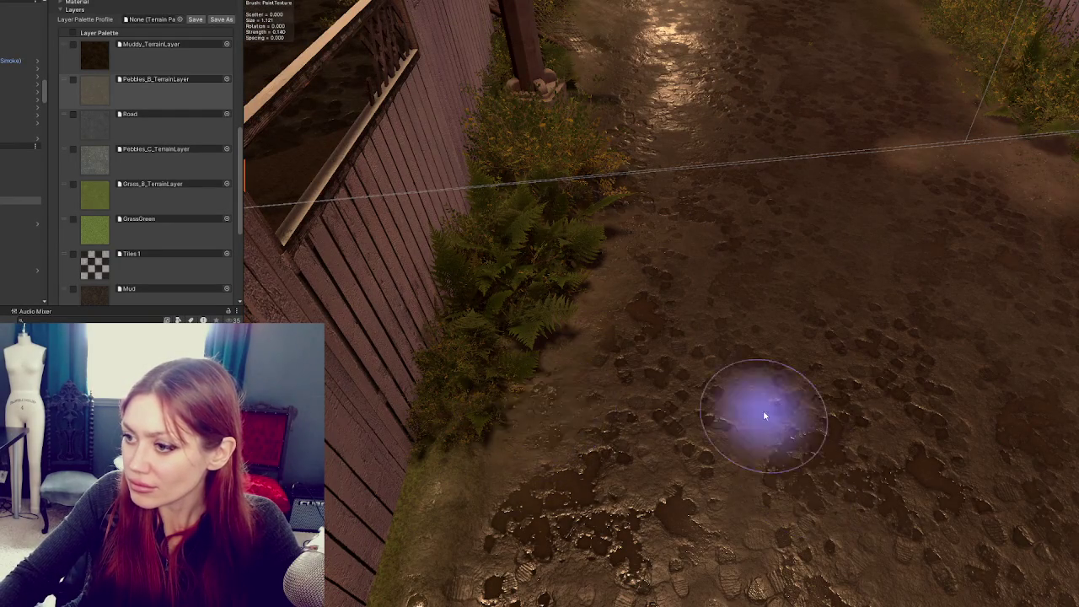
drag(871, 411, 914, 344)
mouse_move(754, 218)
mouse_down()
mouse_move(1000, 434)
mouse_move(876, 331)
mouse_up()
drag(928, 494, 994, 487)
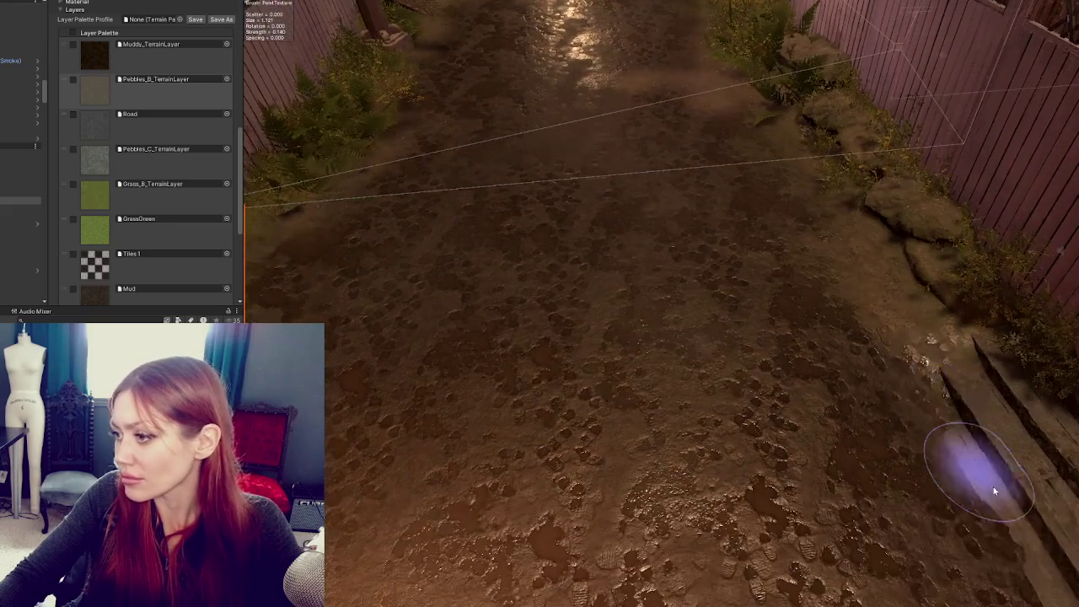
scroll(978, 464, up, 3)
scroll(885, 388, up, 3)
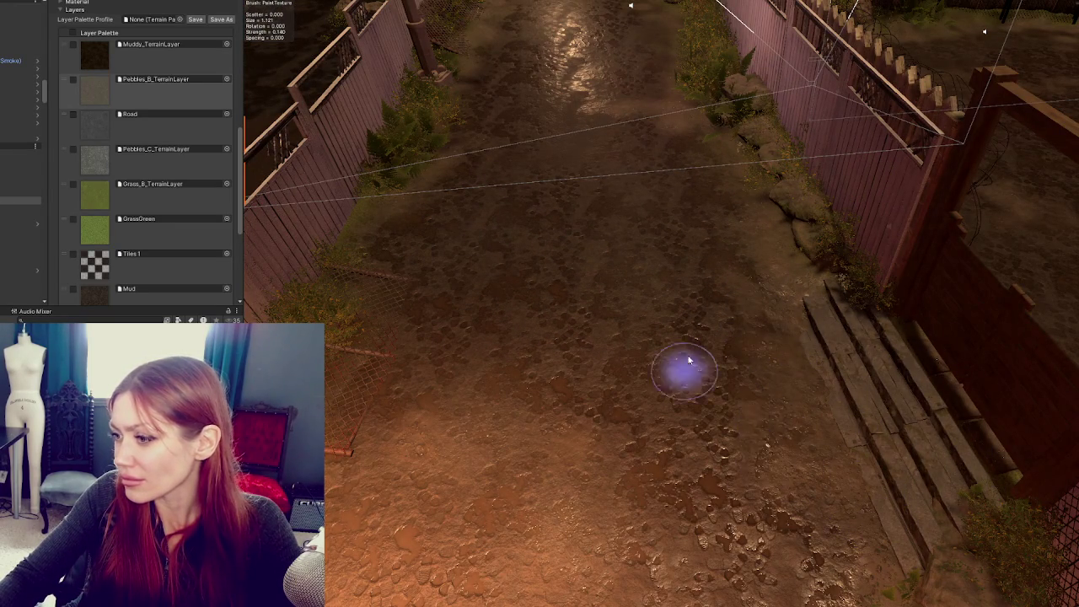
scroll(783, 366, down, 3)
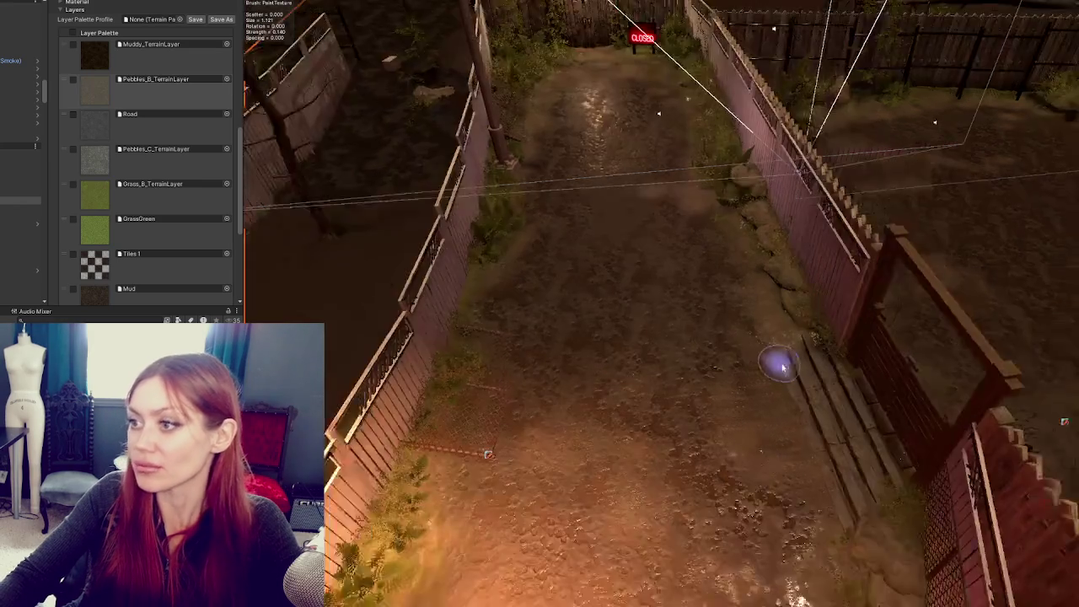
scroll(782, 365, down, 2)
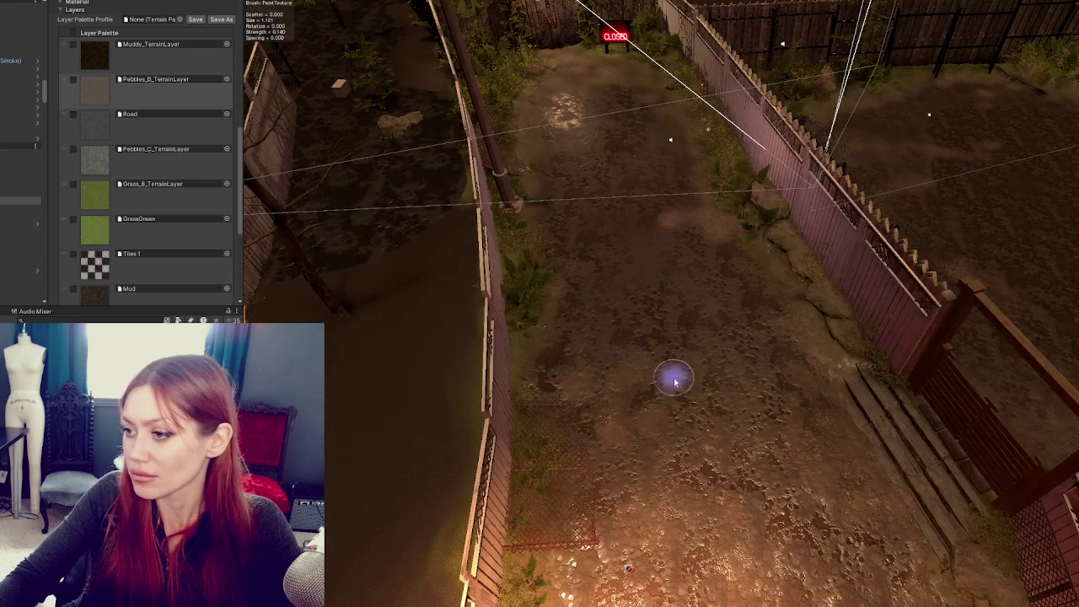
Select Muddy_TerrainLayer and angle the view down onto the fenced yard
click(85, 66)
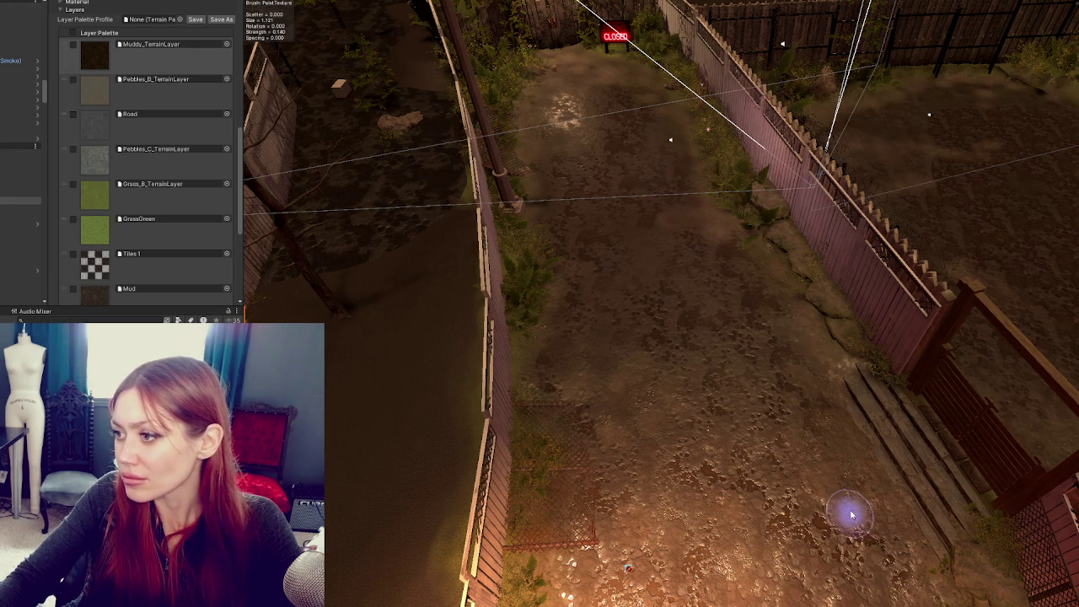
scroll(843, 497, up, 3)
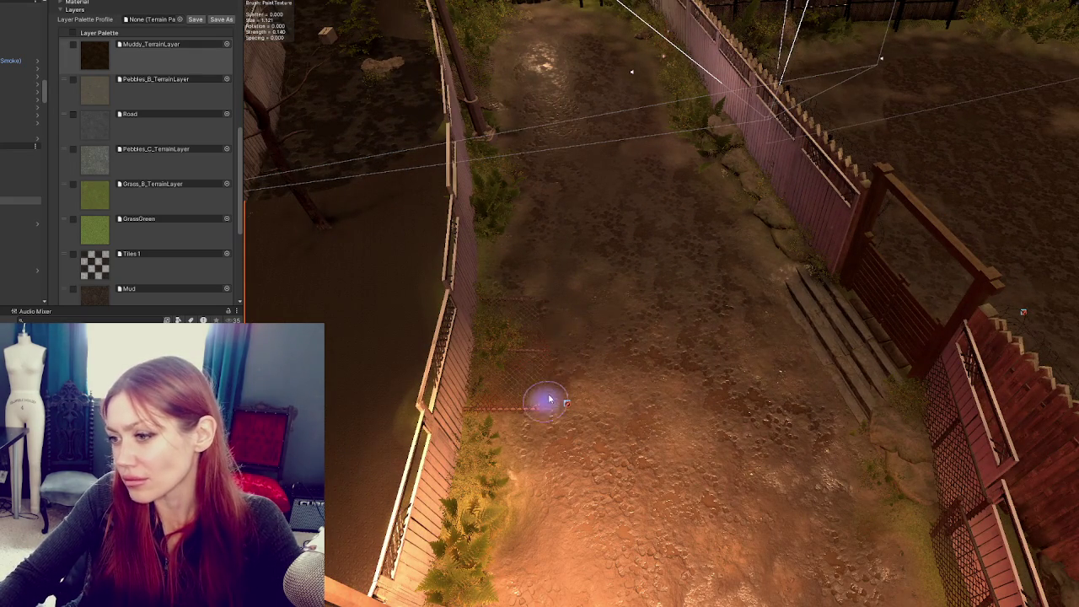
scroll(559, 397, down, 5)
drag(793, 465, 611, 516)
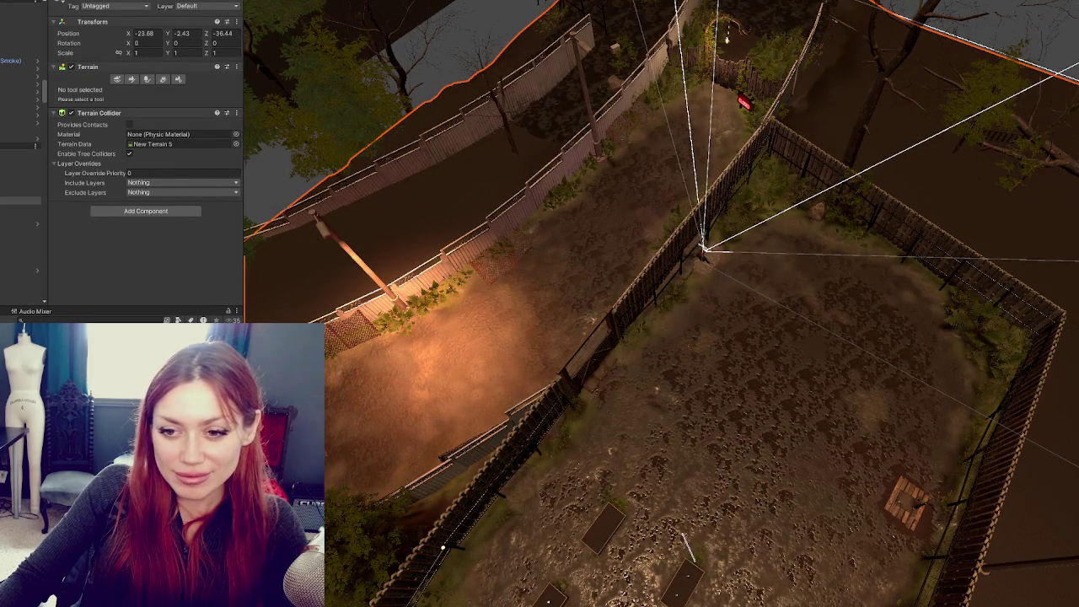
Deselect the terrain by clicking empty space in the editor
click(276, 237)
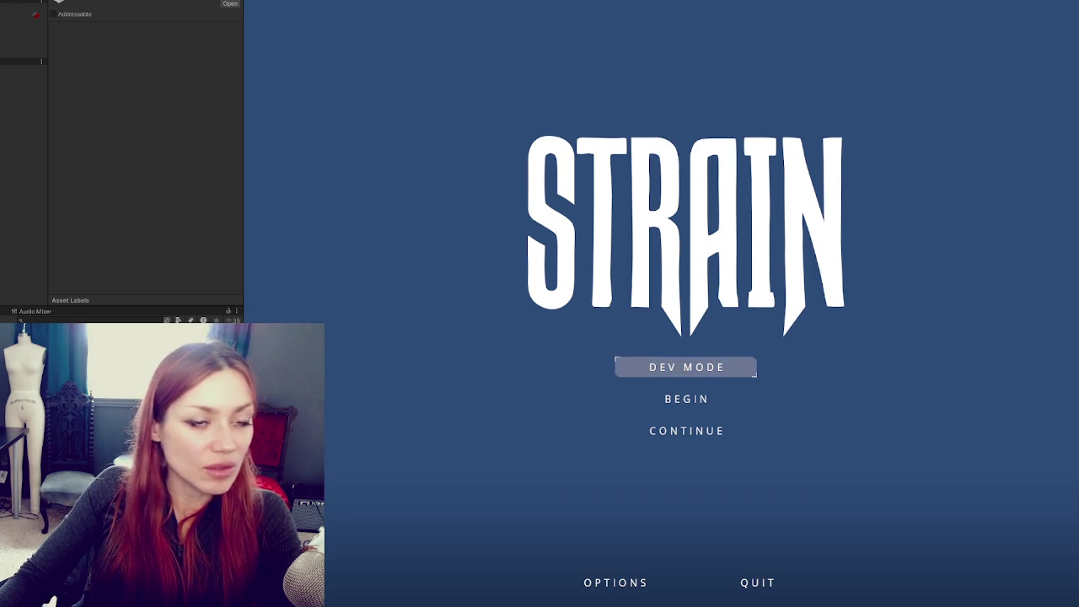
Launch DEV MODE and walk along the fence line toward the bushes
click(652, 368)
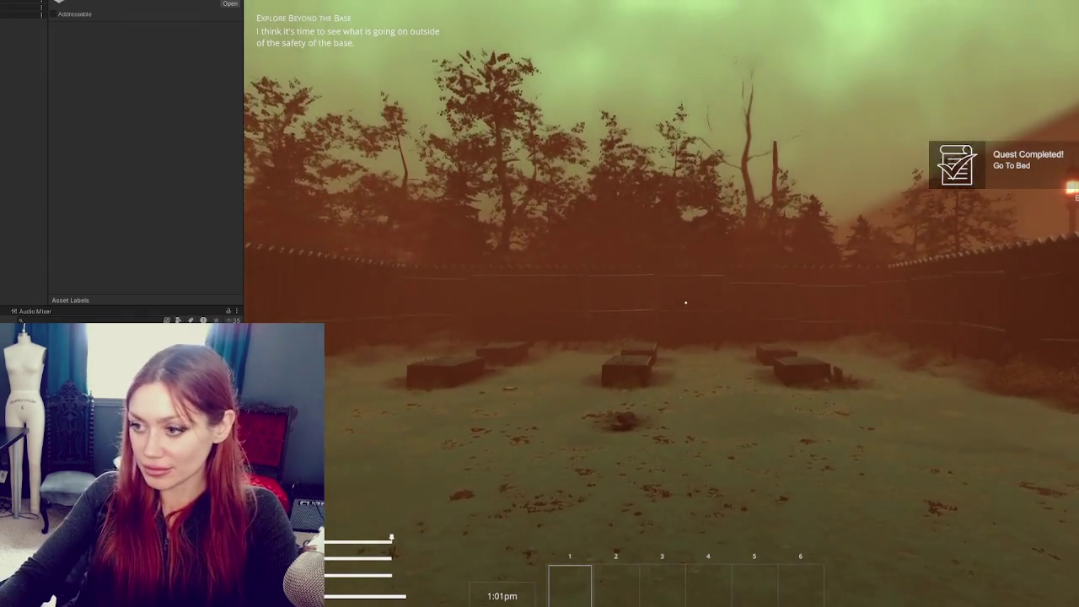
key(w)
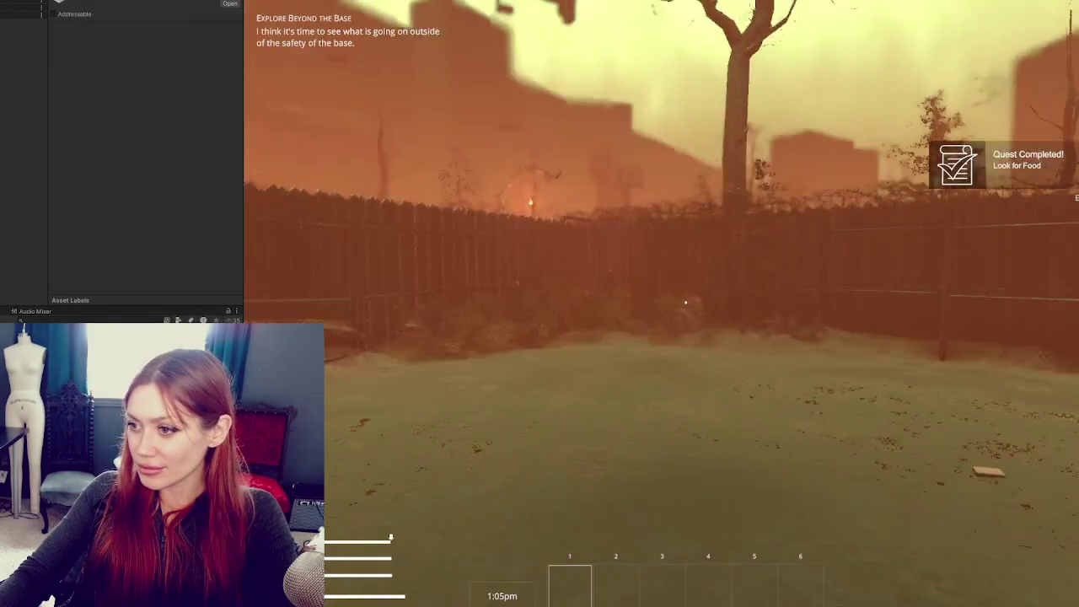
key(w)
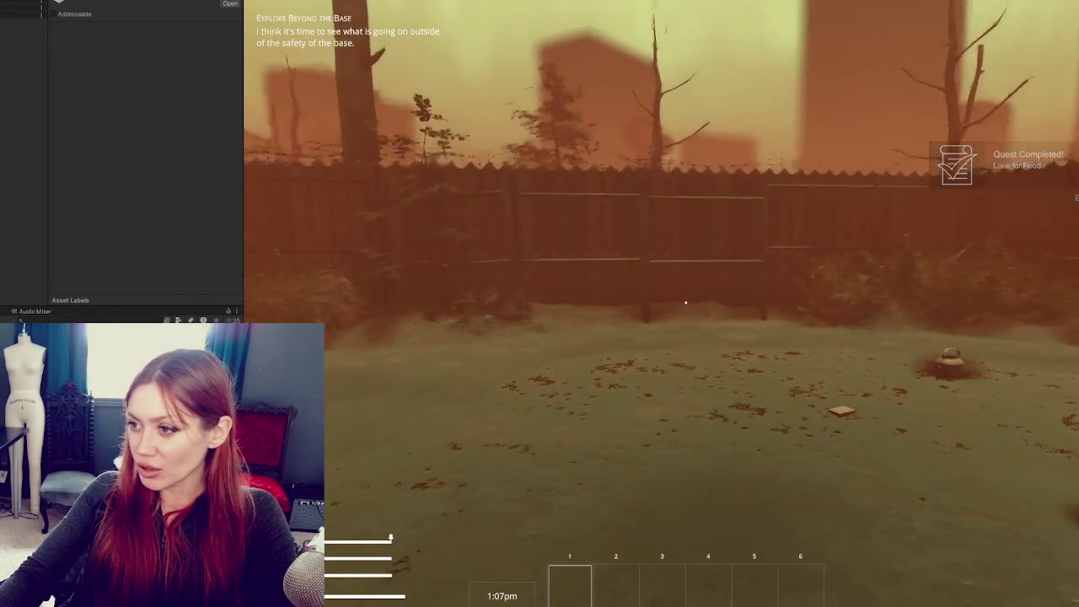
key(w)
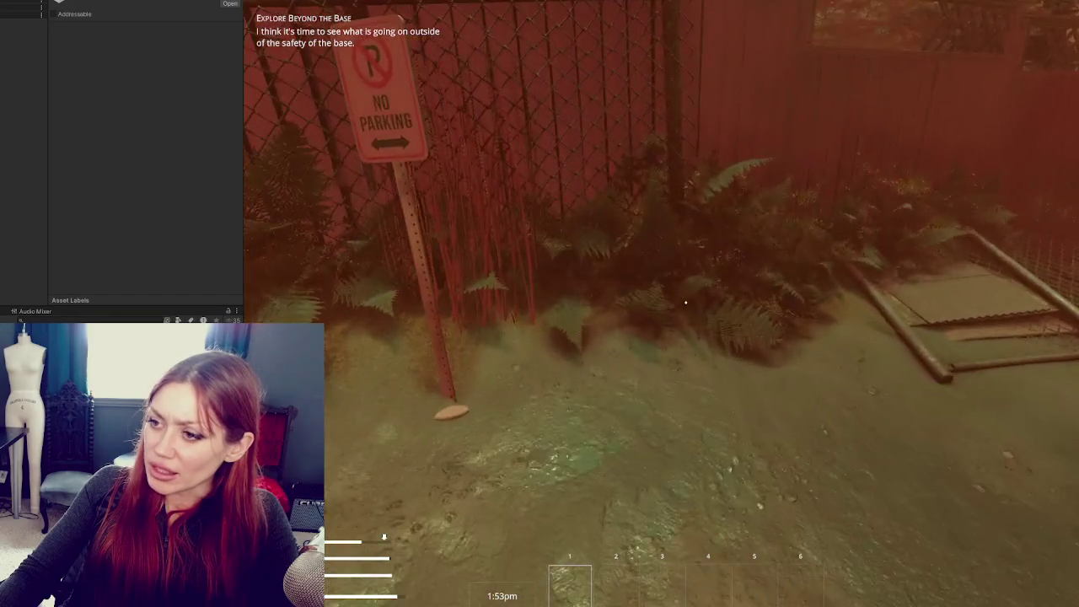
Back away from the No Parking sign, cross the fallen fence panel to the fern corner, and pause
key(s)
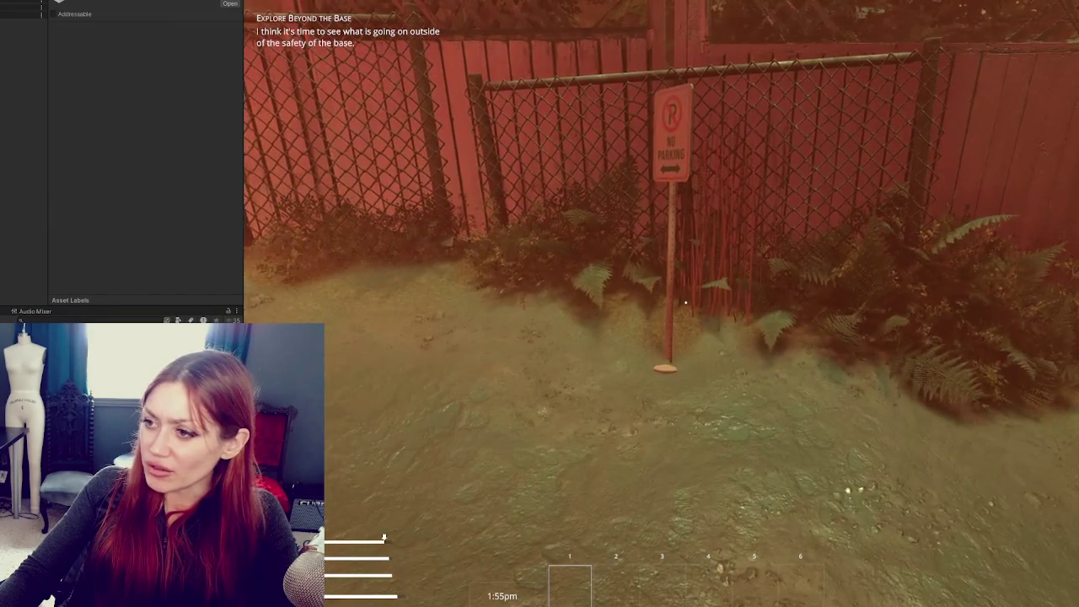
key(s)
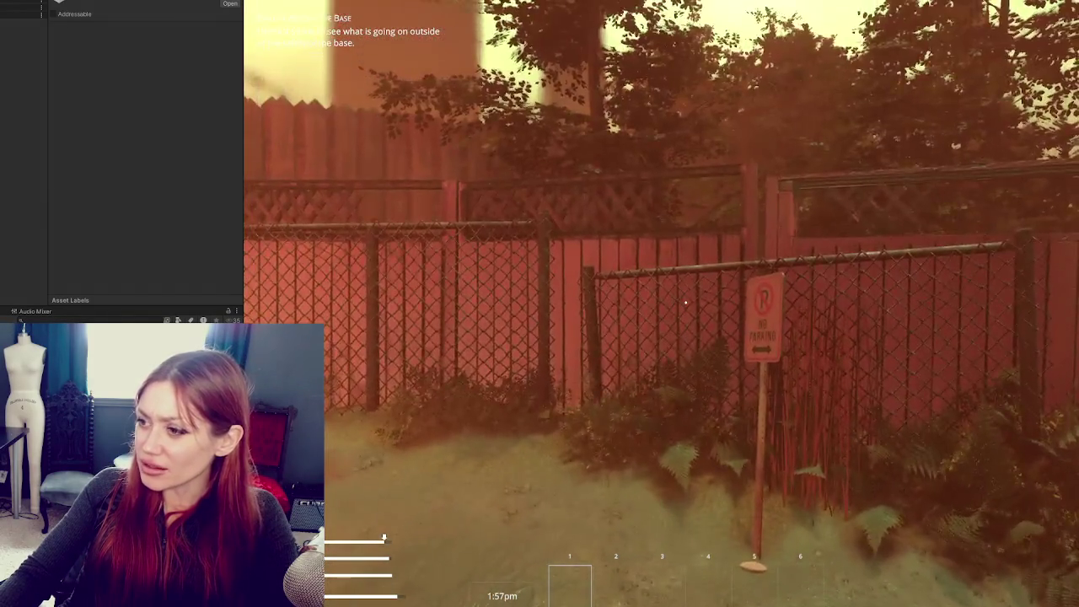
mouse_move(685, 302)
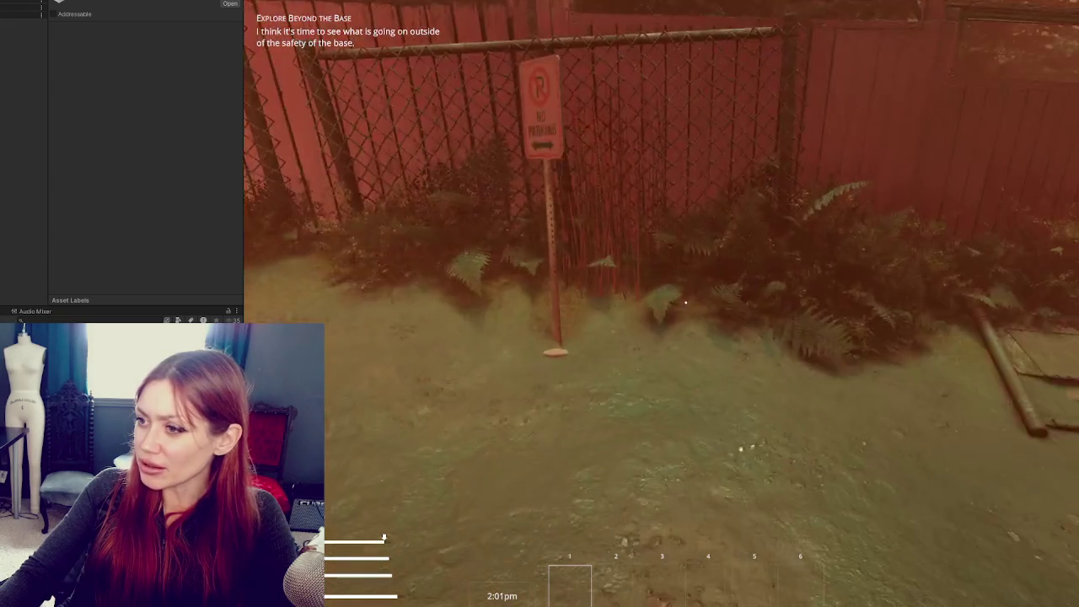
key(w)
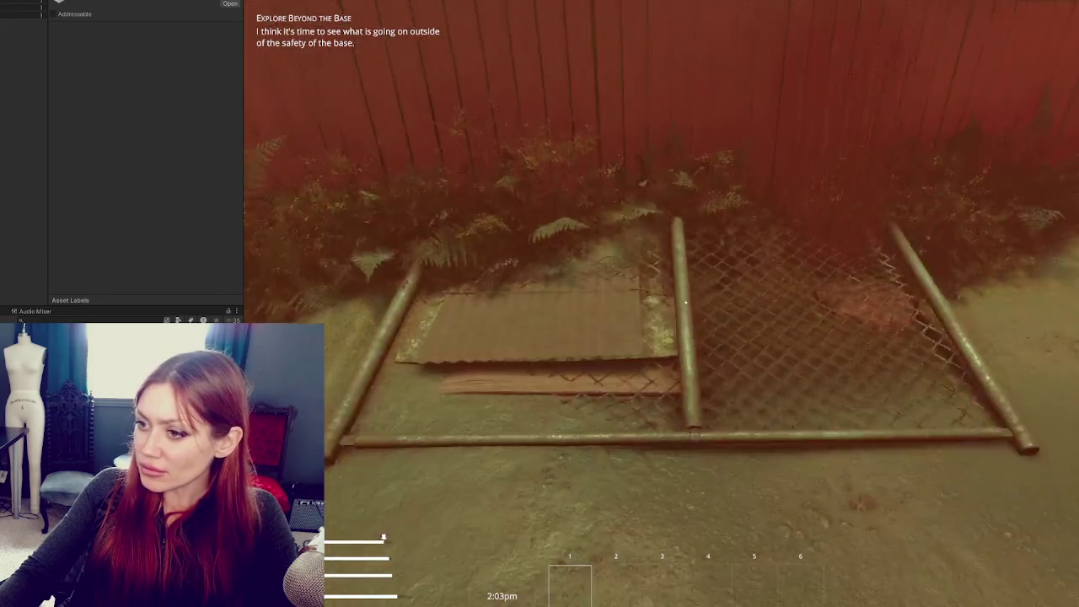
key(w)
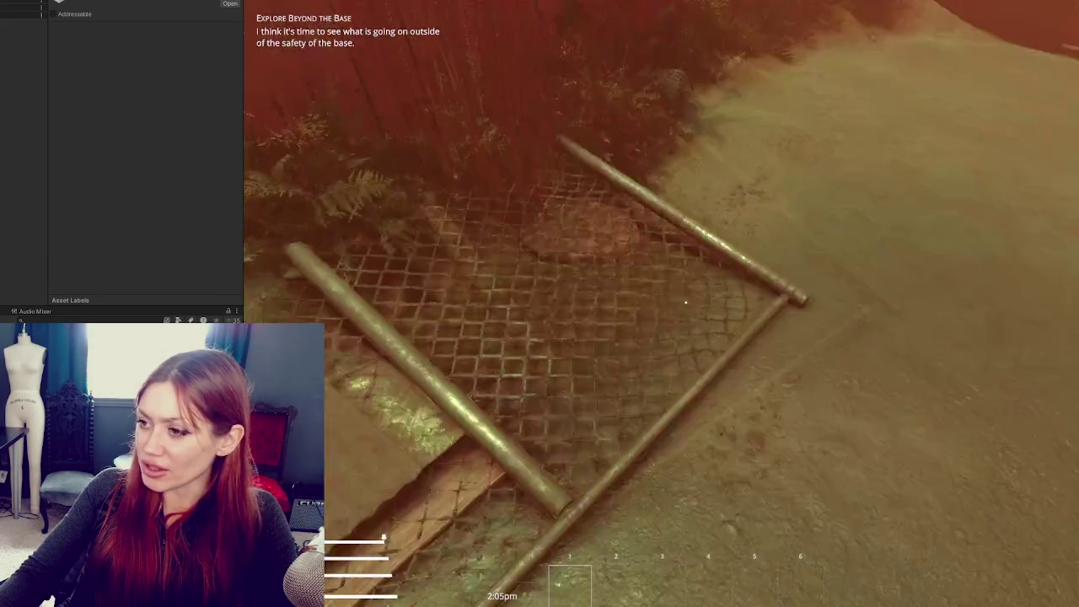
key(w)
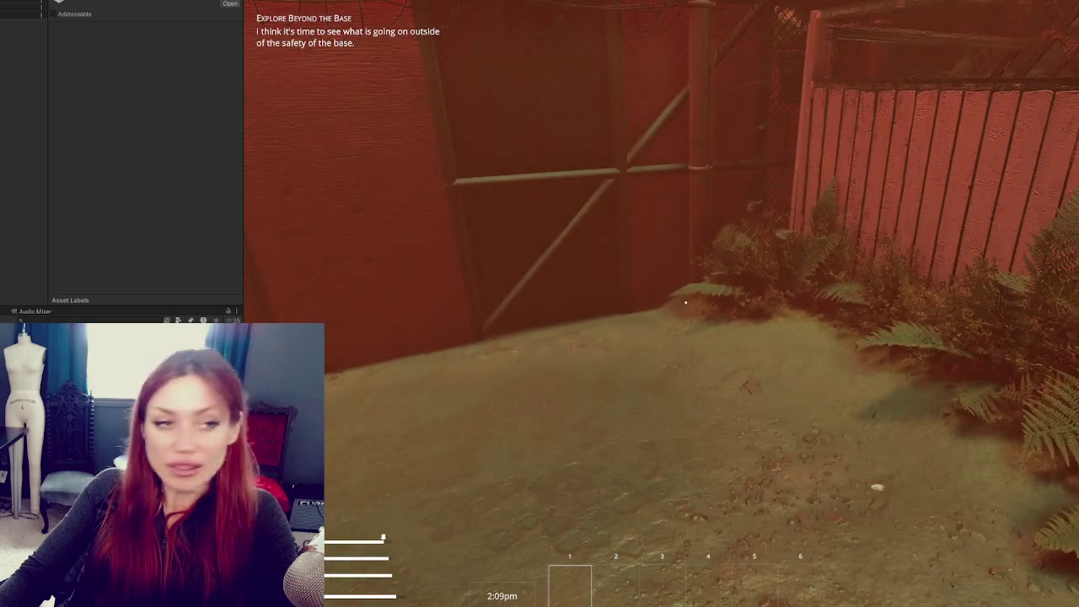
key(Escape)
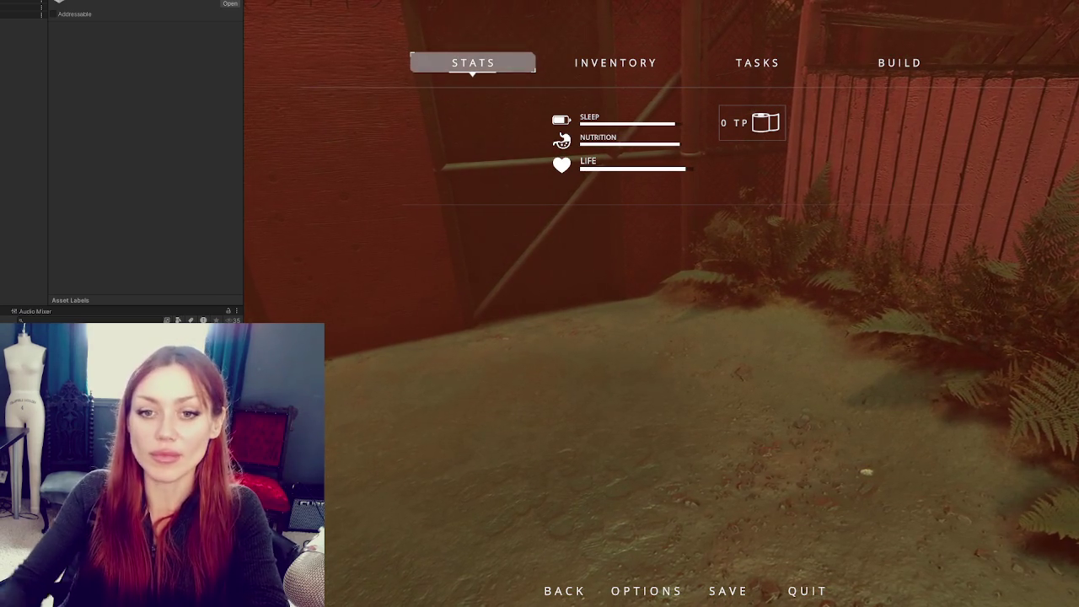
Resume play, walk down the alley, and open the EXIT gate to pass through
key(Escape)
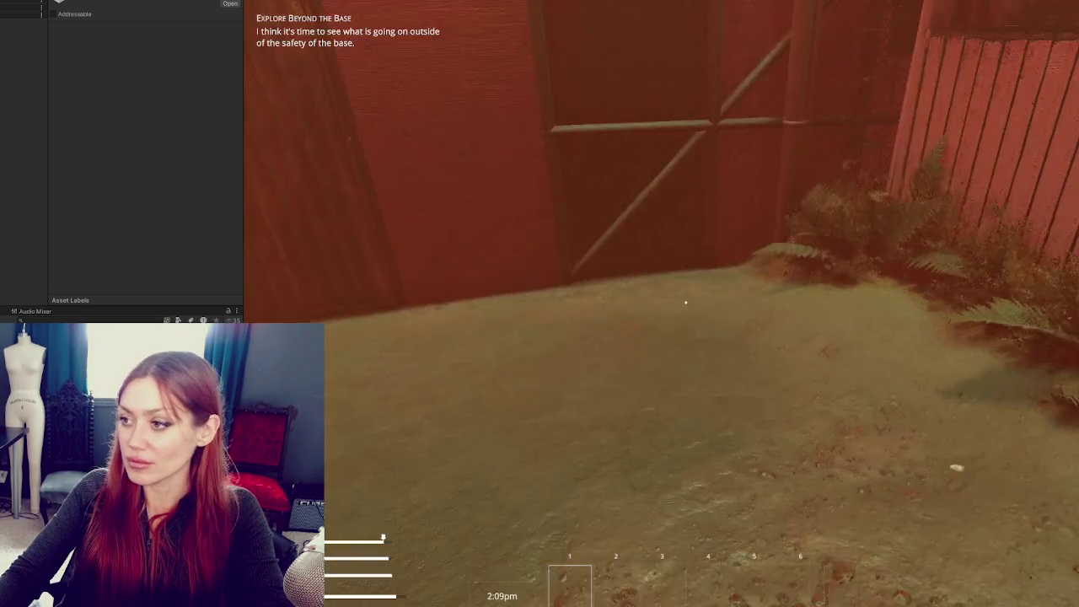
key(w)
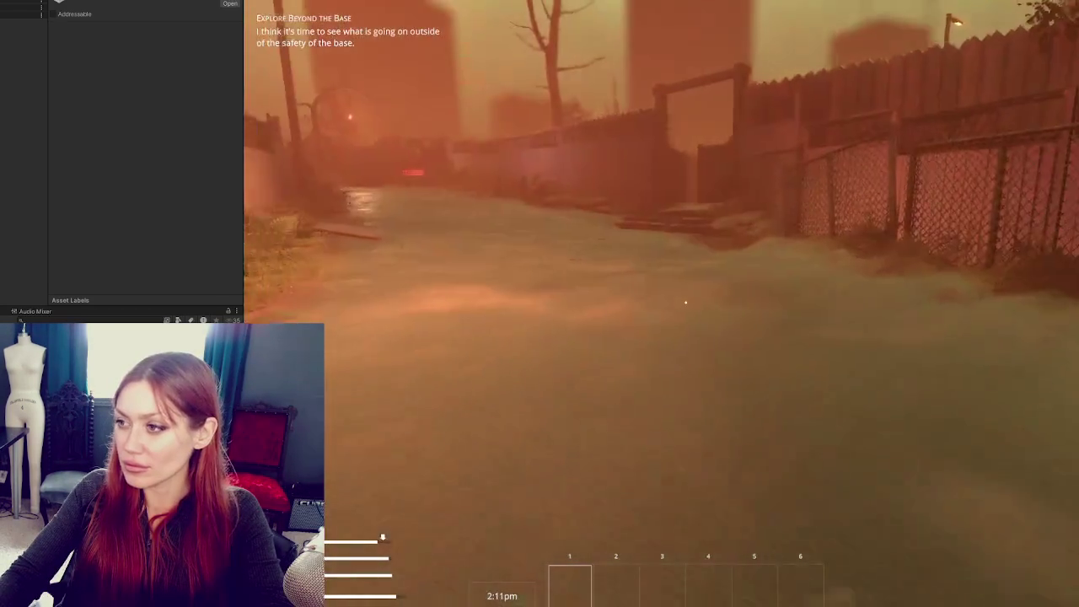
key(w)
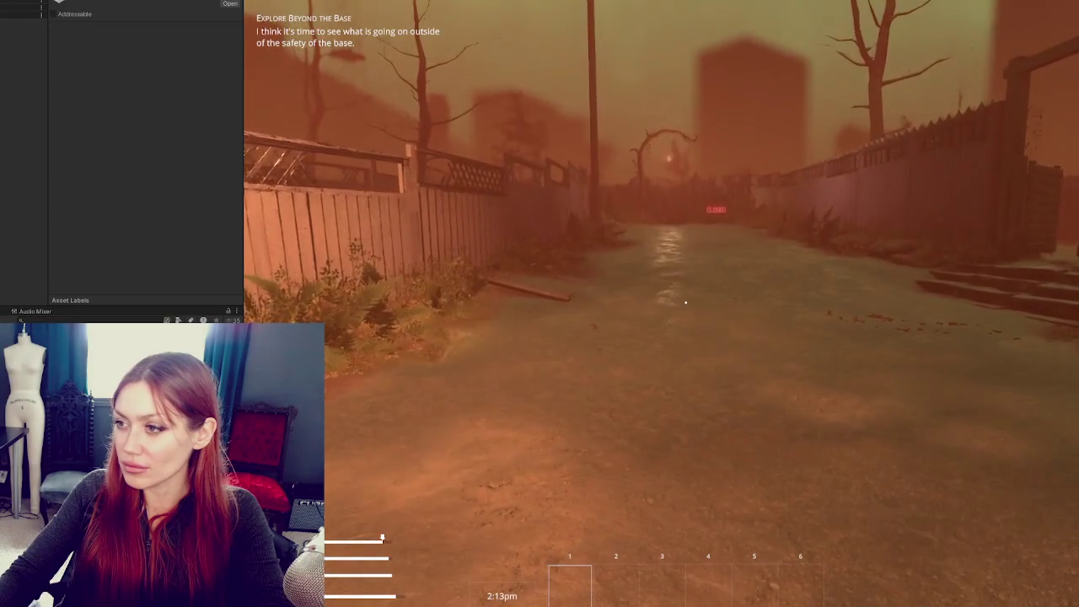
key(w)
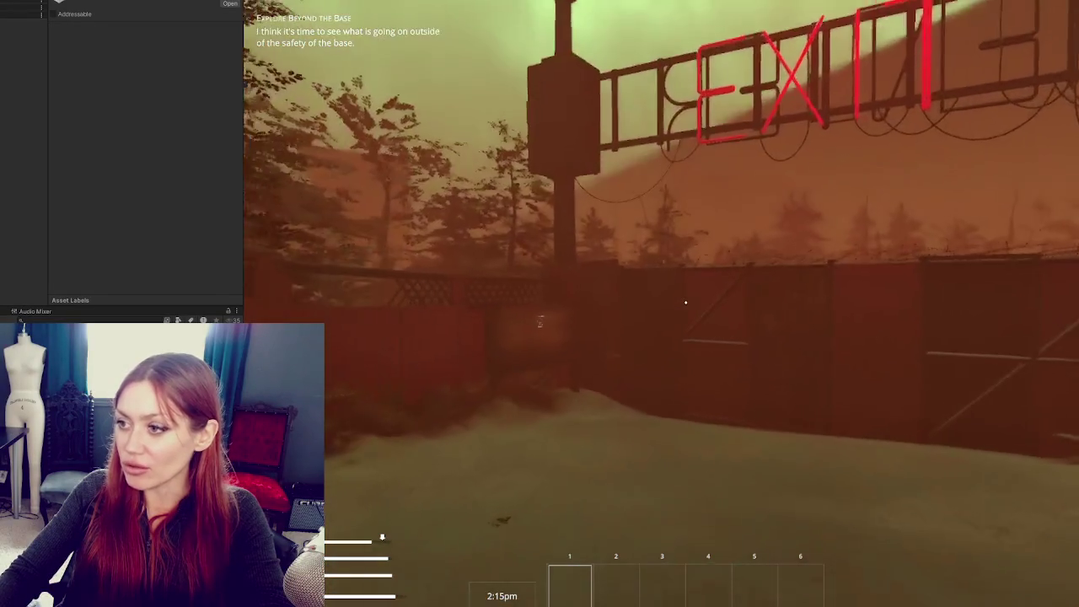
key(w)
key(e)
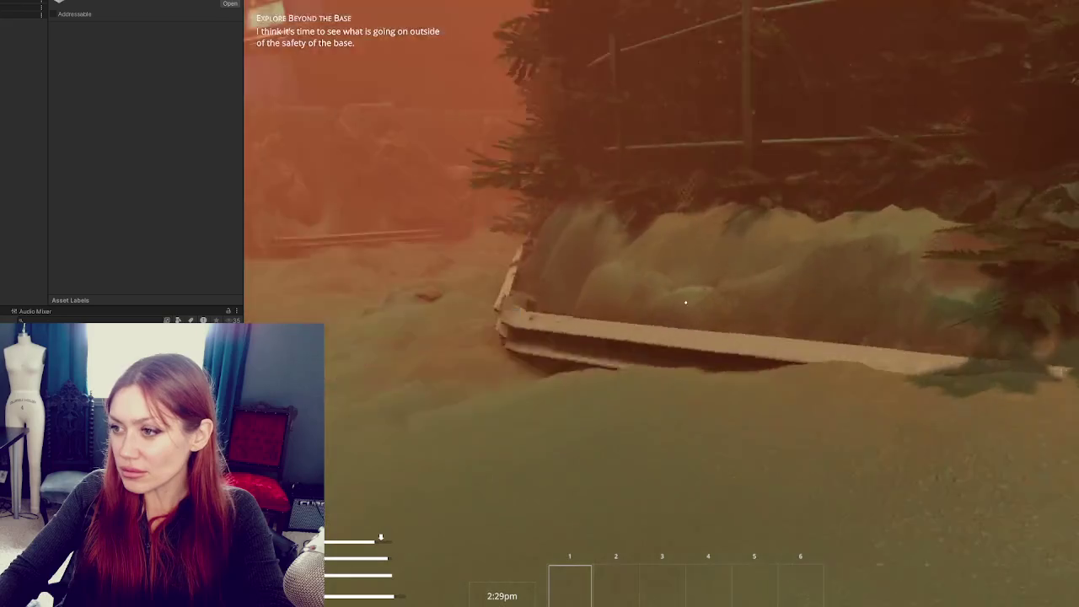
Walk through the guardrail gap, along the road under the sign gantry, and past the rocks
key(w)
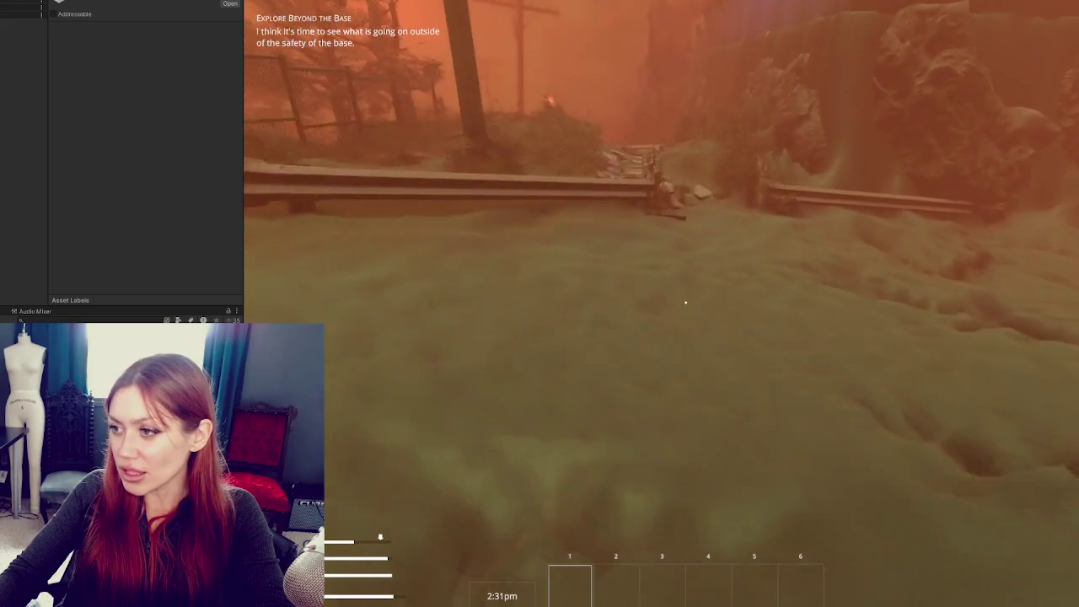
key(w)
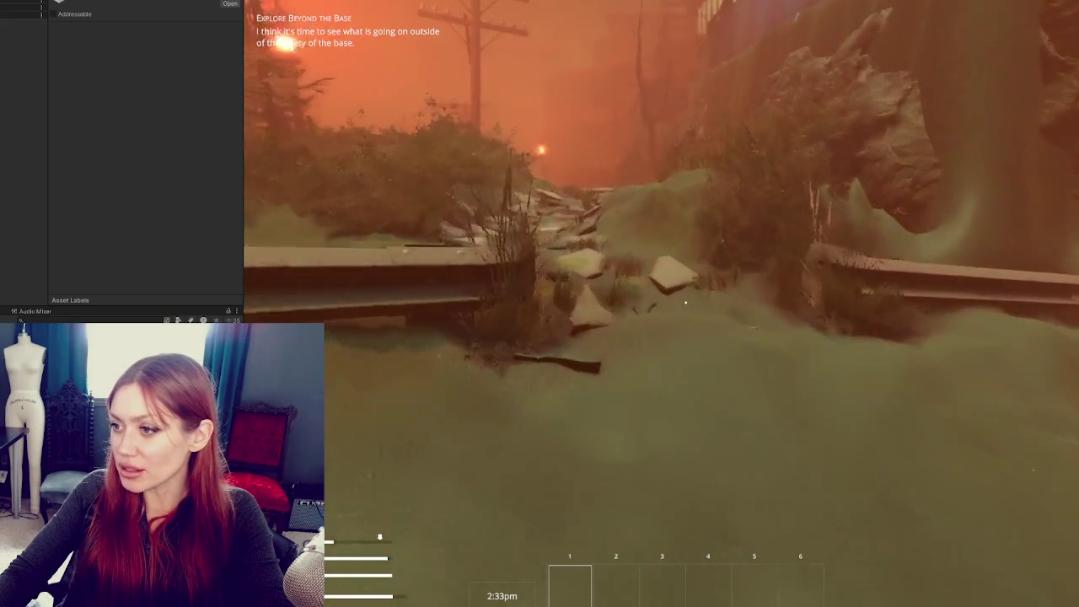
key(w)
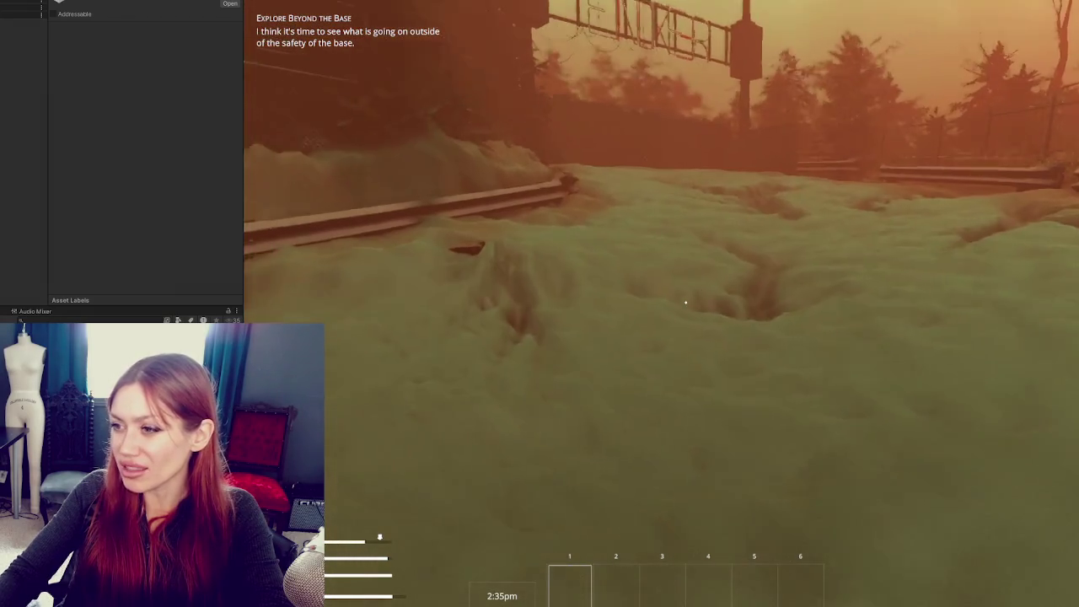
key(w)
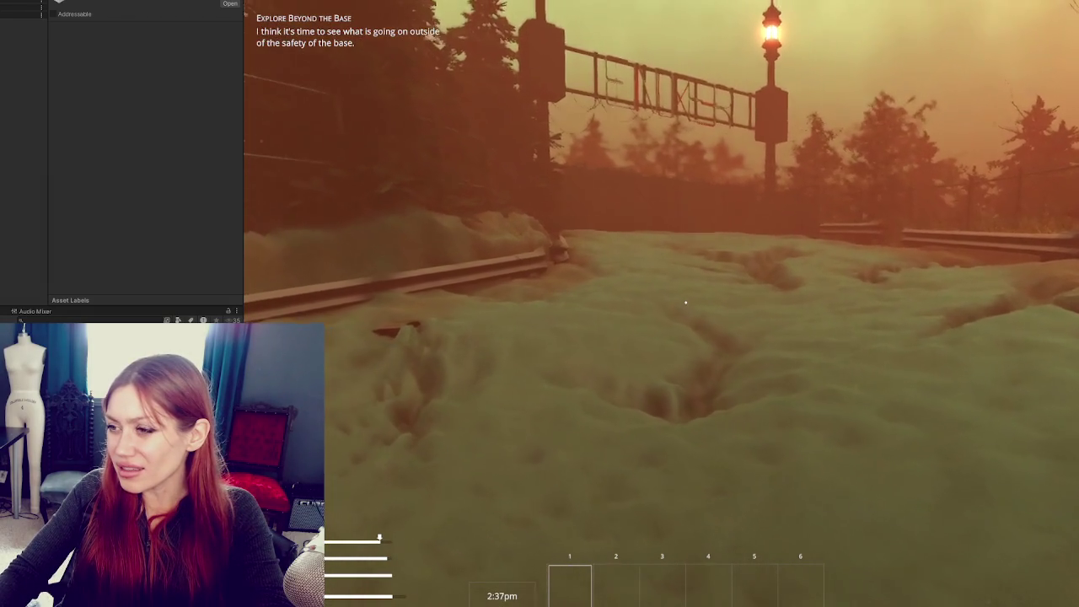
key(w)
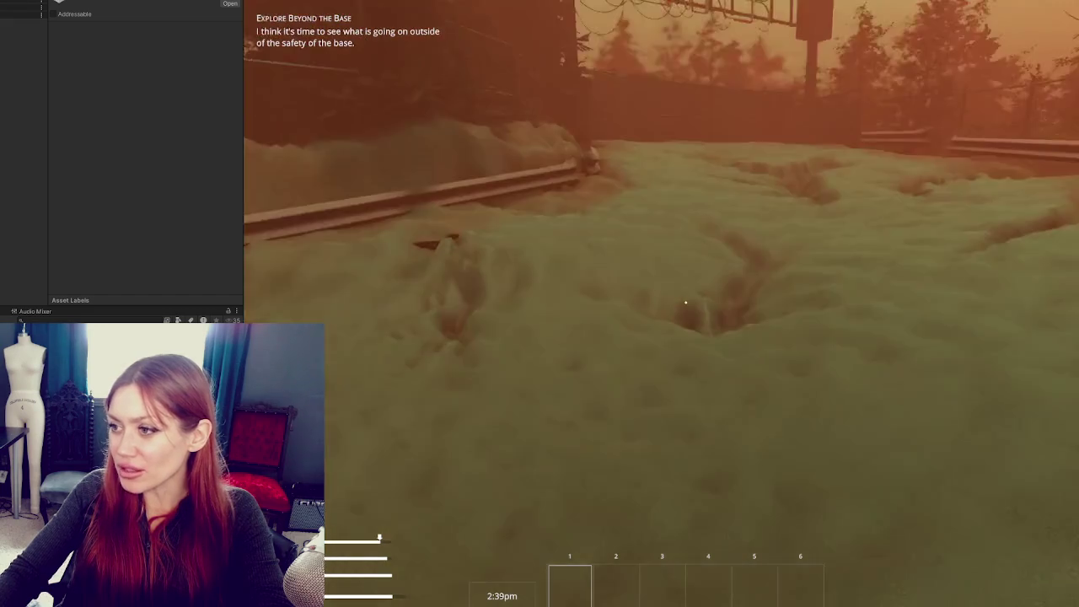
key(w)
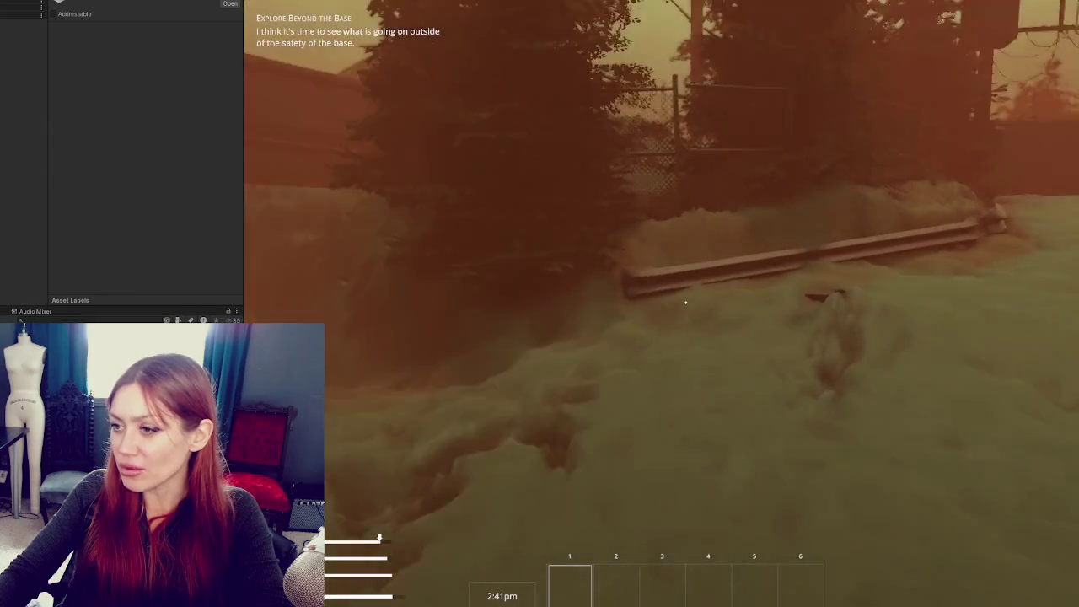
key(w)
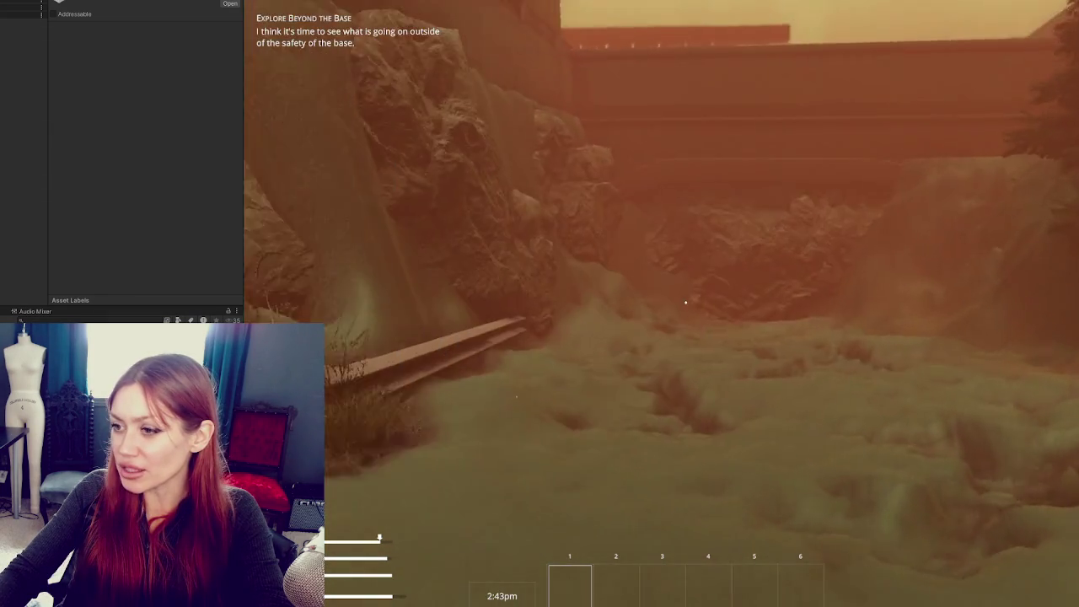
key(w)
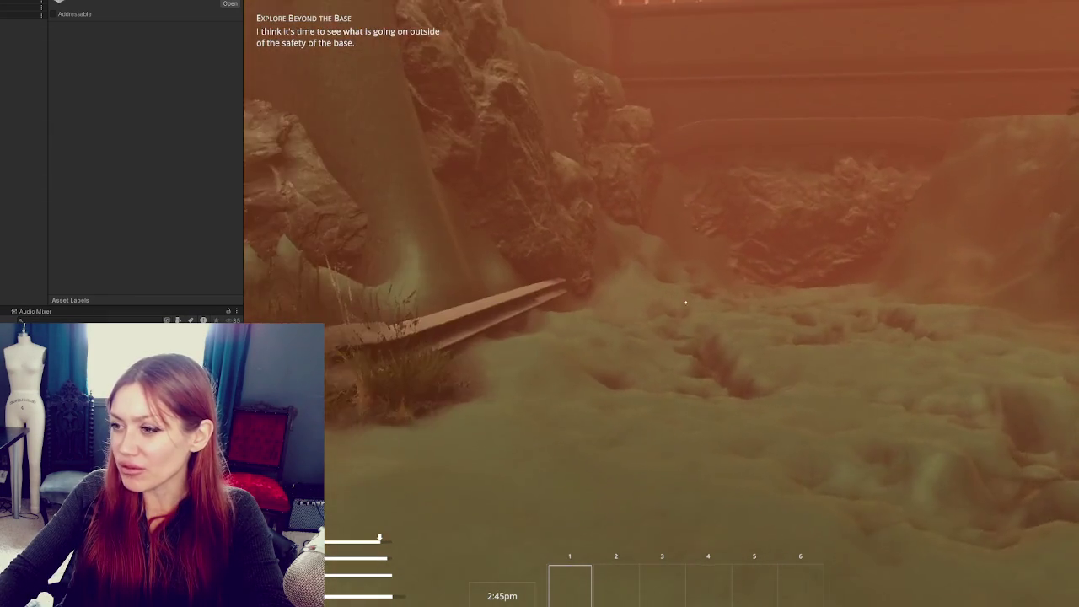
key(w)
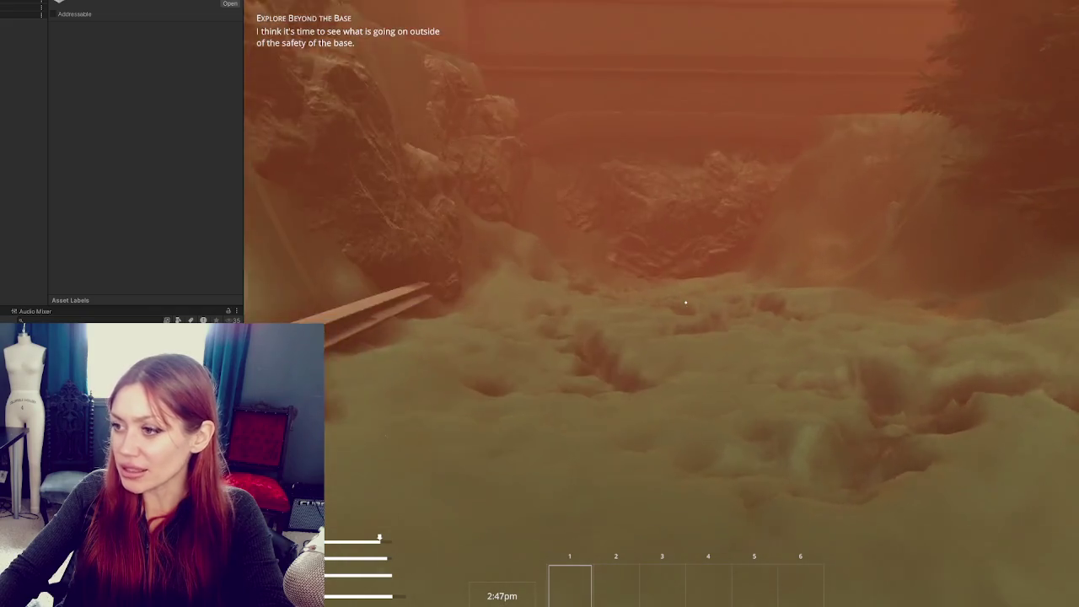
key(w)
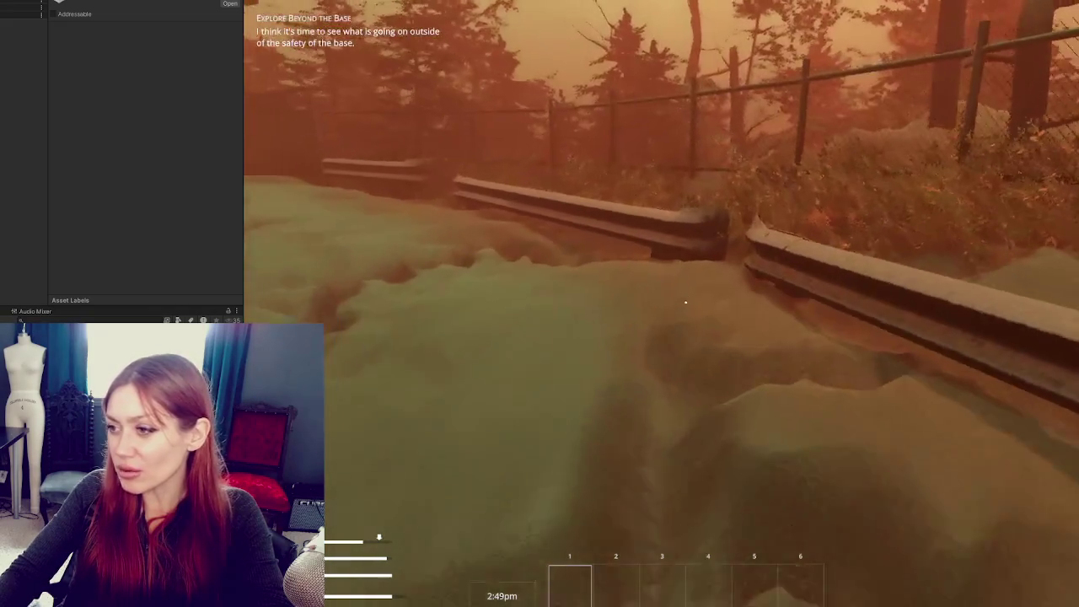
key(w)
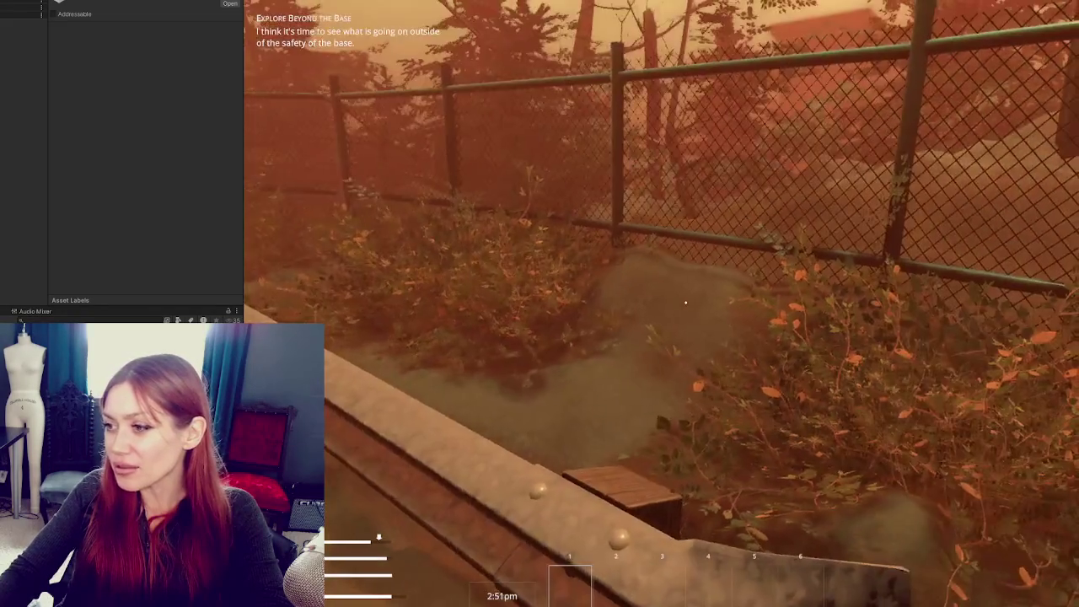
key(w)
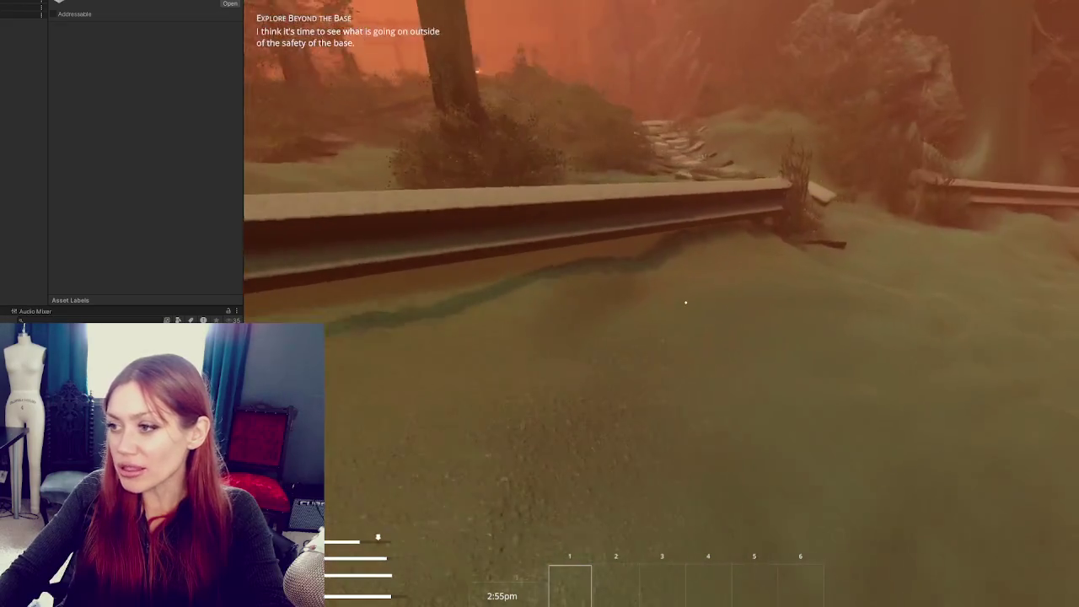
Follow the tiled path to the shelter fireplace, back out to view the Todays Items sign
key(w)
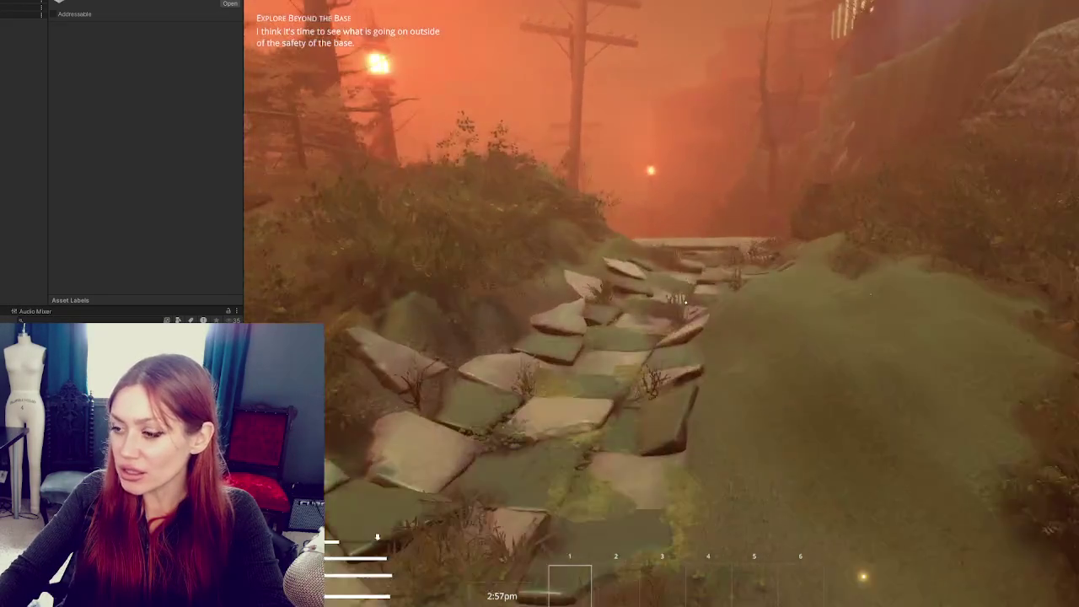
key(w)
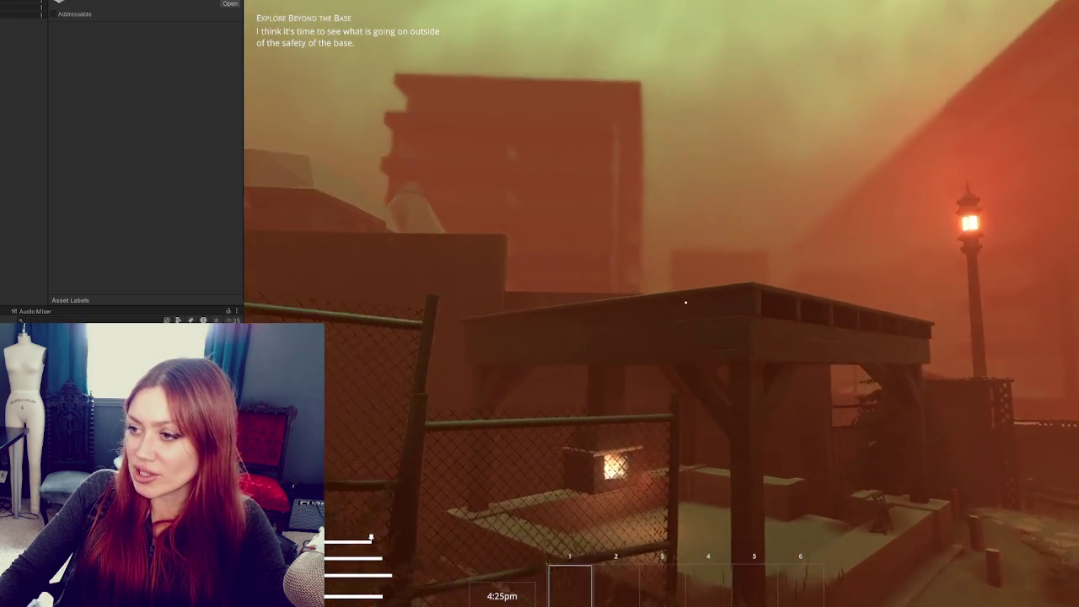
key(w)
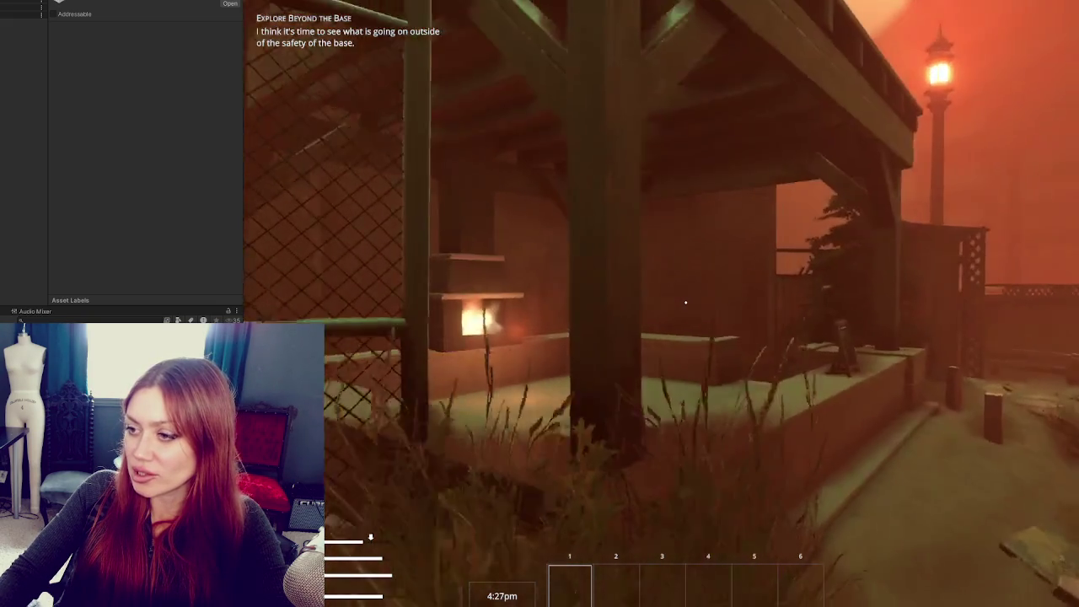
key(w)
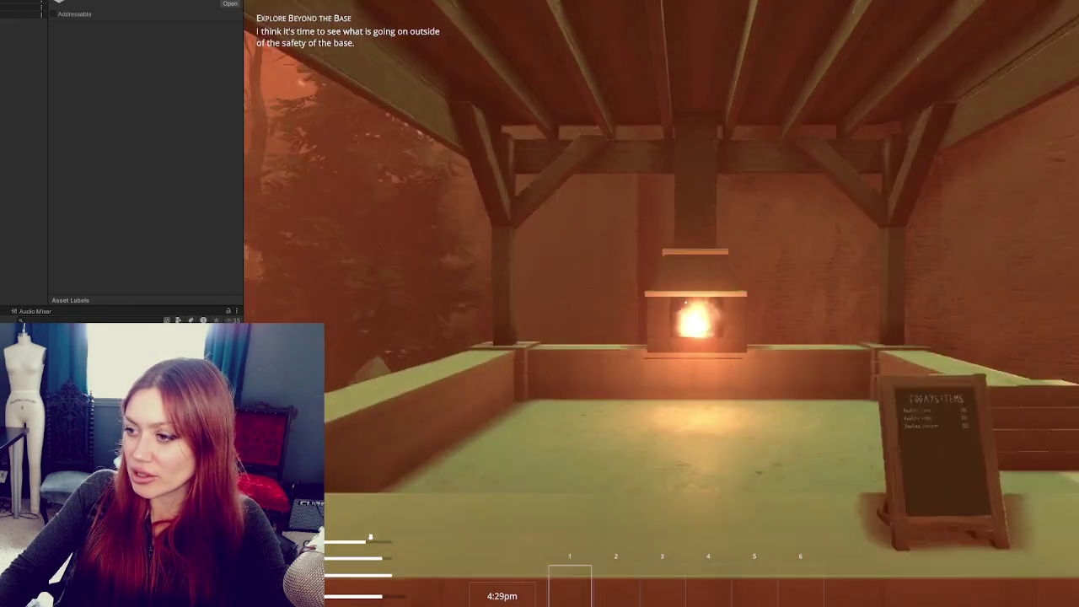
key(s)
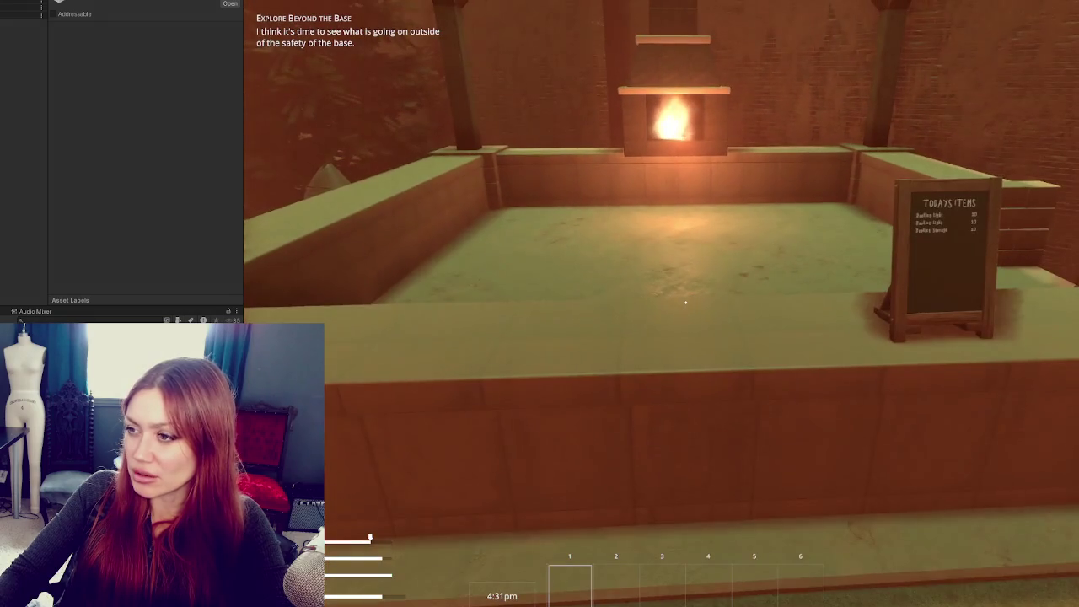
key(s)
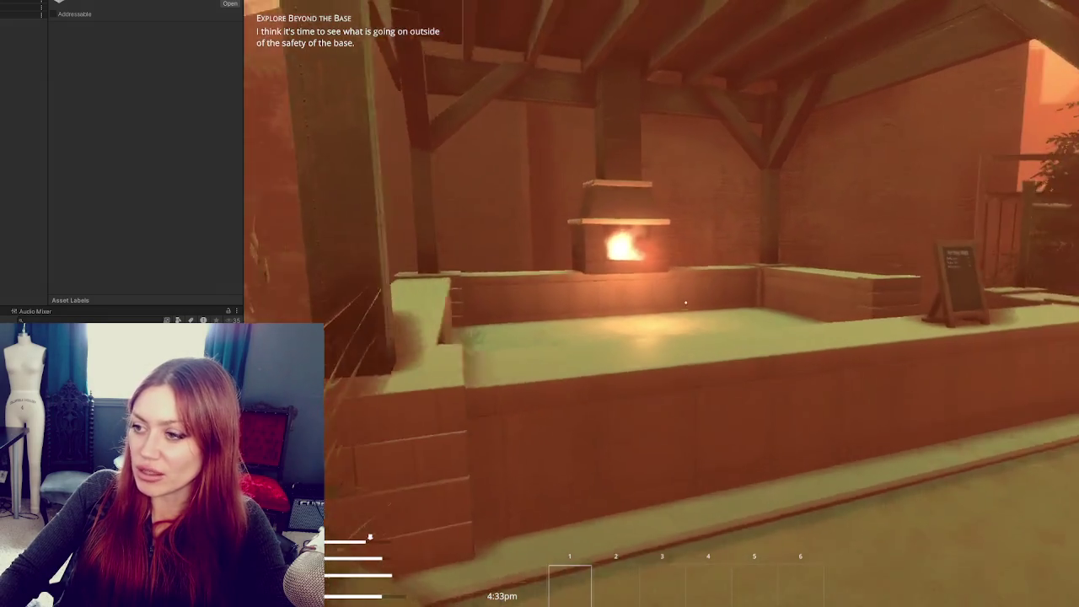
key(w)
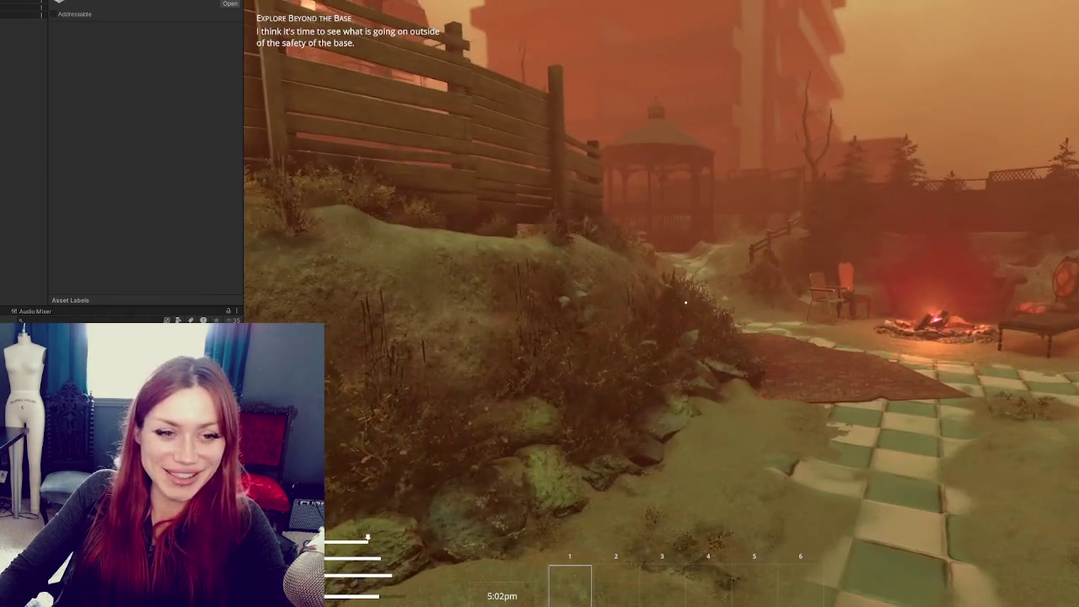
Walk past the hay pile, lattice post and brick wall onto the checkered patio with the couch
key(w)
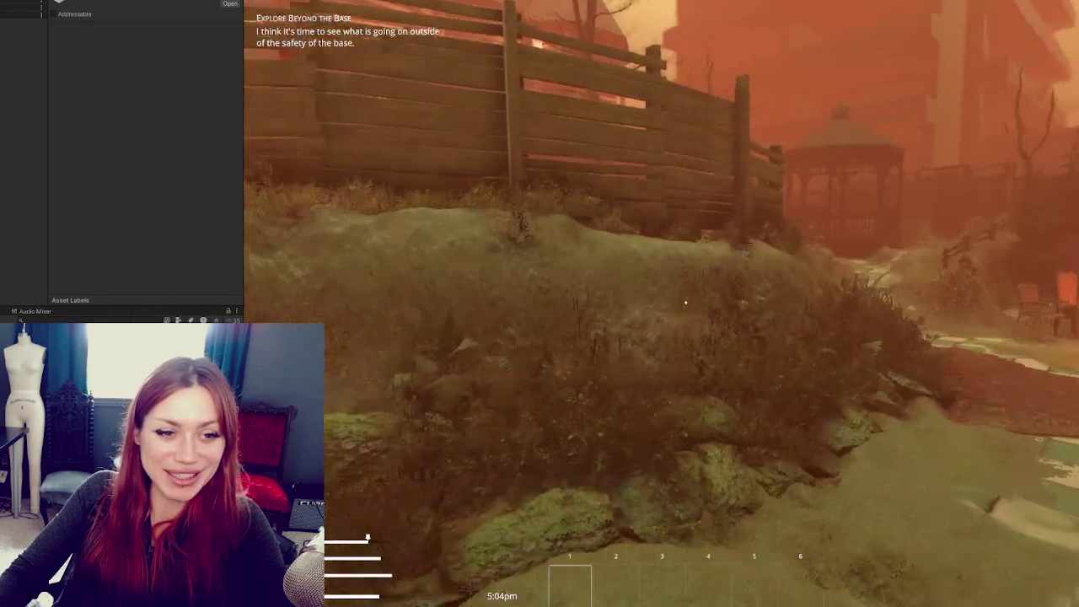
key(w)
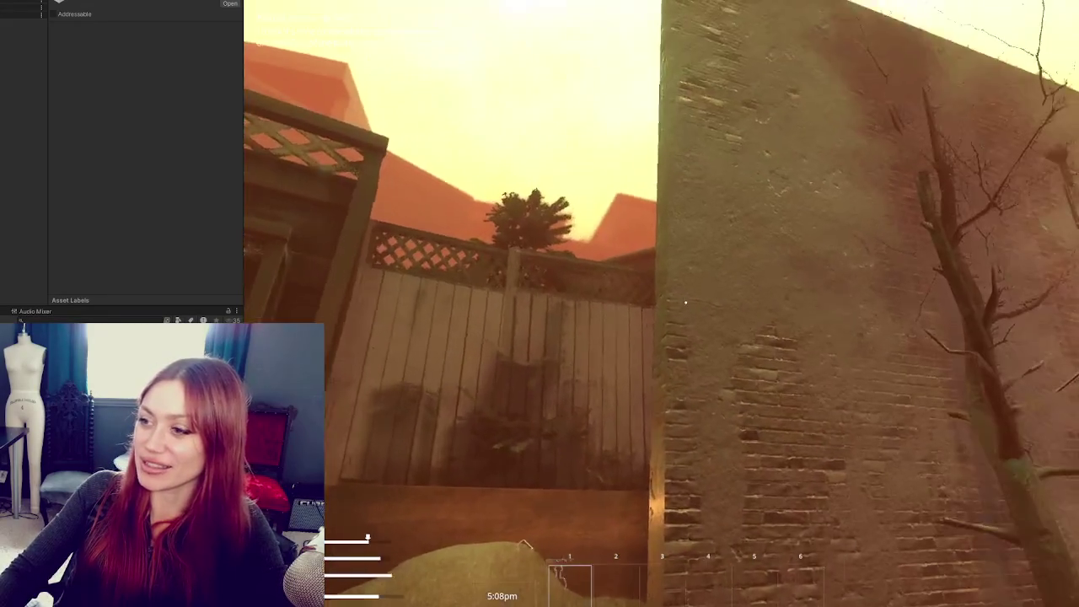
key(w)
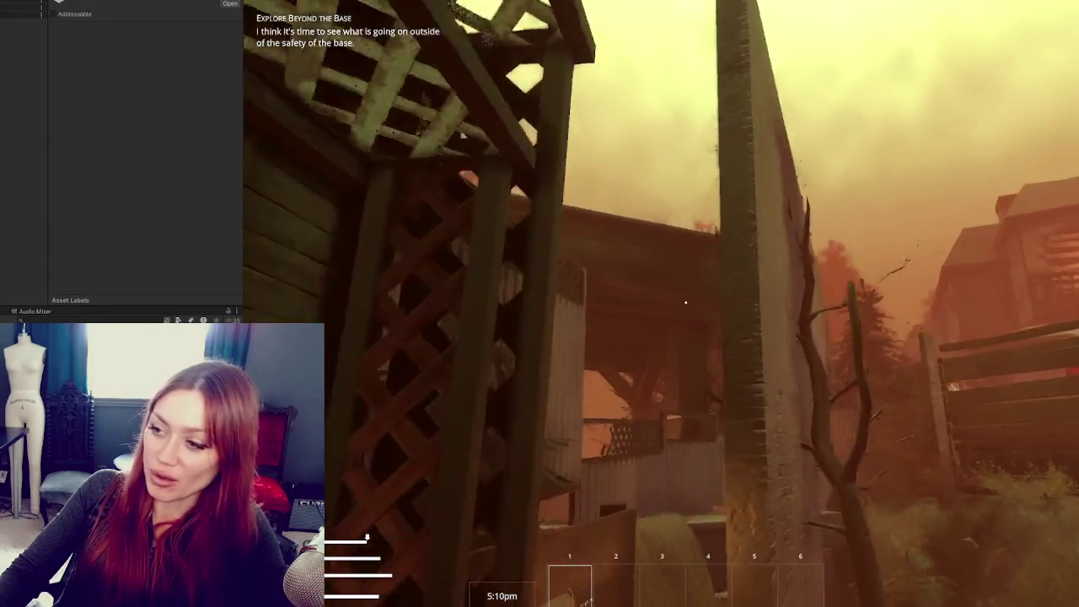
key(w)
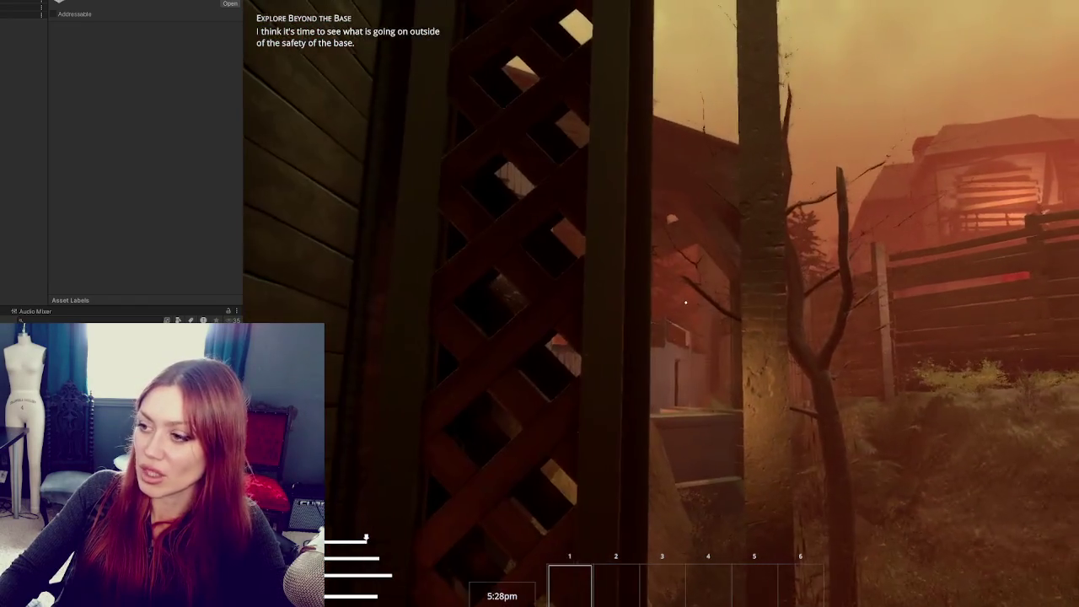
key(w)
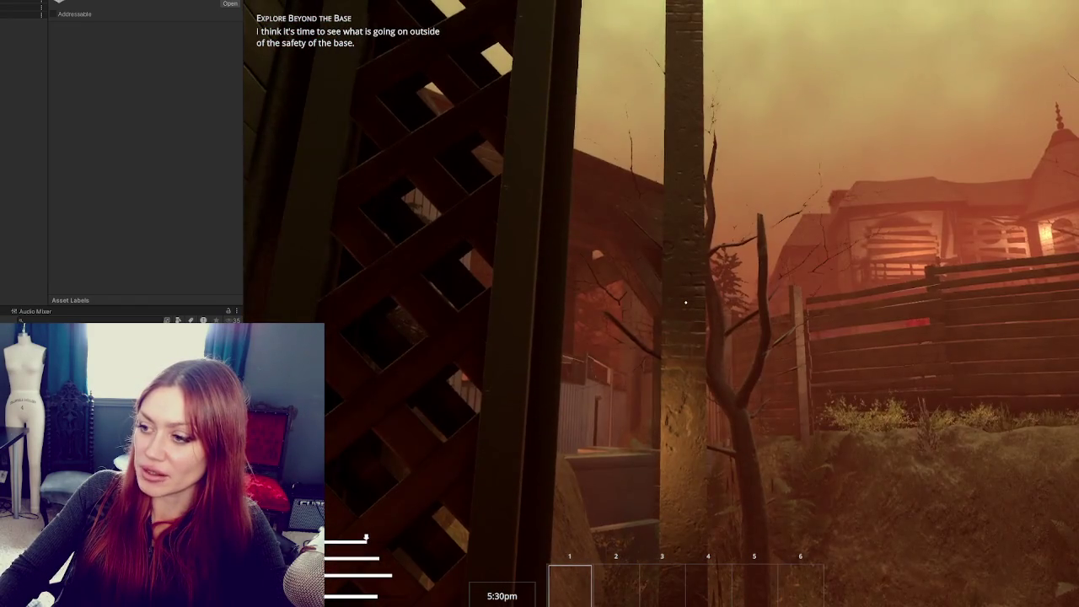
key(w)
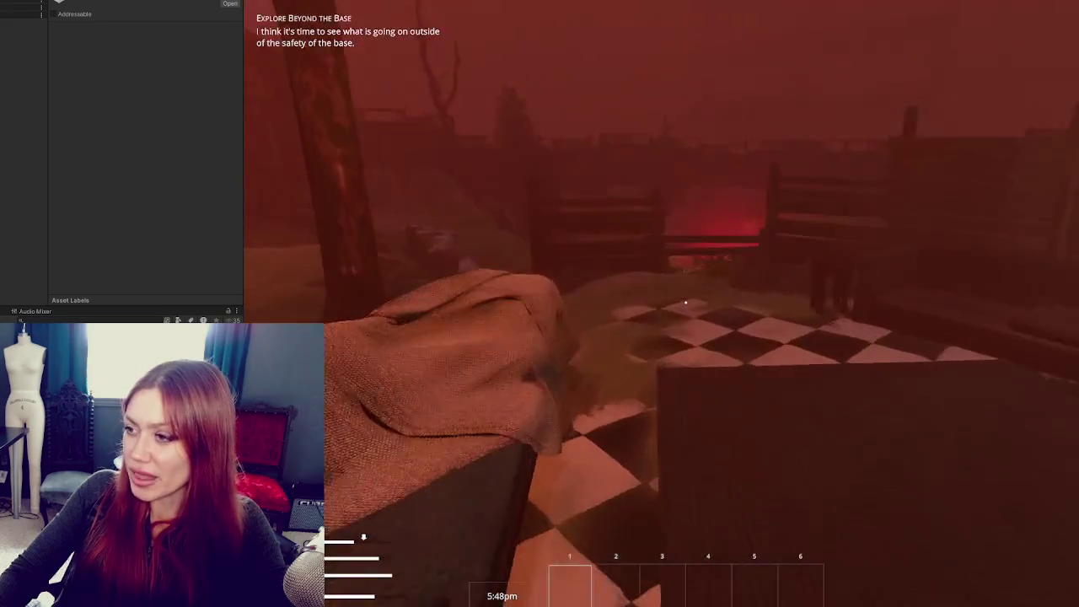
Walk past the fire pit onto the boarded-up house's porch, then bring up the Stats pause menu
mouse_move(685, 302)
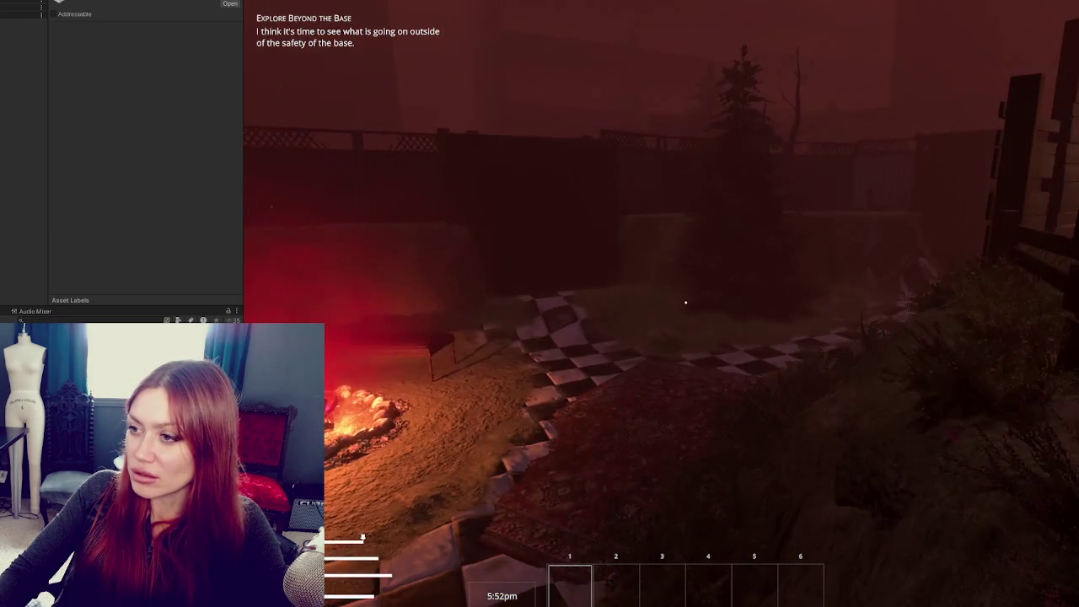
key(w)
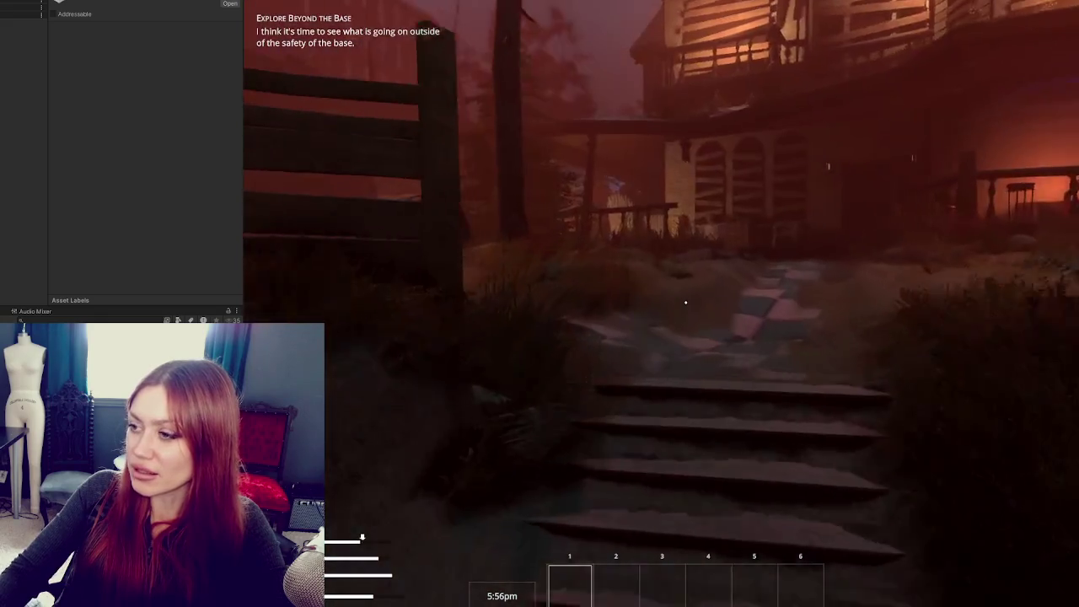
key(w)
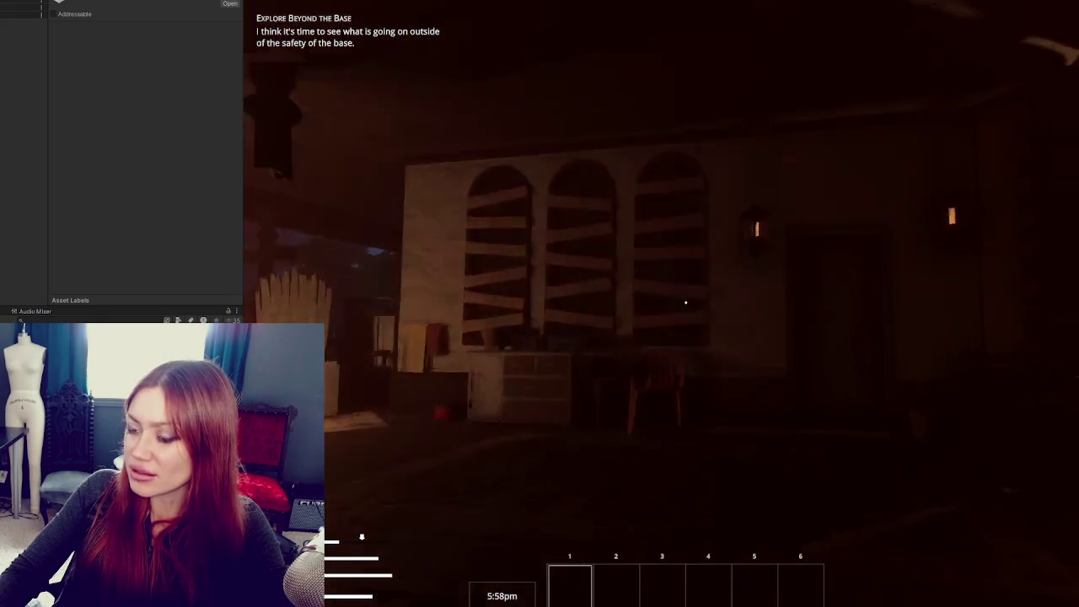
key(w)
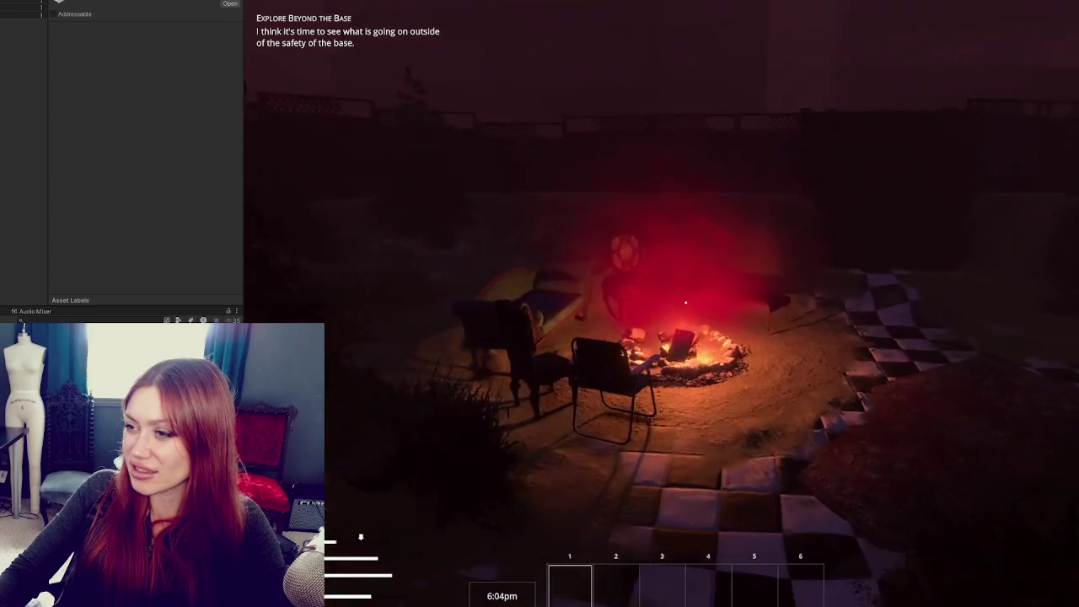
key(Escape)
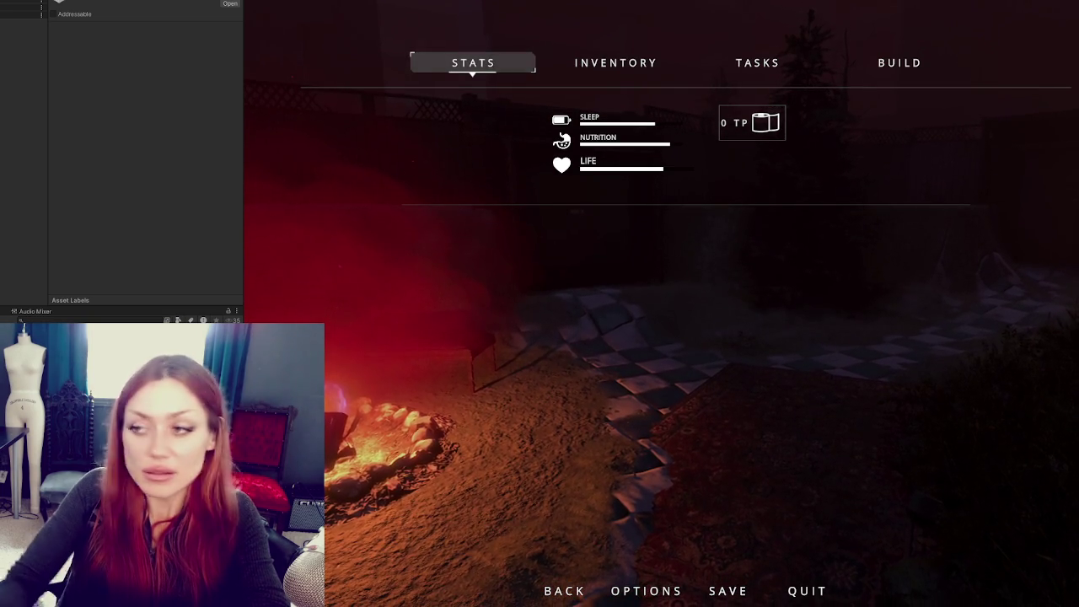
Resume play and walk past the wall and dark door along the fence toward the house
key(Escape)
key(w)
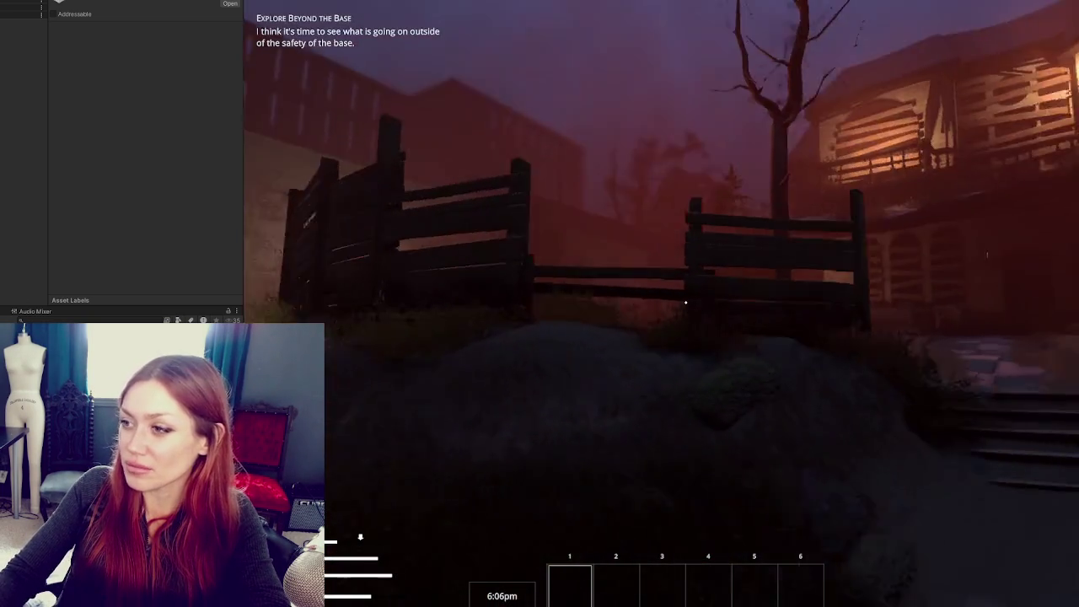
key(w)
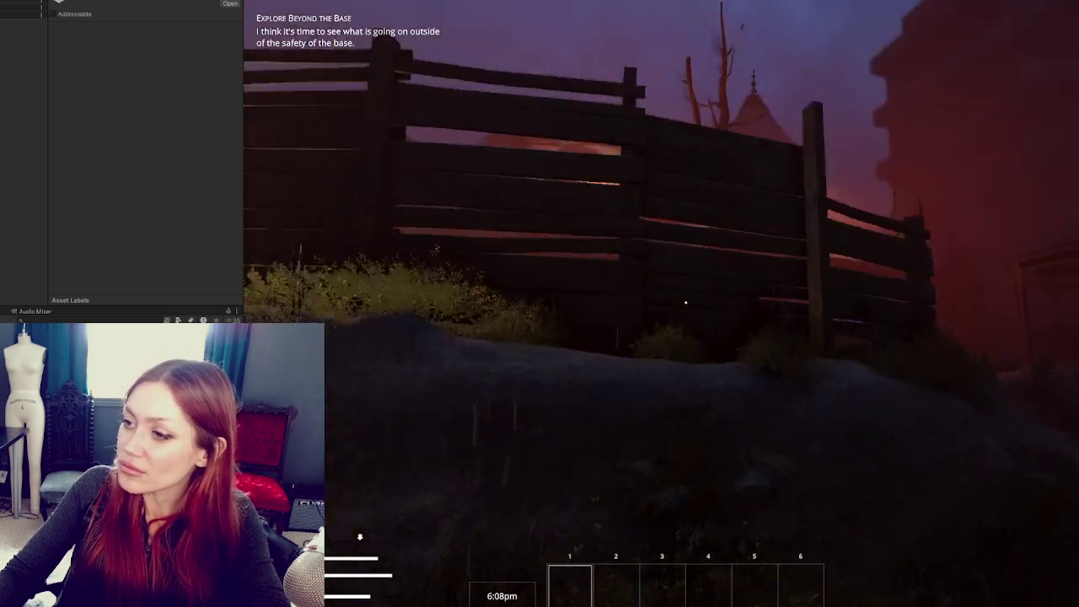
key(w)
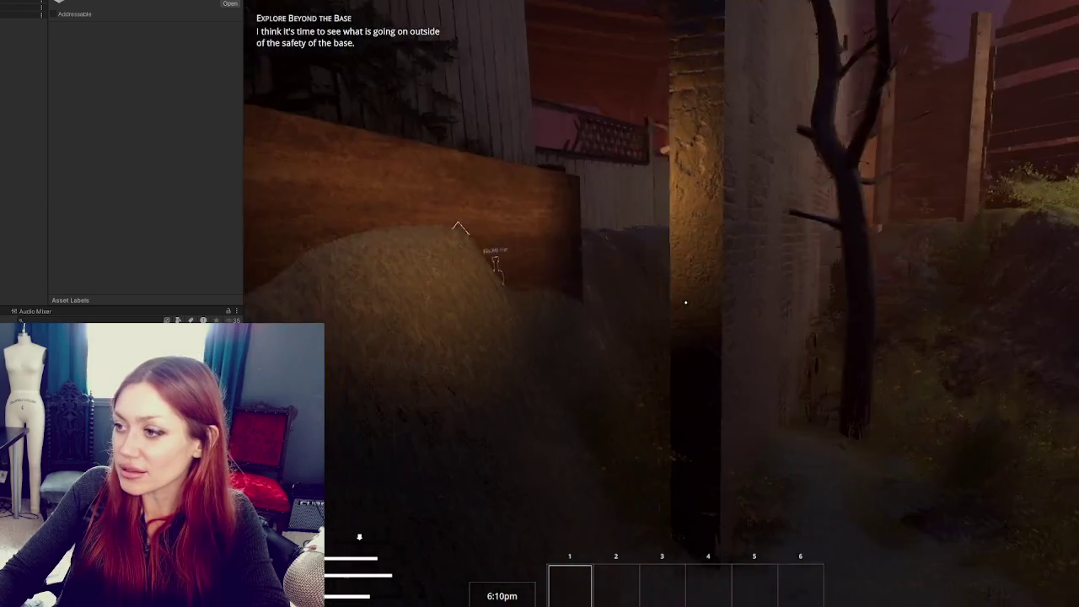
key(w)
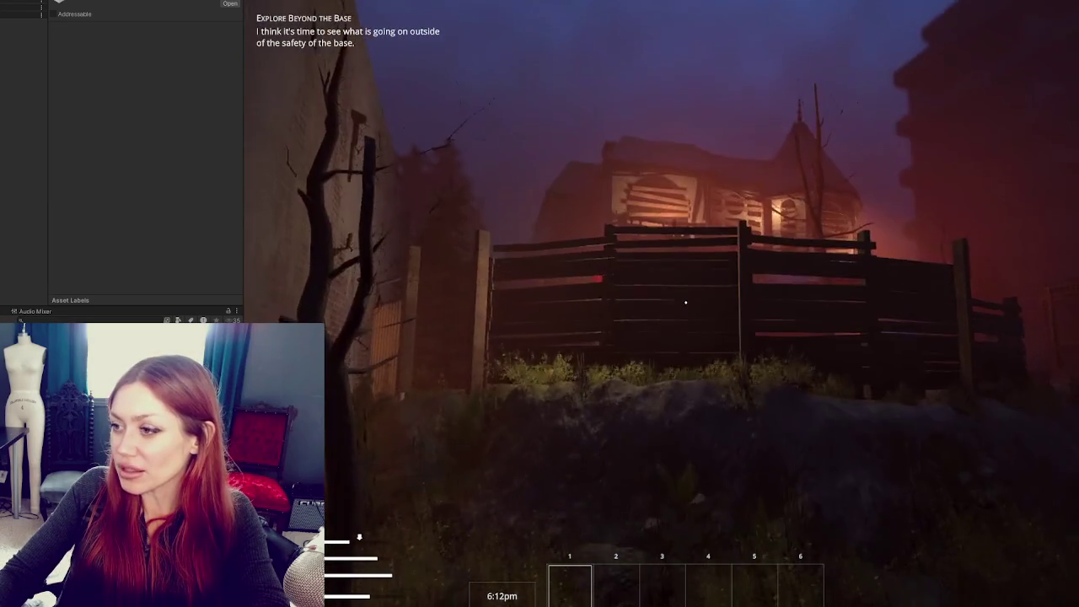
key(w)
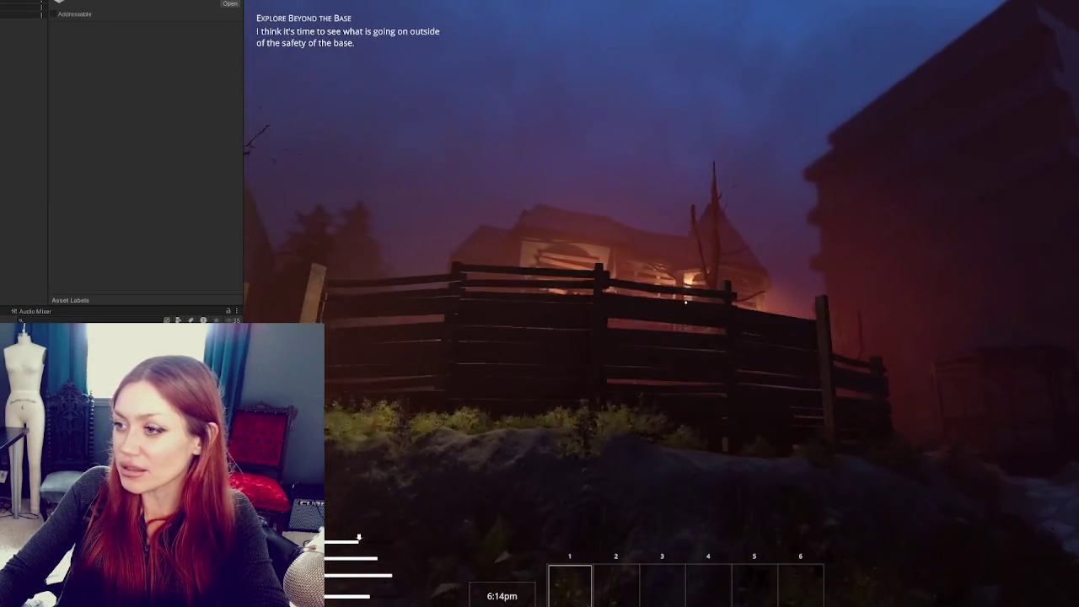
Circle the campfire, tiled courtyard and house steps, ending toward the dark alley by the wall
key(w)
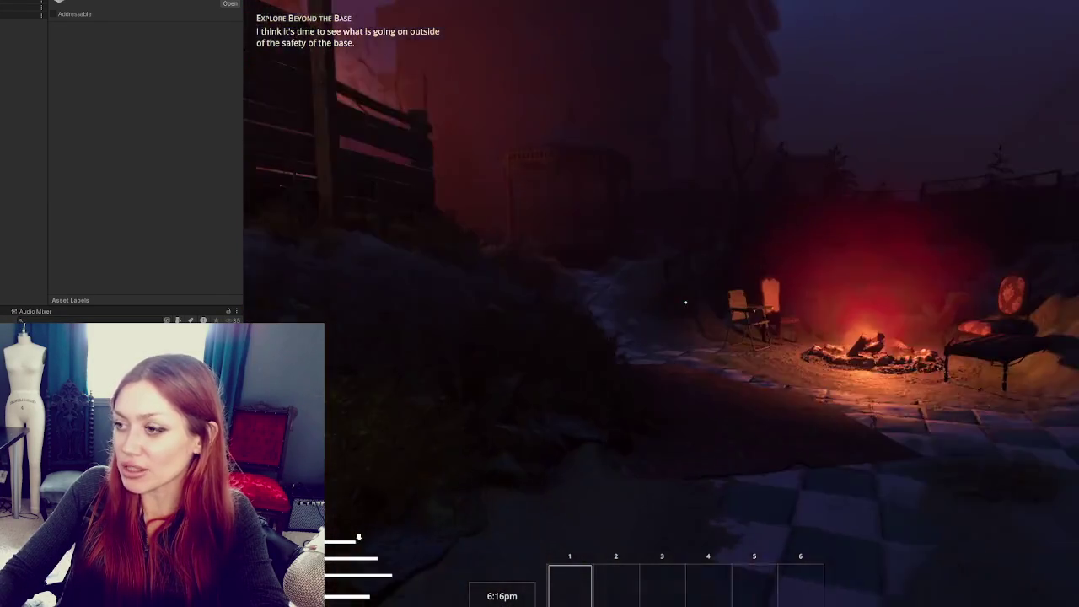
key(w)
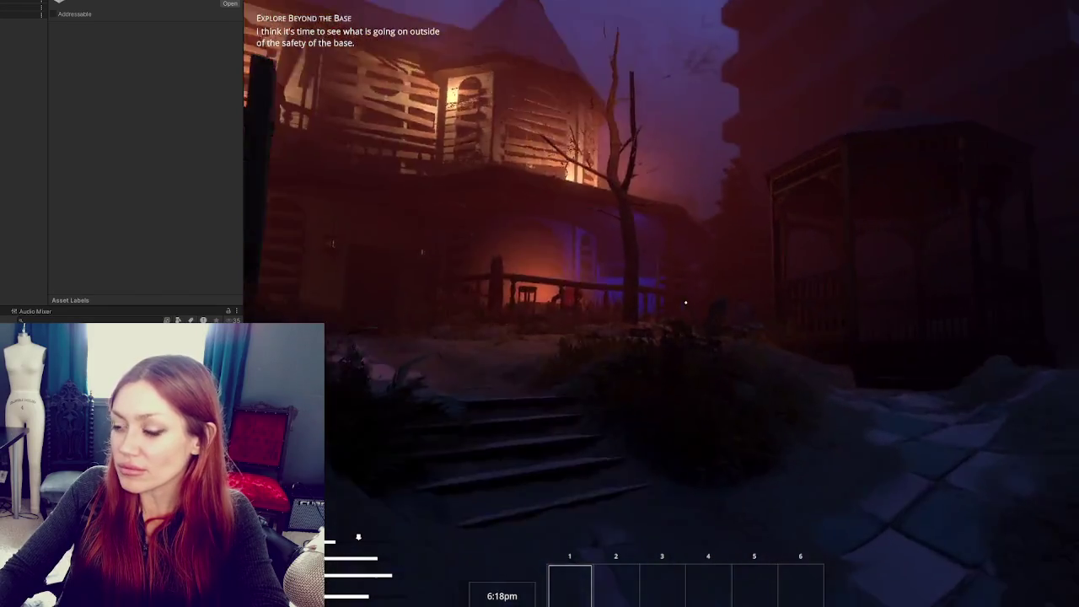
key(w)
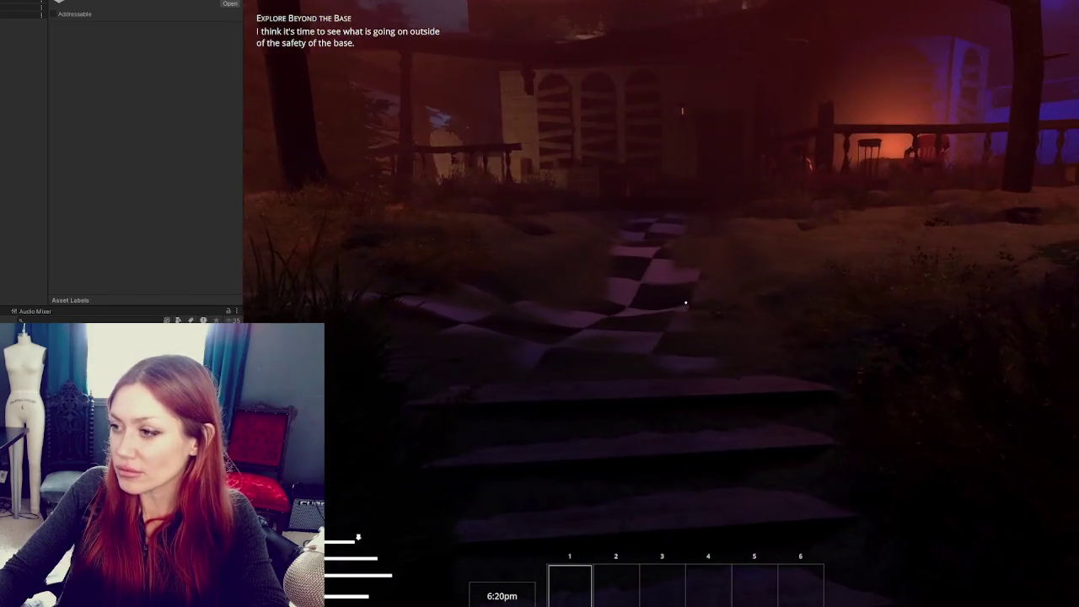
key(w)
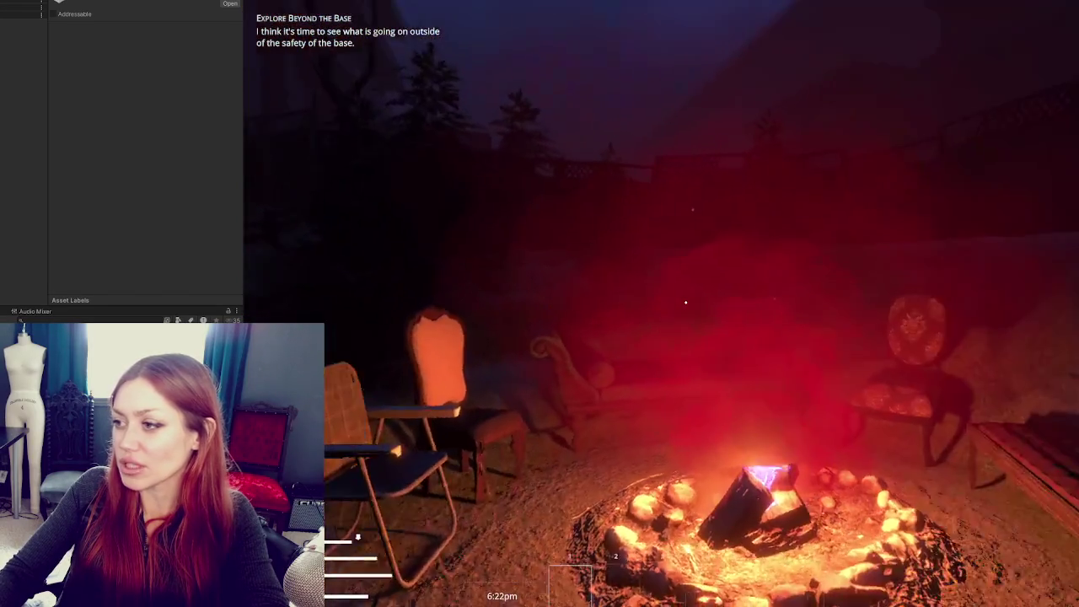
key(w)
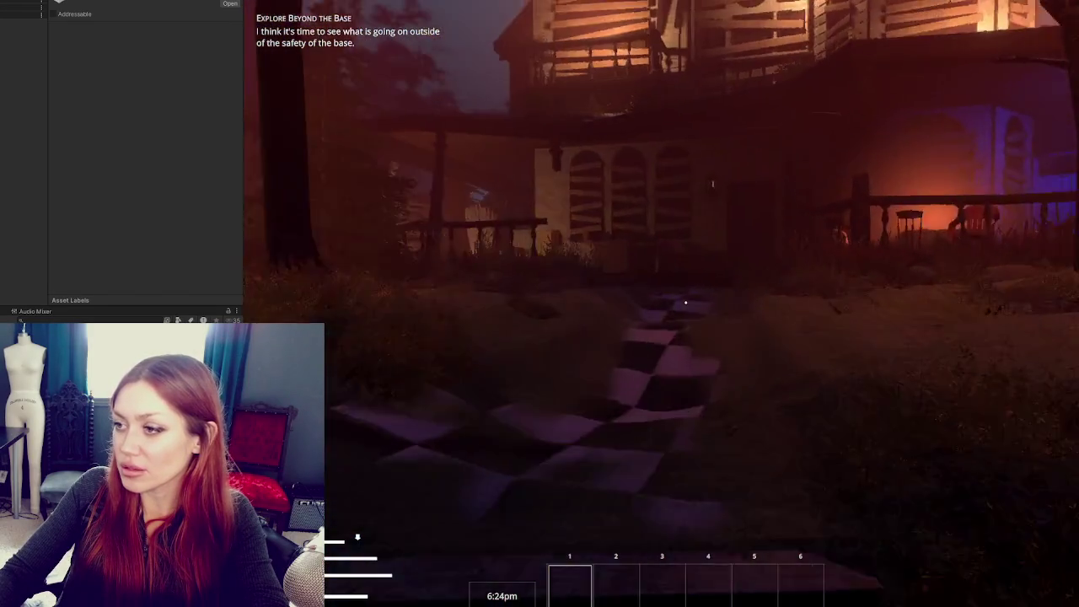
key(w)
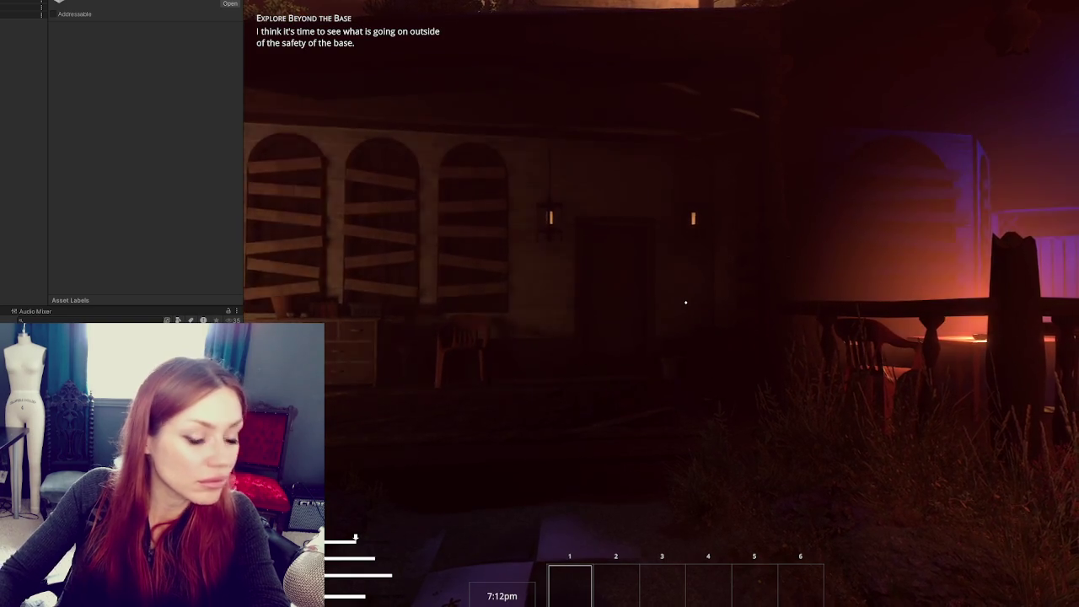
Enter the shop room, open the pause menu, then close Substance Painter's texture export settings
mouse_move(686, 302)
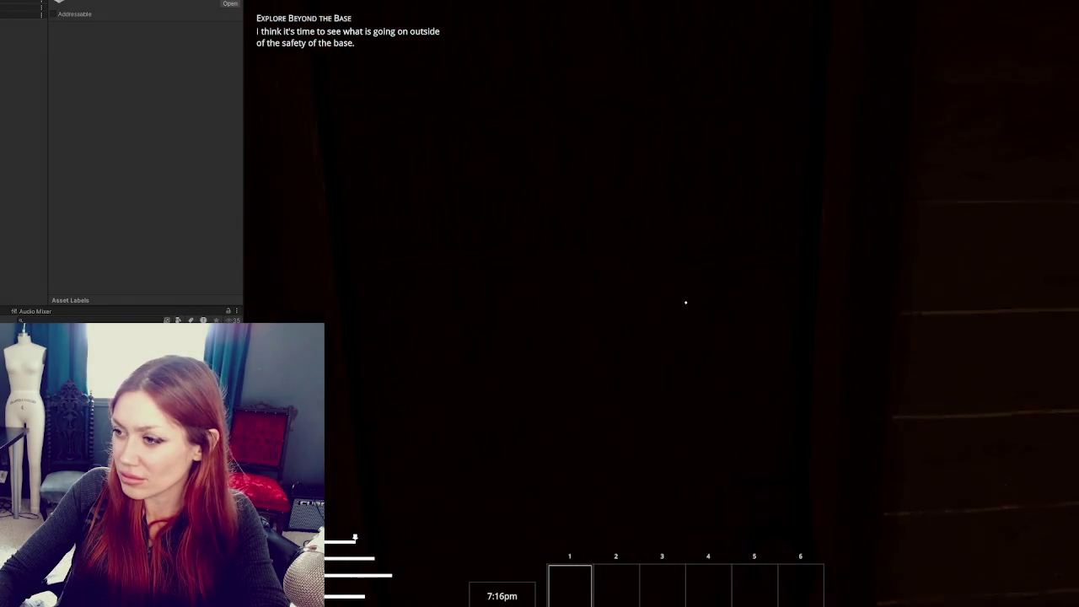
key(w)
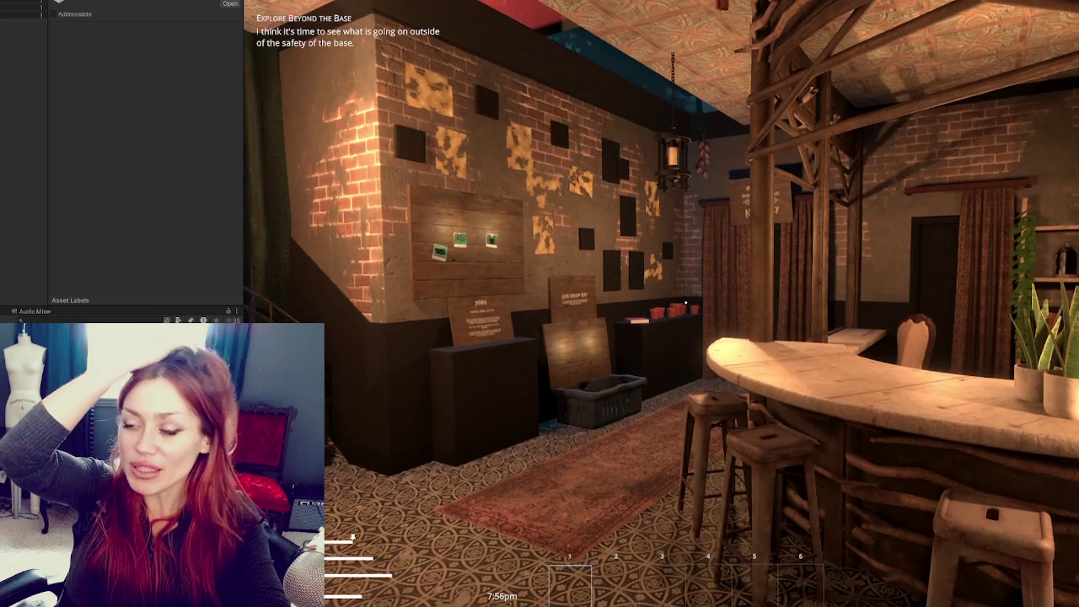
key(Escape)
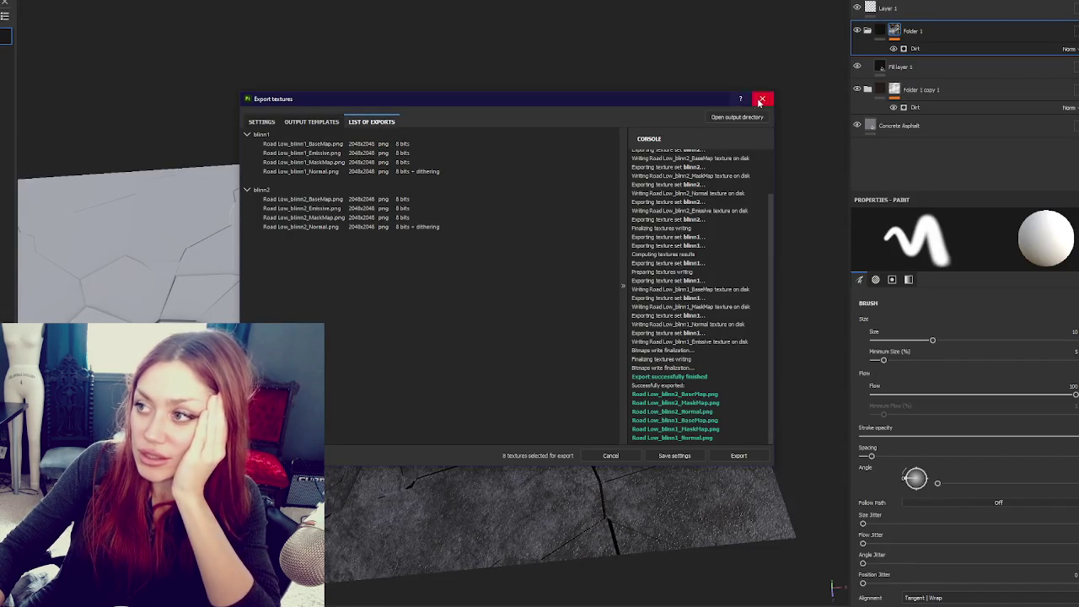
click(762, 98)
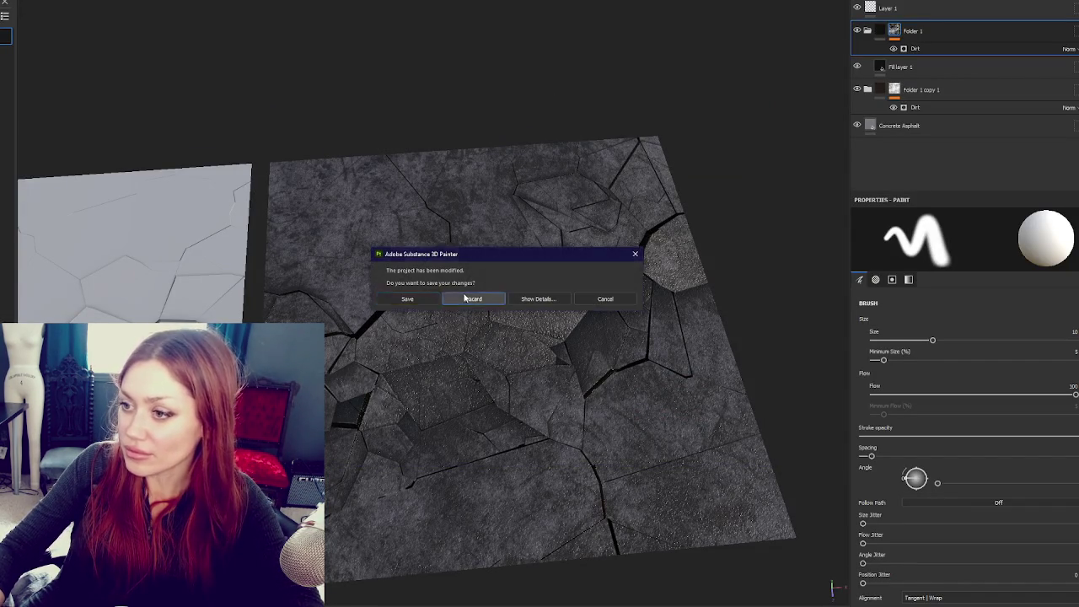
Discard the cracked-concrete project, then close the Road Destruction scene in Maya, saving its changes
click(472, 295)
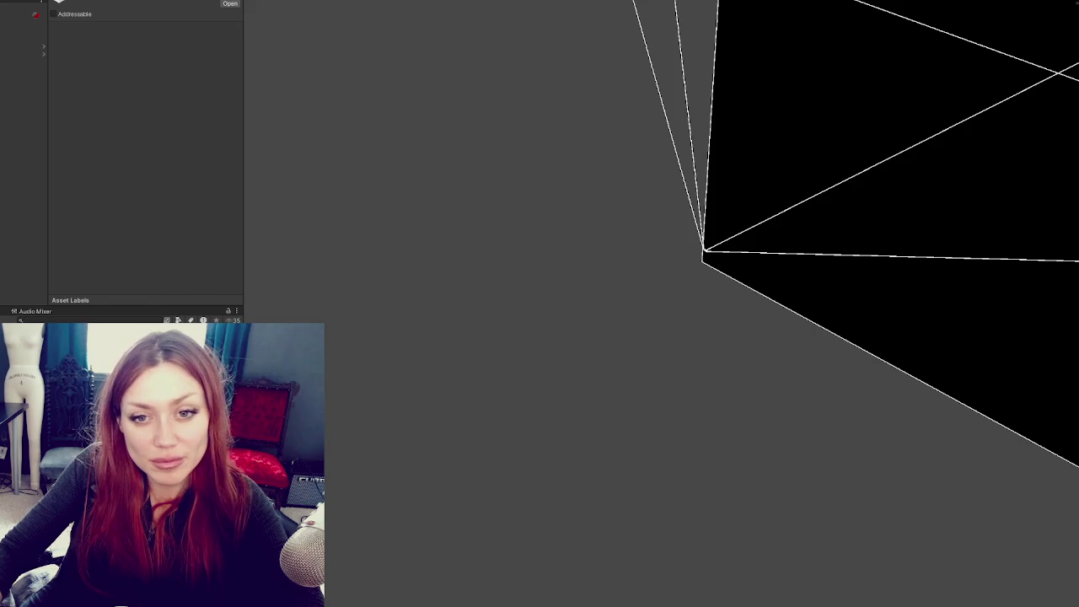
drag(242, 99, 194, 99)
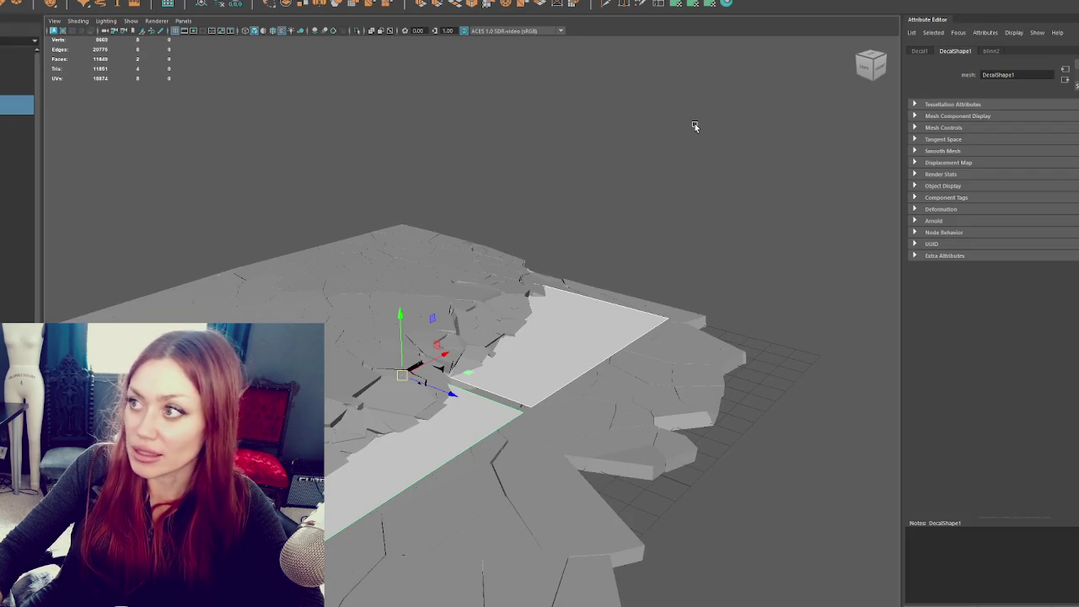
click(684, 124)
key(ctrl+n)
click(456, 292)
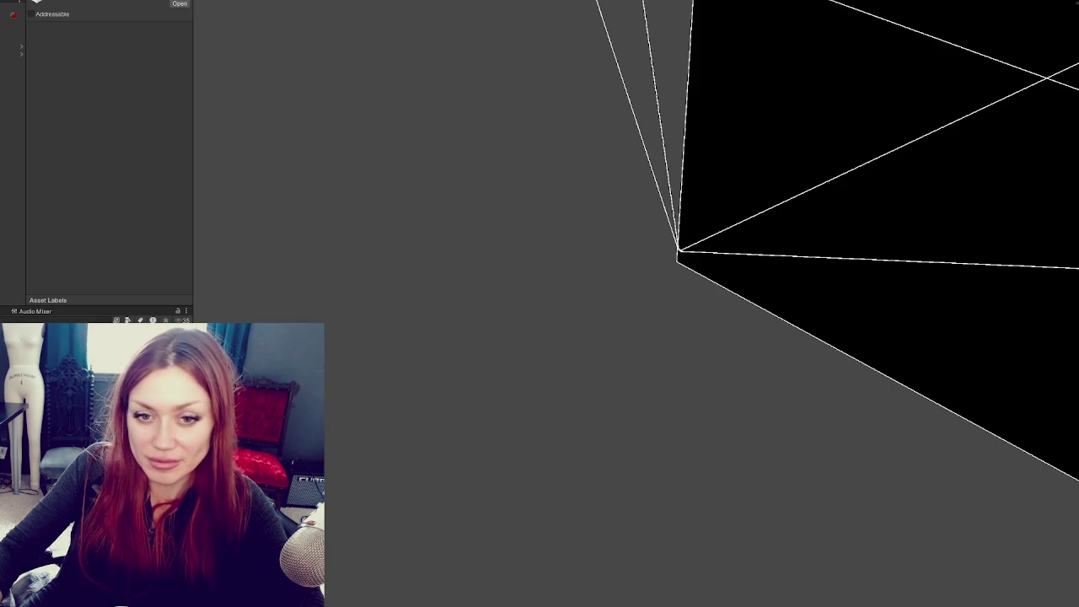
Open the backyard scene asset and fly the camera down to ground level along the alley
right_click(121, 199)
right_click(106, 210)
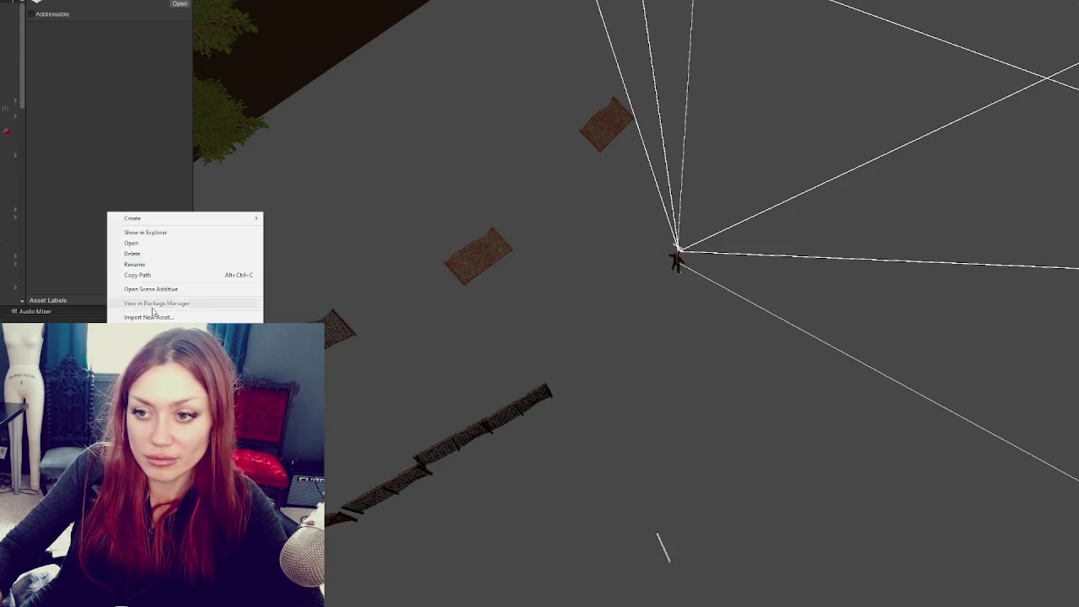
click(152, 305)
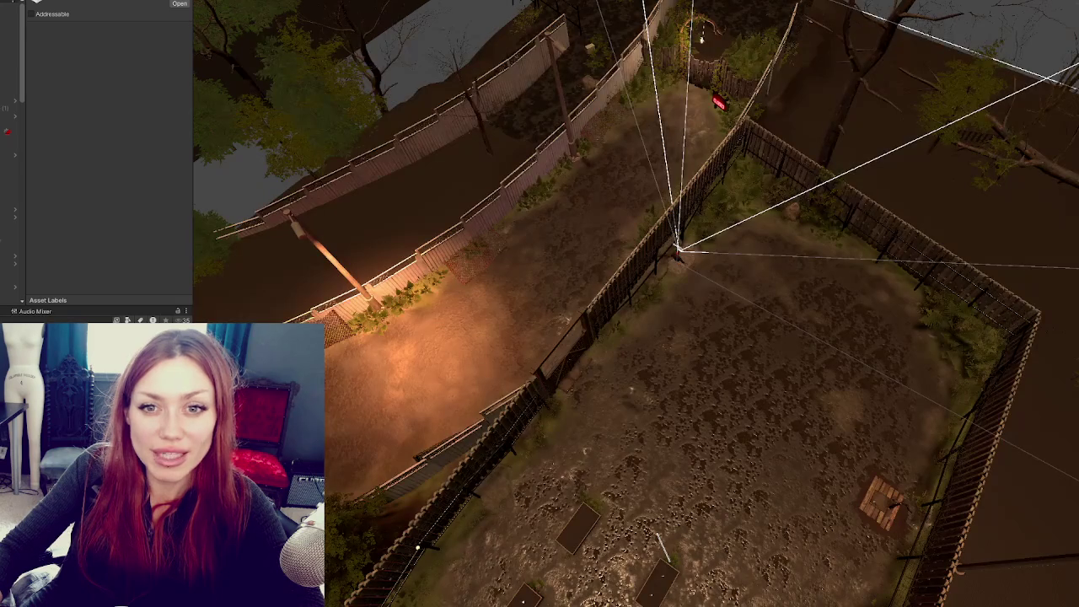
mouse_move(523, 253)
mouse_down()
mouse_move(459, 233)
mouse_move(665, 314)
mouse_move(562, 279)
mouse_move(700, 390)
mouse_move(624, 371)
mouse_move(644, 433)
mouse_move(551, 364)
mouse_up()
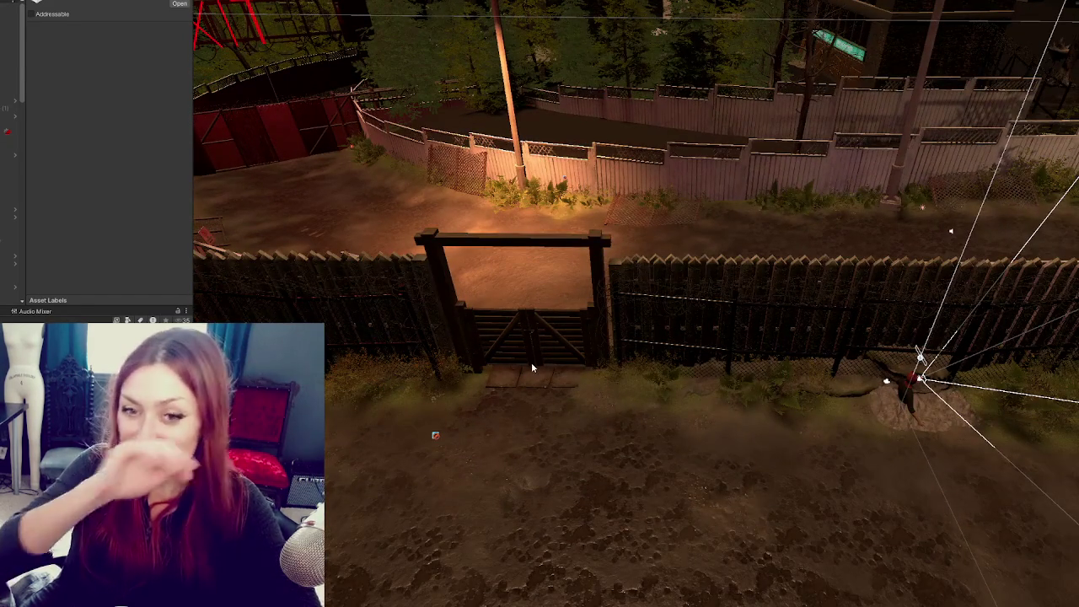
drag(728, 233, 687, 299)
mouse_move(786, 286)
mouse_down()
mouse_move(778, 211)
mouse_move(843, 215)
mouse_move(860, 202)
mouse_move(856, 227)
mouse_move(843, 220)
mouse_up()
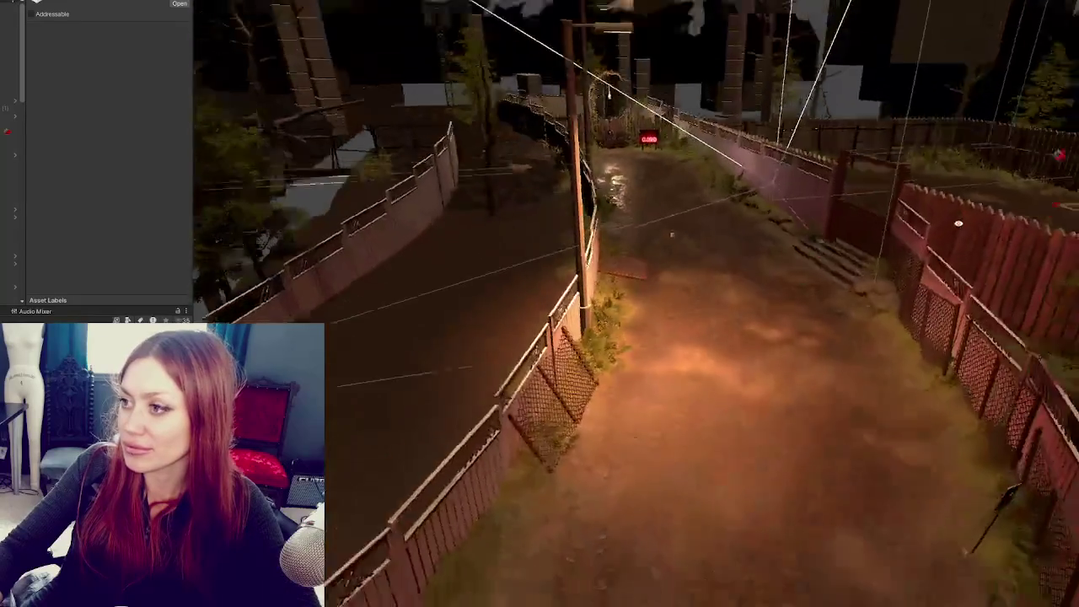
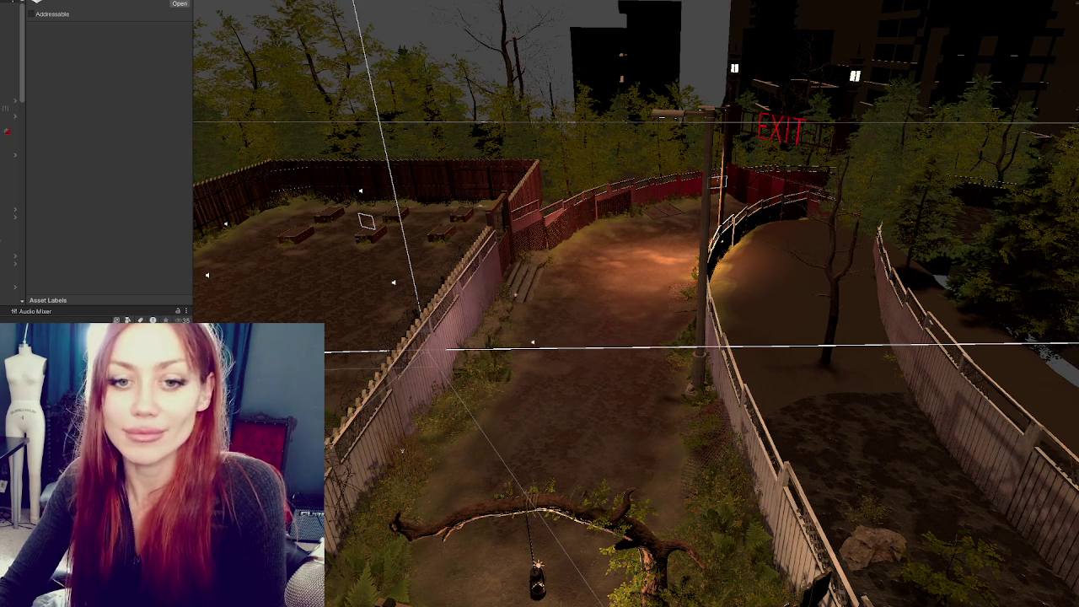
Duplicate the bush by the fence and slide the copy left along the fence base
key(f)
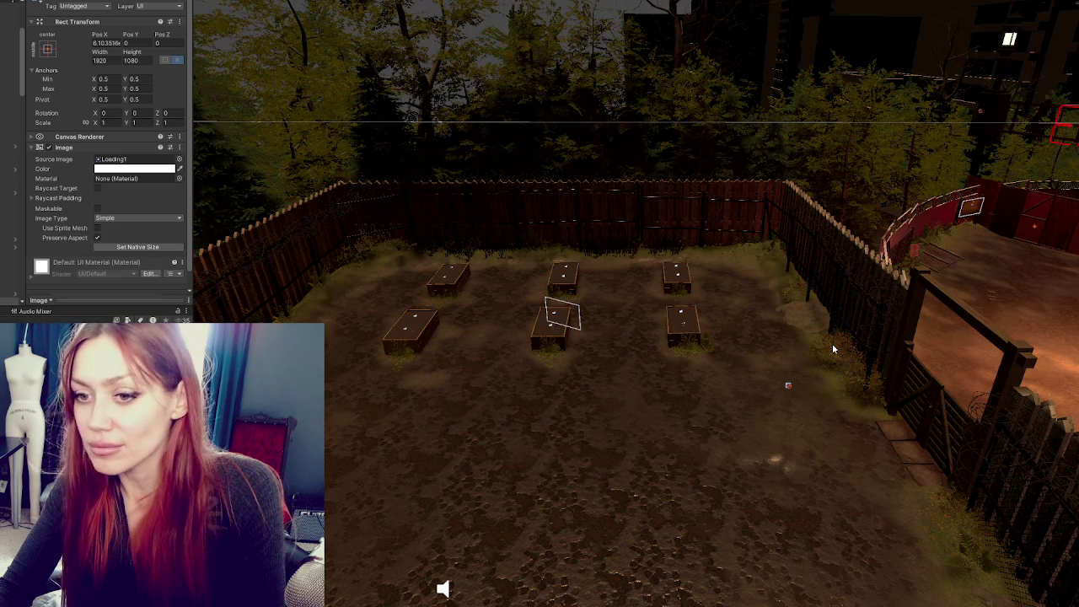
drag(743, 324, 682, 268)
click(690, 232)
key(f)
drag(690, 232, 540, 314)
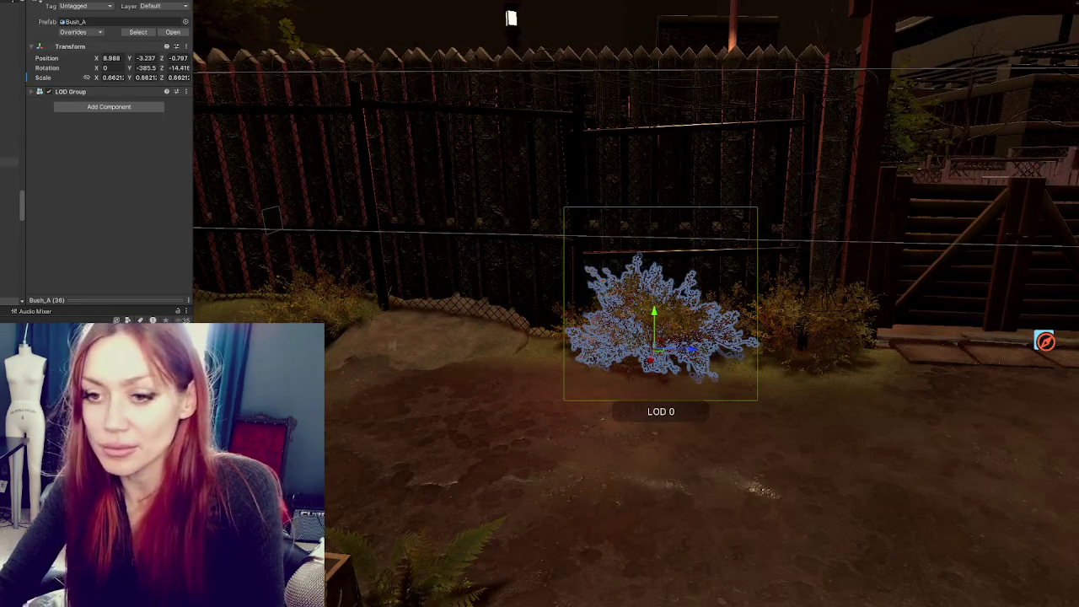
key(ctrl+d)
mouse_move(697, 349)
mouse_down()
mouse_move(582, 345)
mouse_move(548, 363)
mouse_move(556, 337)
mouse_move(314, 318)
mouse_move(409, 326)
mouse_move(414, 337)
mouse_move(366, 333)
mouse_move(356, 358)
mouse_up()
key(r)
key(e)
Add two more bush copies, enlarging one slightly and moving the other further left
key(w)
key(ctrl+d)
key(r)
mouse_move(372, 311)
mouse_down()
mouse_move(366, 287)
mouse_move(373, 313)
mouse_move(396, 313)
mouse_up()
key(e)
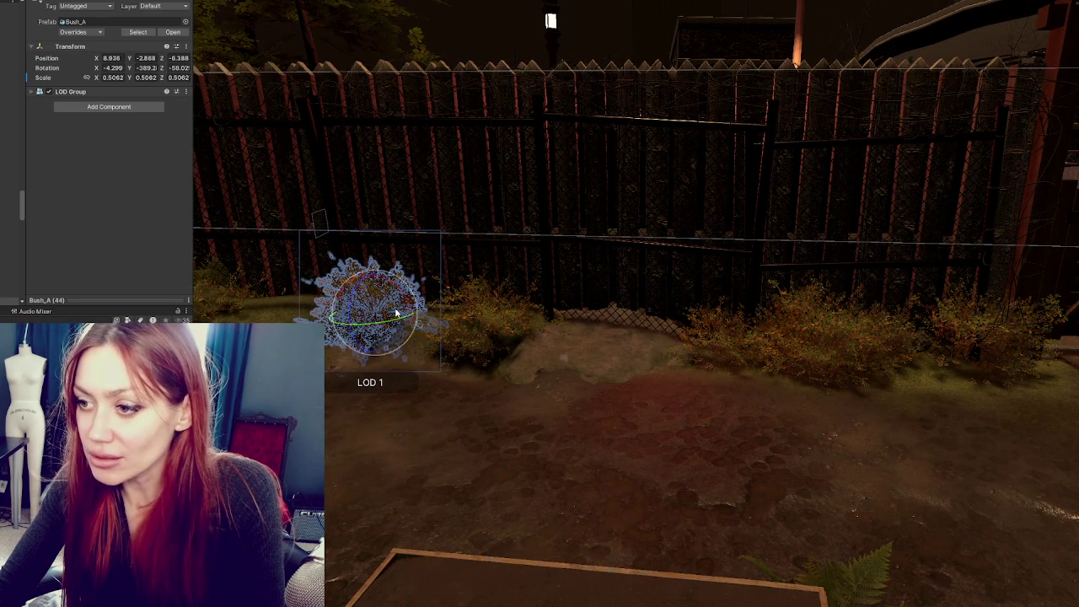
key(ctrl+d)
key(w)
mouse_move(498, 314)
mouse_down()
mouse_move(433, 313)
mouse_move(417, 333)
mouse_move(445, 364)
mouse_move(394, 327)
mouse_move(469, 334)
mouse_move(407, 338)
mouse_move(426, 322)
mouse_move(381, 343)
mouse_move(411, 332)
mouse_move(424, 280)
mouse_up()
key(e)
Duplicate the tilted bush again, shrinking it to about 0.3 scale and tilting it
key(ctrl+d)
key(r)
key(w)
key(e)
key(r)
key(w)
key(r)
key(r)
key(e)
key(w)
key(e)
key(r)
drag(424, 321, 420, 333)
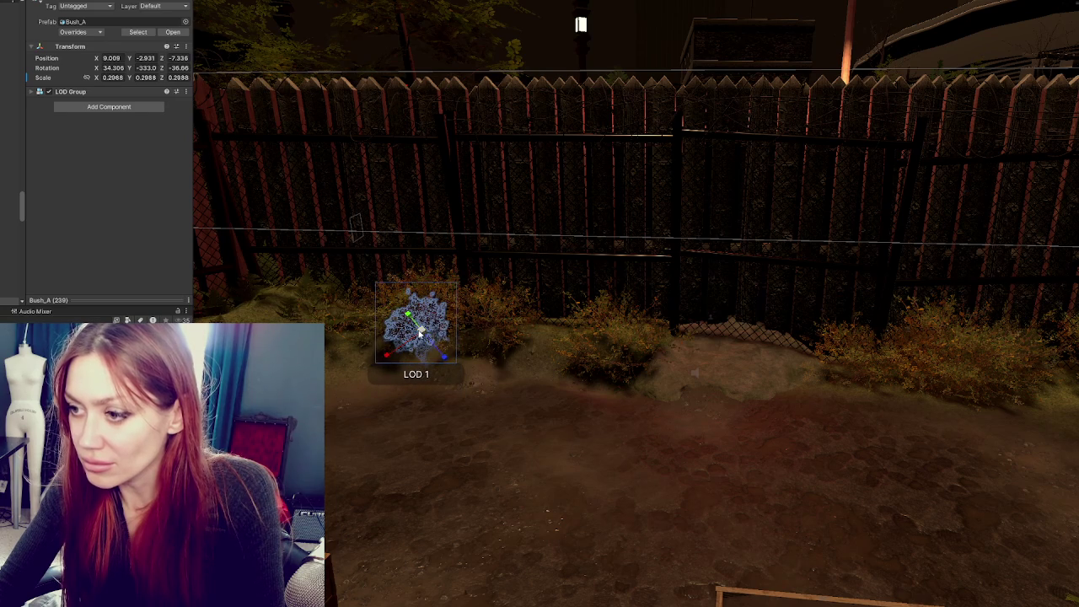
click(607, 354)
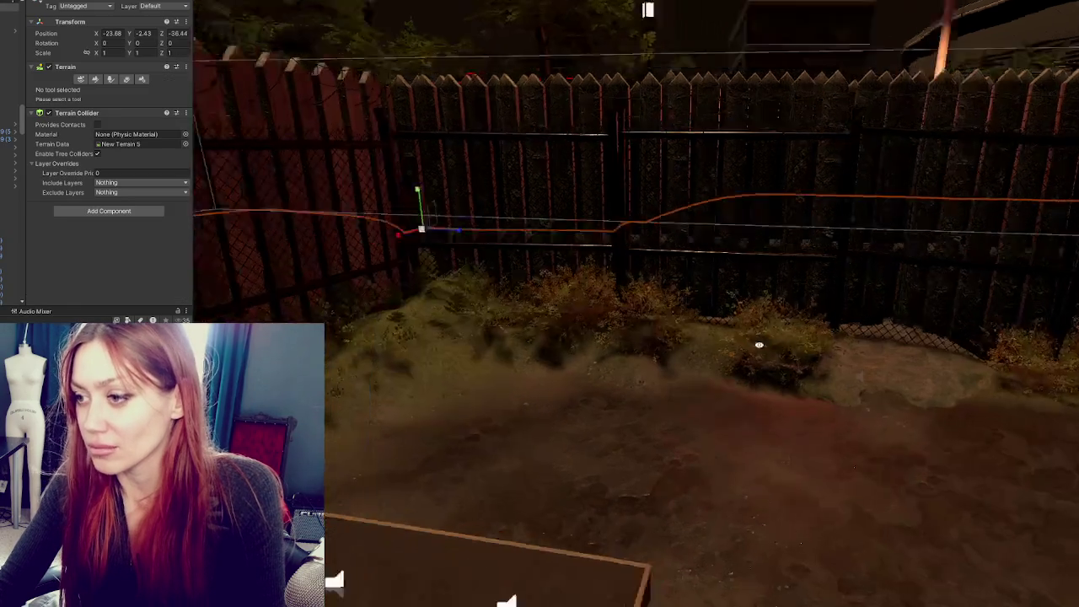
click(566, 301)
drag(475, 312, 517, 141)
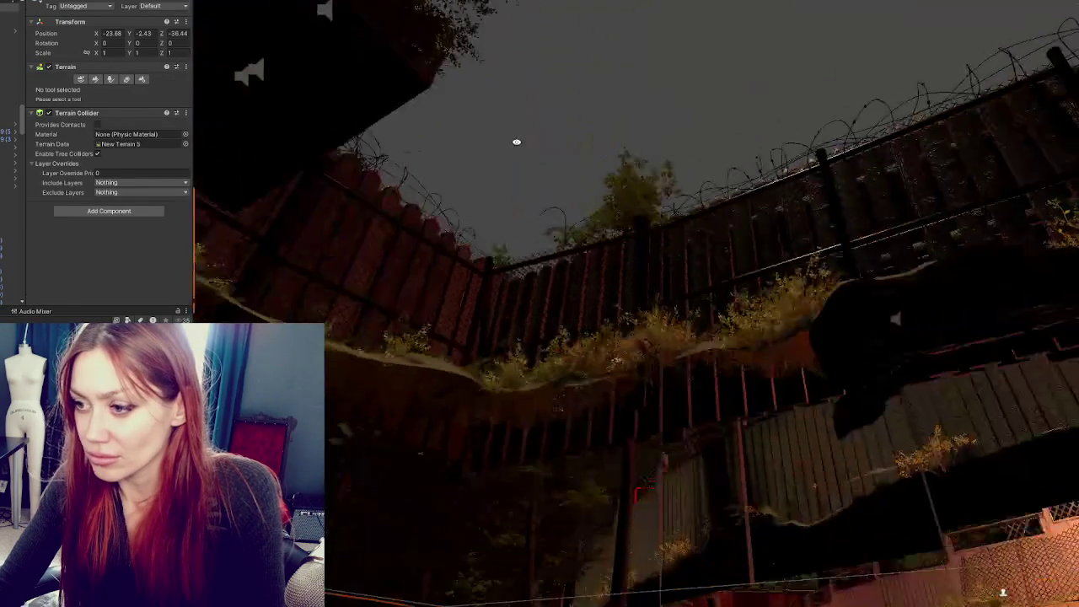
click(420, 371)
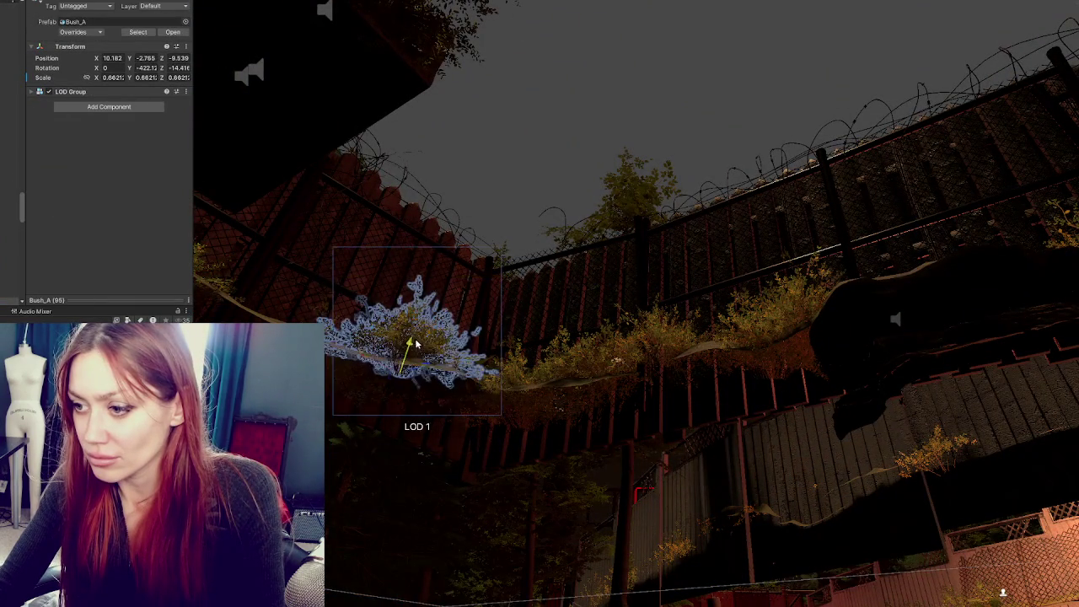
click(441, 401)
click(437, 379)
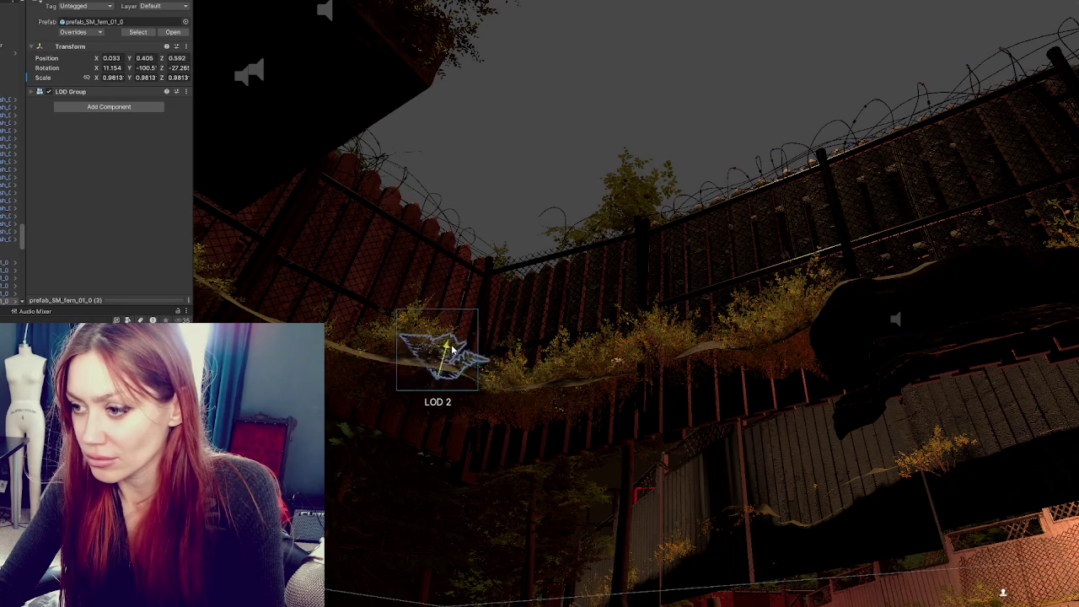
click(375, 380)
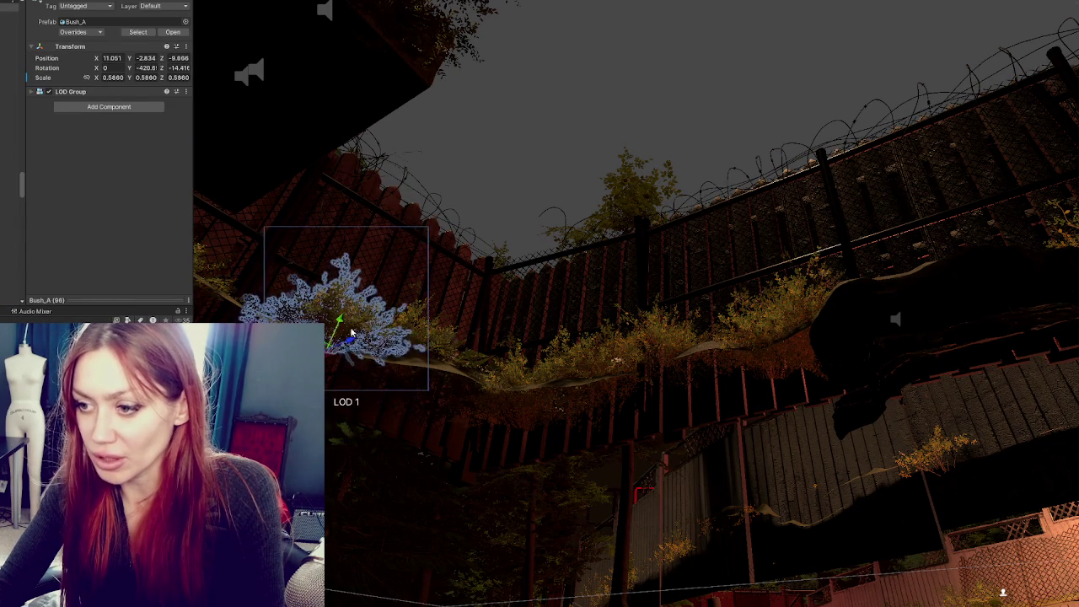
click(377, 394)
click(521, 422)
click(528, 395)
click(587, 397)
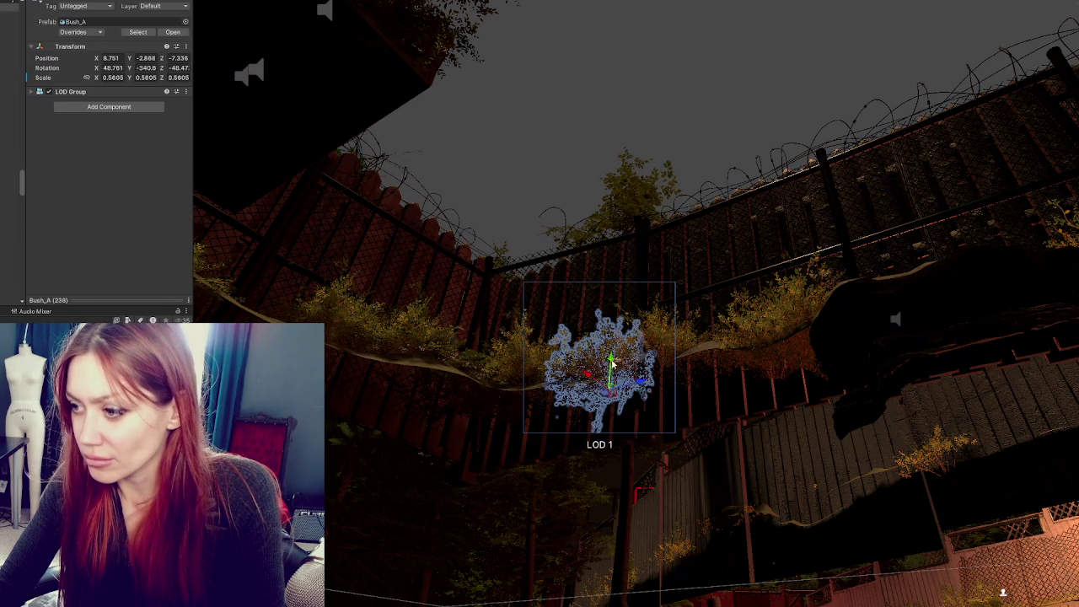
click(718, 357)
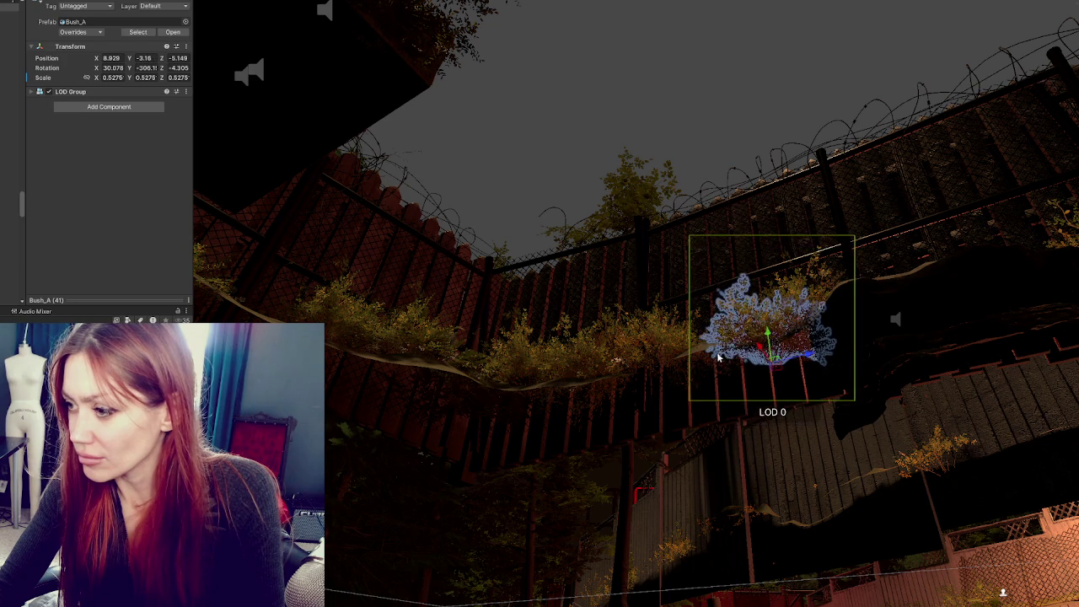
click(634, 371)
click(572, 404)
drag(572, 403, 472, 403)
click(450, 400)
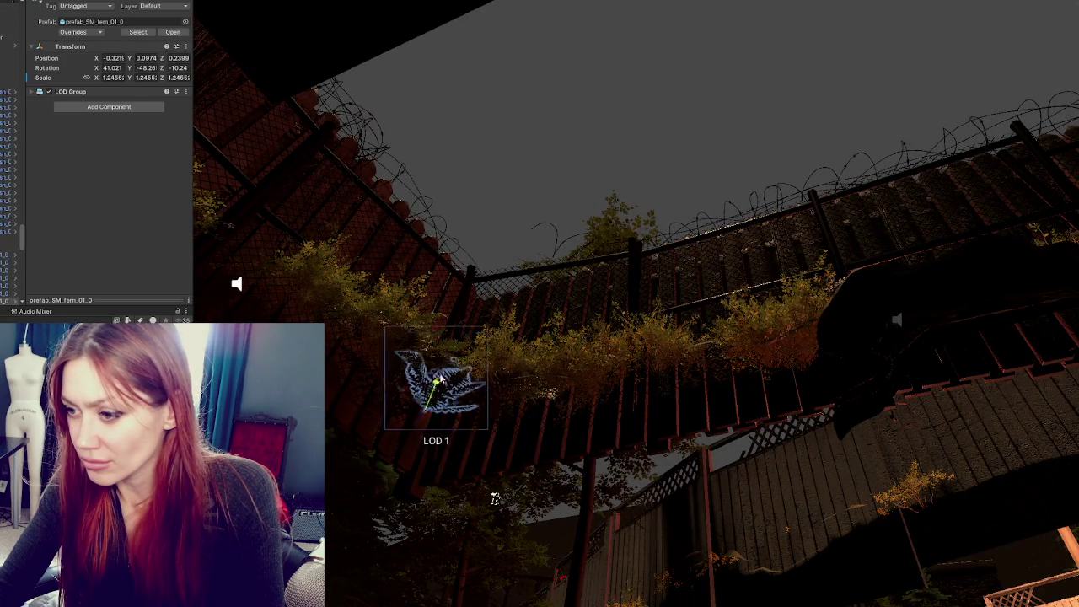
key(f)
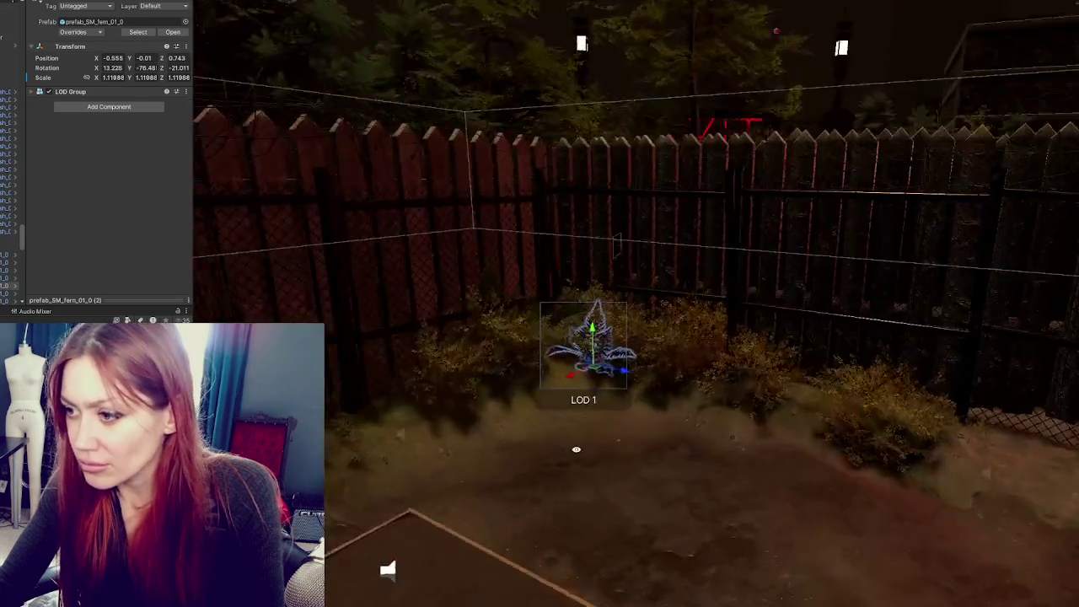
mouse_move(577, 449)
mouse_down()
mouse_move(622, 390)
mouse_move(585, 265)
mouse_up()
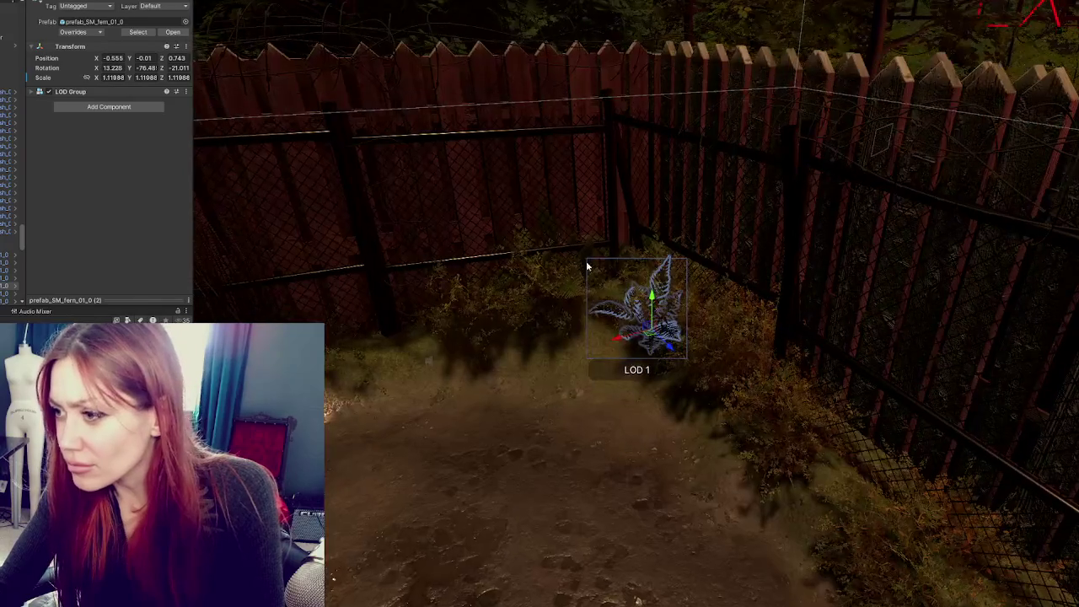
Enlarge the corner fern, then delete another fern and undo the deletion
click(591, 300)
mouse_move(604, 322)
mouse_down()
mouse_move(605, 333)
mouse_move(608, 301)
mouse_move(609, 332)
mouse_move(591, 288)
mouse_up()
click(593, 310)
key(Delete)
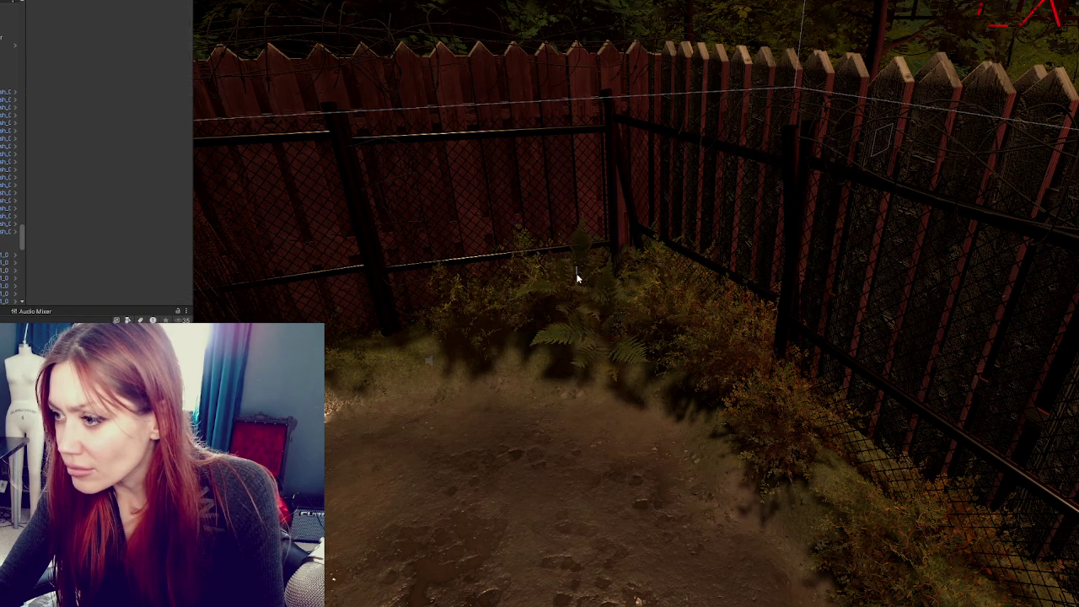
click(593, 317)
key(f)
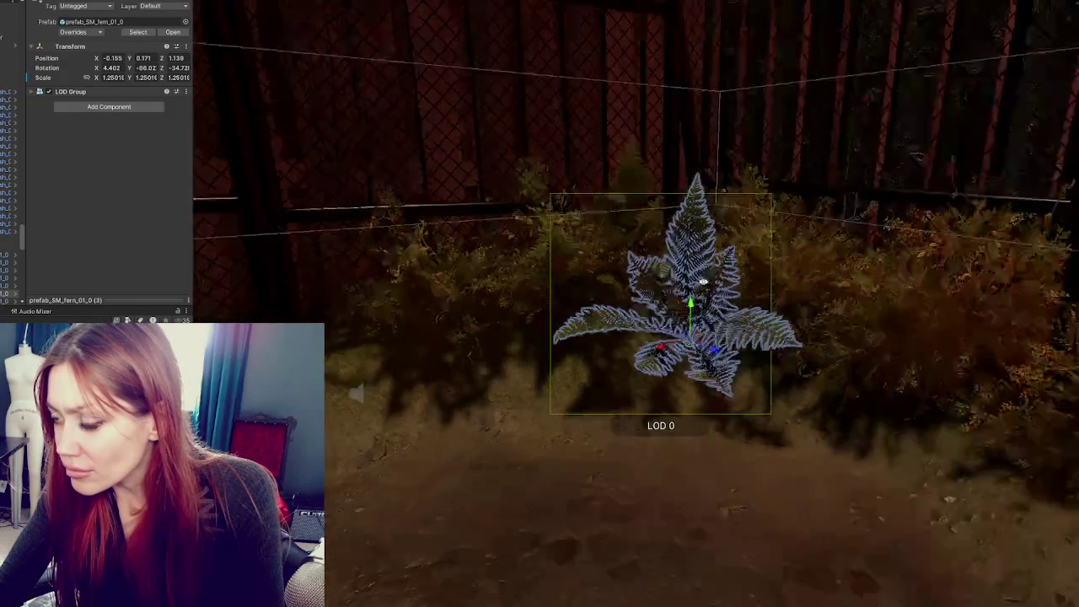
key(ctrl+z)
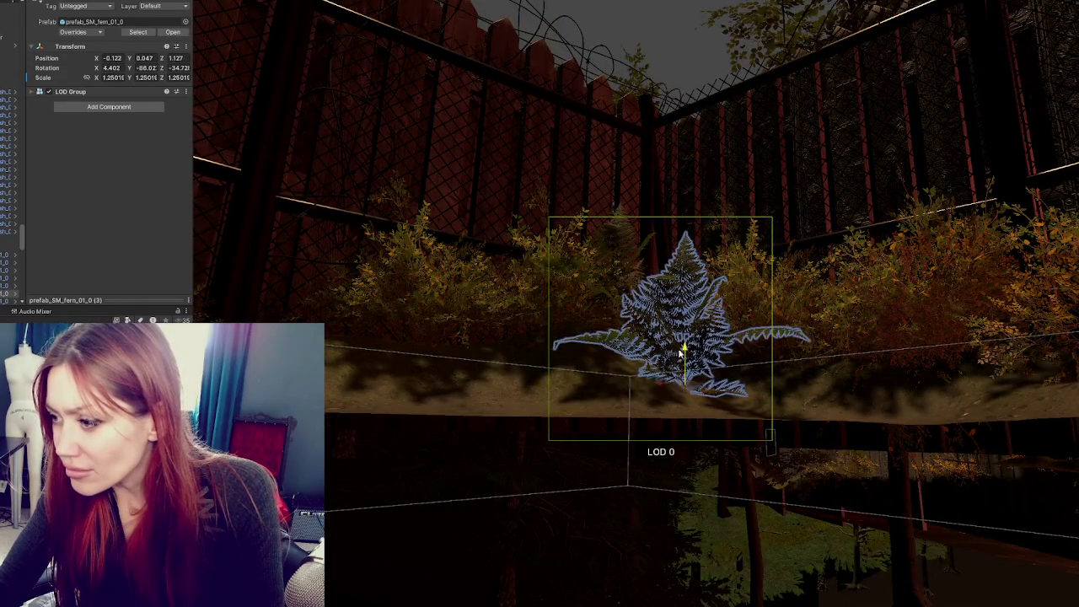
key(f)
Rotate and enlarge another corner fern to about 1.14 scale
mouse_move(603, 337)
mouse_down()
mouse_move(677, 368)
mouse_move(683, 337)
mouse_move(725, 322)
mouse_move(646, 315)
mouse_move(655, 323)
mouse_up()
key(e)
key(r)
click(656, 323)
click(633, 323)
click(647, 317)
mouse_move(632, 339)
mouse_down()
mouse_move(647, 380)
mouse_move(621, 397)
mouse_move(616, 308)
mouse_move(629, 397)
mouse_move(641, 380)
mouse_up()
key(w)
key(r)
key(e)
Delete the bush in the fence corner
drag(701, 357, 717, 320)
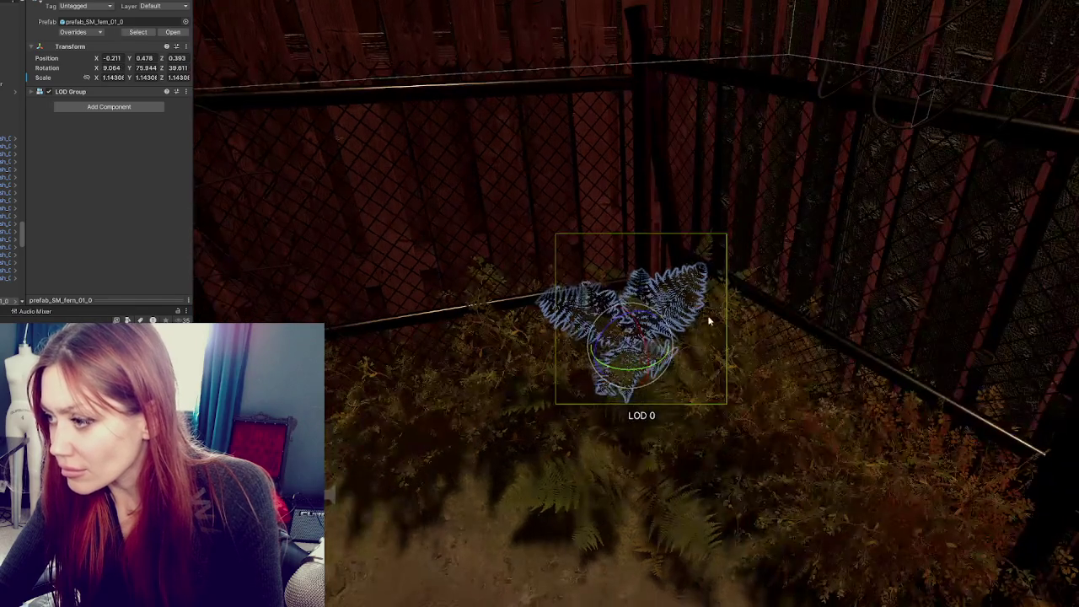
click(720, 313)
key(Delete)
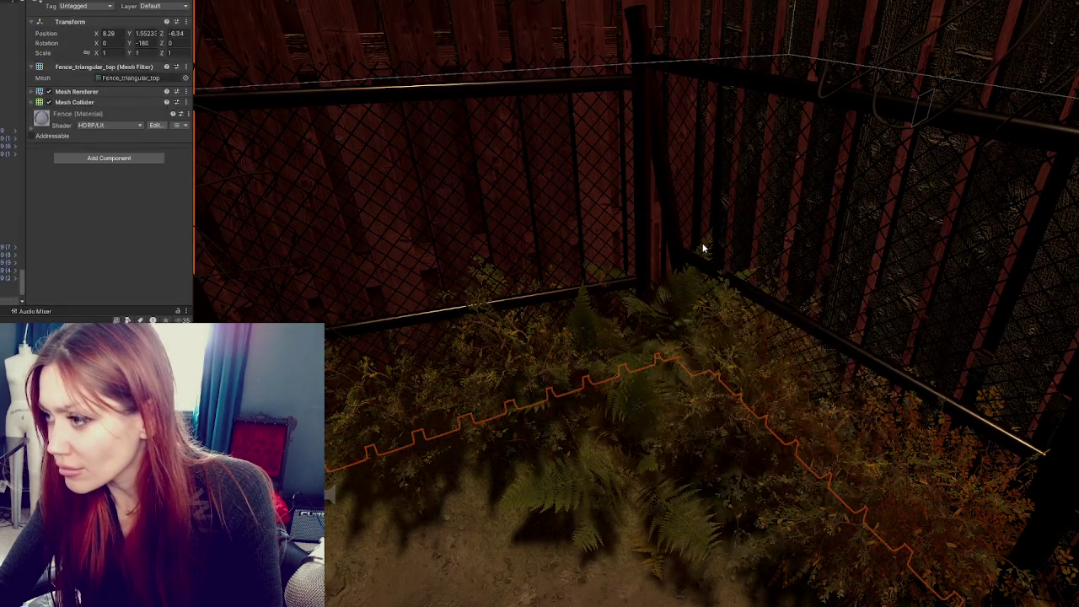
Raise, resize and shift the lower fern along the fence
click(704, 247)
mouse_move(679, 344)
mouse_down()
mouse_move(674, 314)
mouse_move(675, 354)
mouse_move(621, 365)
mouse_move(686, 389)
mouse_move(703, 345)
mouse_up()
key(r)
mouse_move(634, 359)
mouse_down()
mouse_move(630, 320)
mouse_move(646, 320)
mouse_move(613, 365)
mouse_move(657, 279)
mouse_move(683, 257)
mouse_up()
Tilt the bush by the fence and sink it lower into the ground
click(683, 257)
key(f)
mouse_move(627, 297)
mouse_down()
mouse_move(602, 344)
mouse_move(700, 354)
mouse_up()
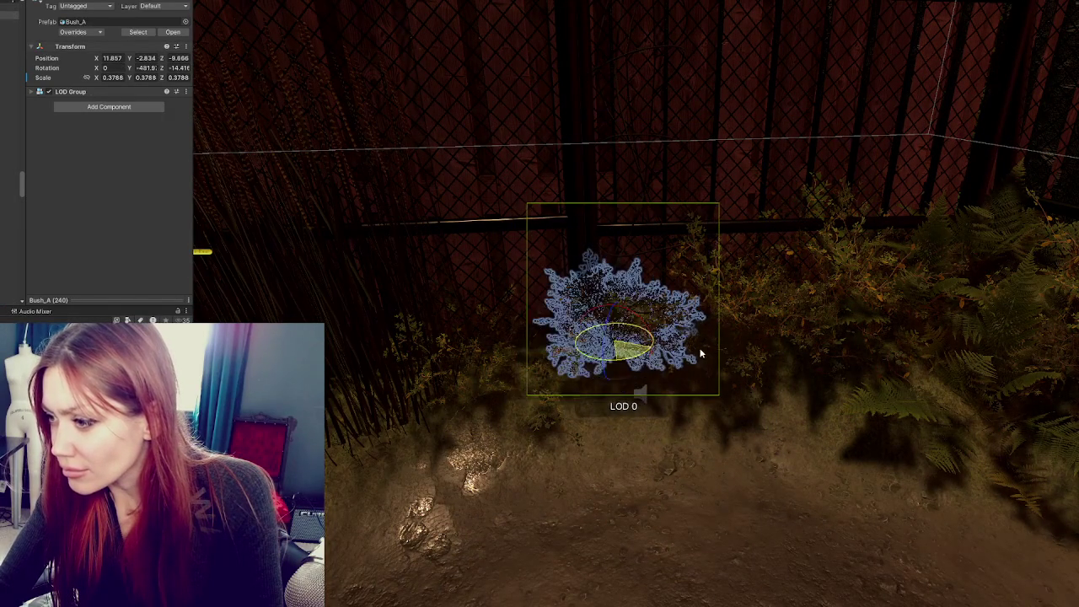
drag(615, 335, 612, 350)
drag(615, 312, 624, 389)
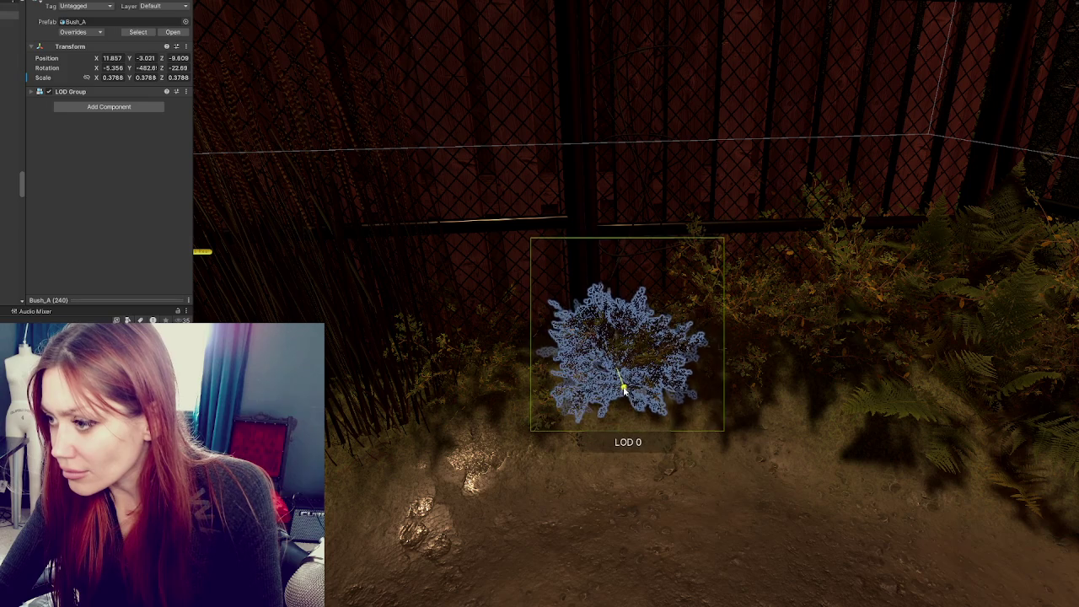
Move the left bush forward and right and turn it, undoing an accidental delete
click(481, 371)
key(f)
drag(557, 331, 552, 387)
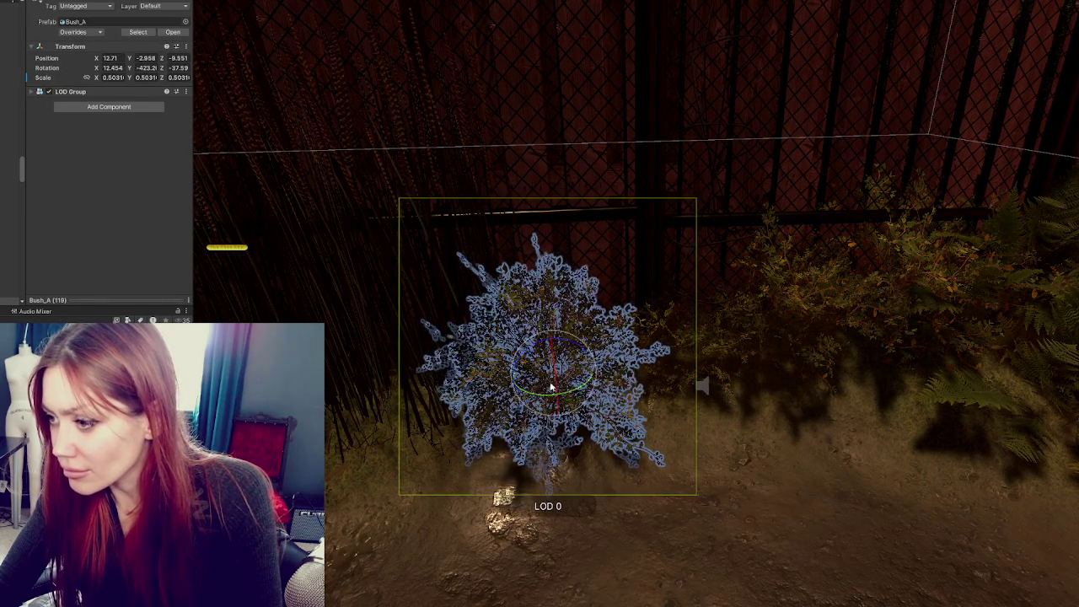
key(Delete)
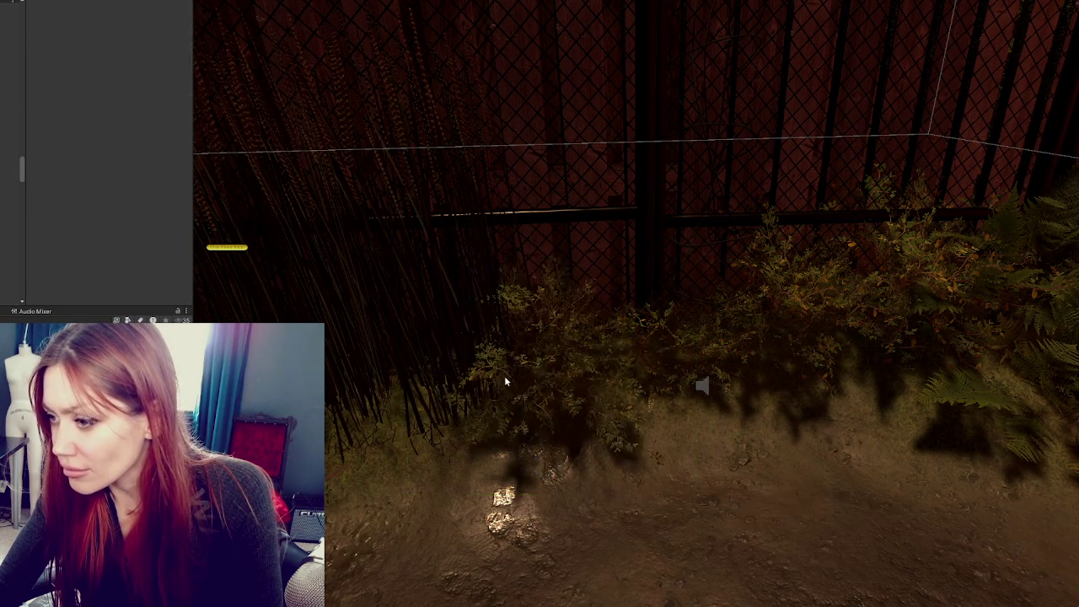
key(ctrl+z)
mouse_move(519, 378)
mouse_down()
mouse_move(612, 371)
mouse_move(568, 400)
mouse_up()
mouse_move(622, 348)
mouse_down()
mouse_move(651, 355)
mouse_move(632, 371)
mouse_up()
click(576, 394)
Shrink the fern by the fence to about 0.86 and rotate it
mouse_move(576, 394)
mouse_down()
mouse_move(799, 301)
mouse_move(771, 330)
mouse_move(770, 320)
mouse_move(690, 331)
mouse_up()
click(784, 330)
mouse_move(736, 363)
mouse_down()
mouse_move(708, 328)
mouse_move(752, 349)
mouse_up()
drag(738, 301, 751, 333)
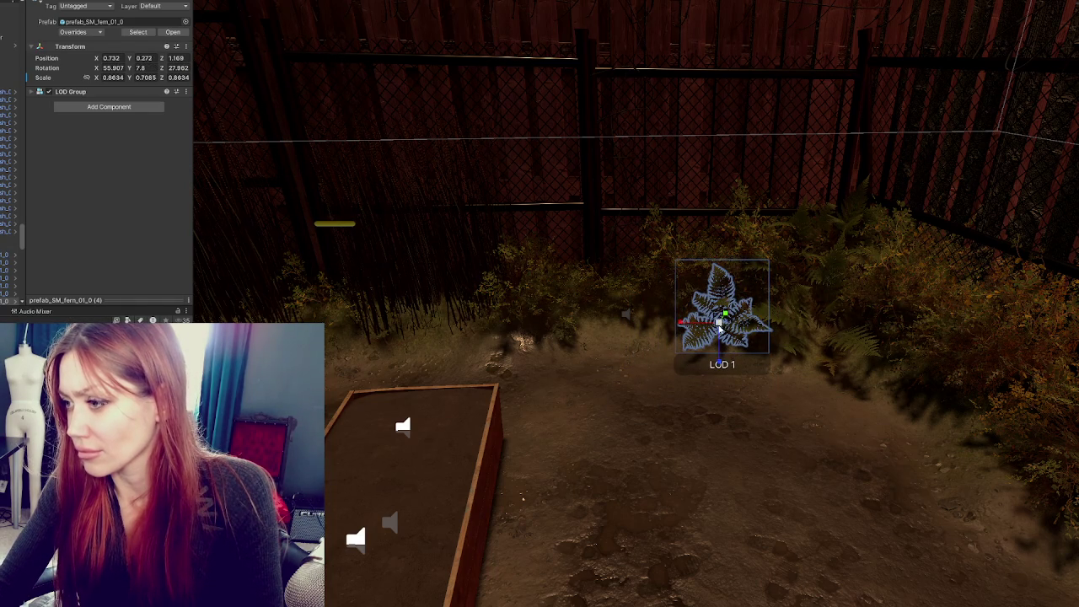
click(782, 319)
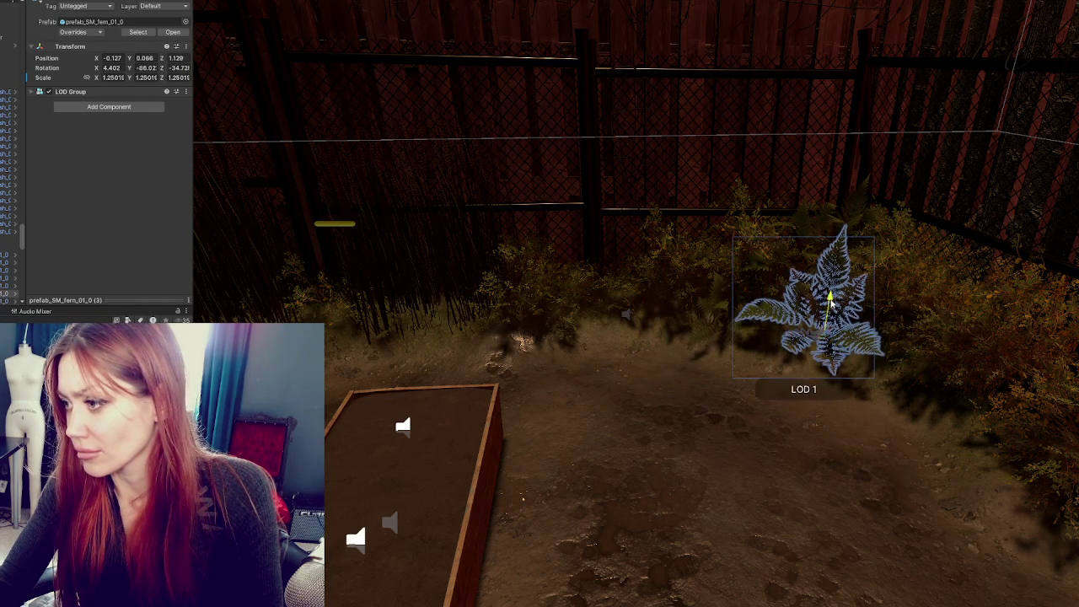
click(753, 378)
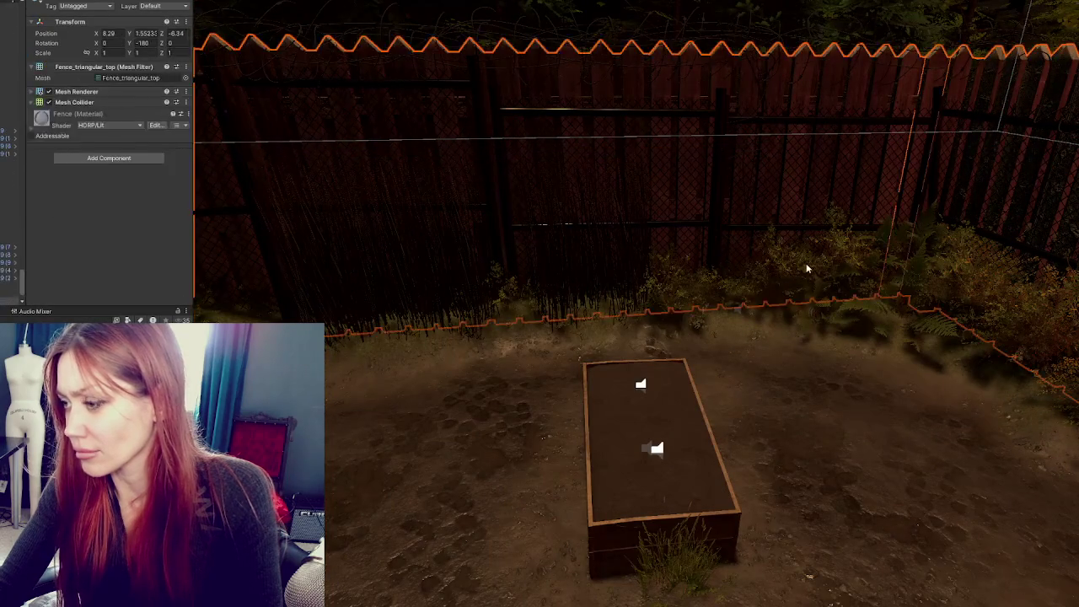
Move the bush by the fence to the right and rotate it
click(793, 278)
mouse_move(776, 310)
mouse_down()
mouse_move(896, 312)
mouse_move(903, 341)
mouse_up()
key(e)
click(809, 403)
Tilt and rotate another bush along the fence
key(Left)
key(Left)
key(Left)
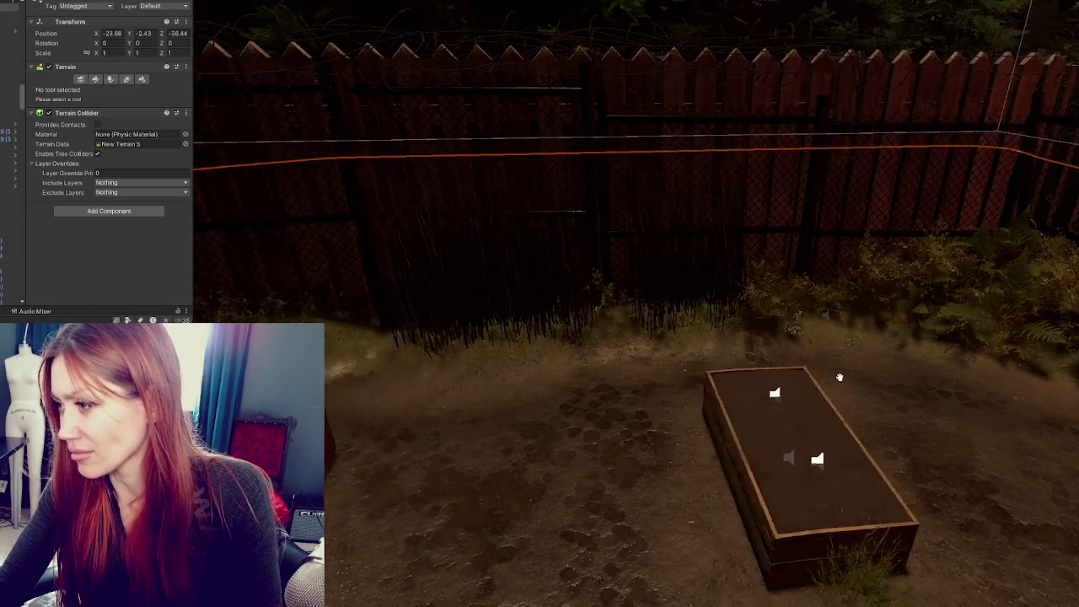
click(703, 349)
click(649, 294)
click(649, 294)
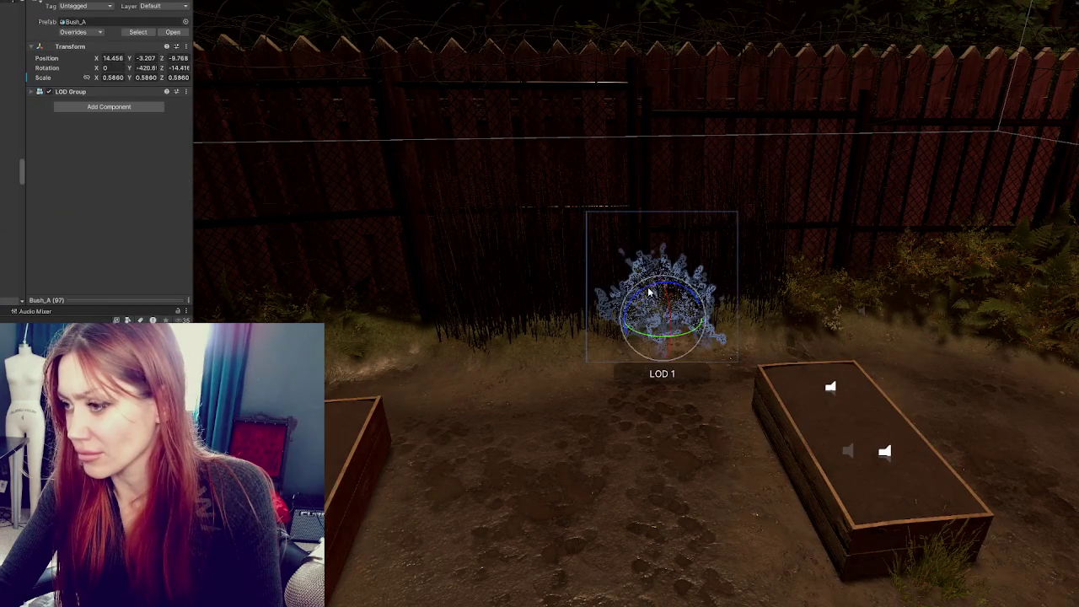
key(e)
mouse_move(669, 335)
mouse_down()
mouse_move(634, 334)
mouse_move(682, 329)
mouse_move(683, 339)
mouse_move(534, 388)
mouse_up()
drag(628, 337, 613, 326)
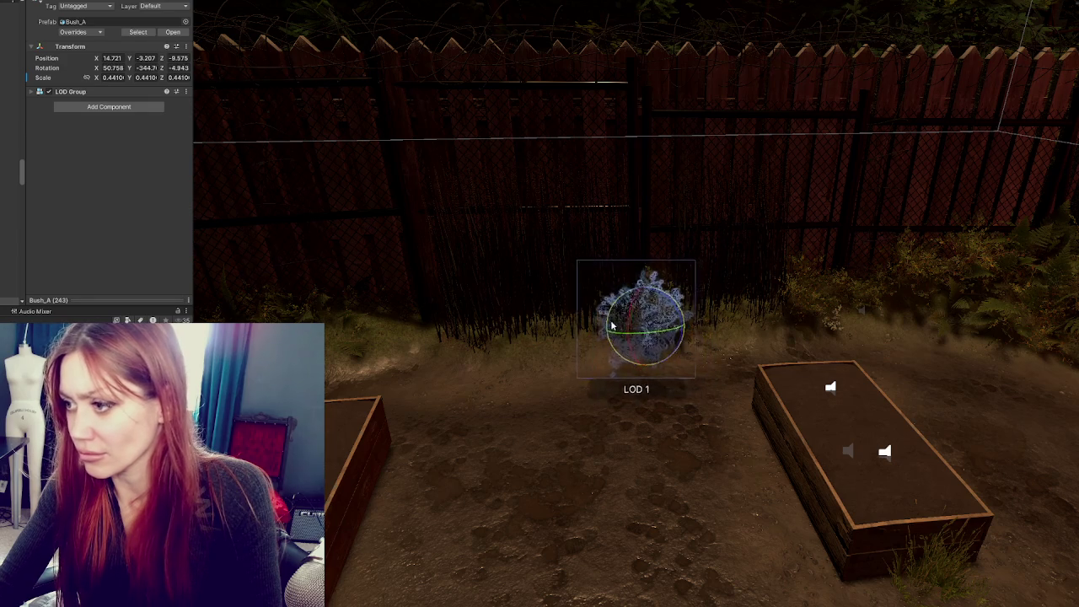
click(617, 363)
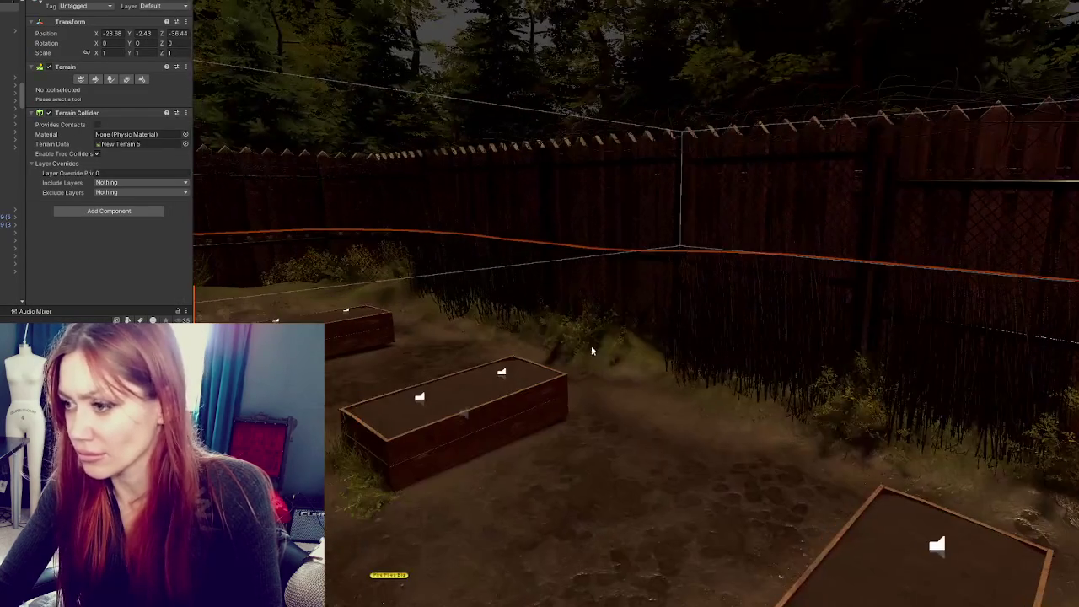
Enlarge the corner fern to about 1.88 scale and rotate it, comparing with undo/redo
click(595, 334)
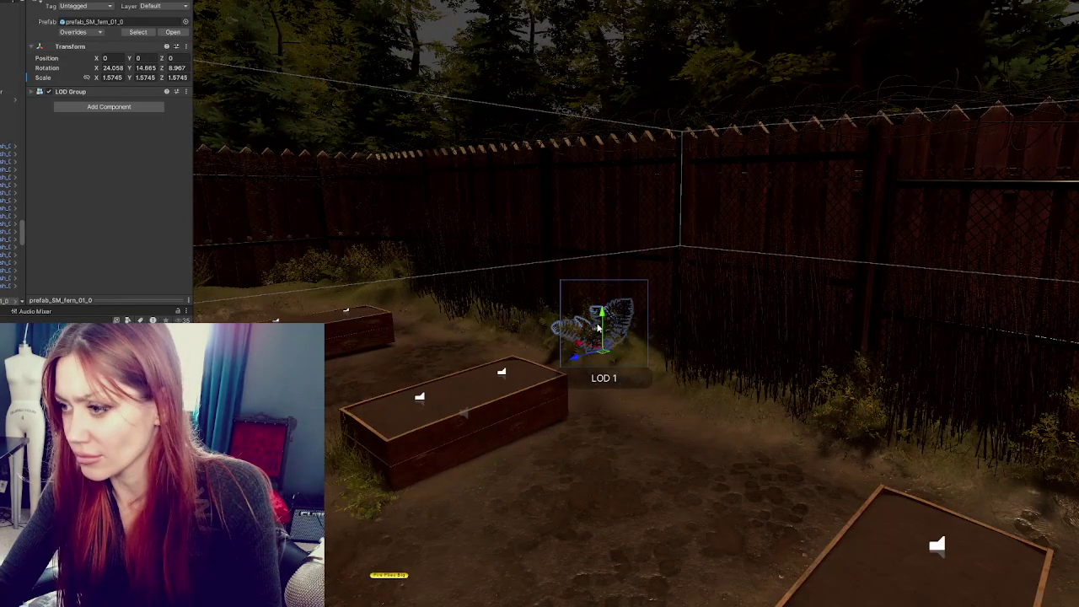
key(e)
mouse_move(612, 341)
mouse_down()
mouse_move(599, 336)
mouse_move(569, 369)
mouse_move(571, 346)
mouse_move(560, 388)
mouse_up()
key(w)
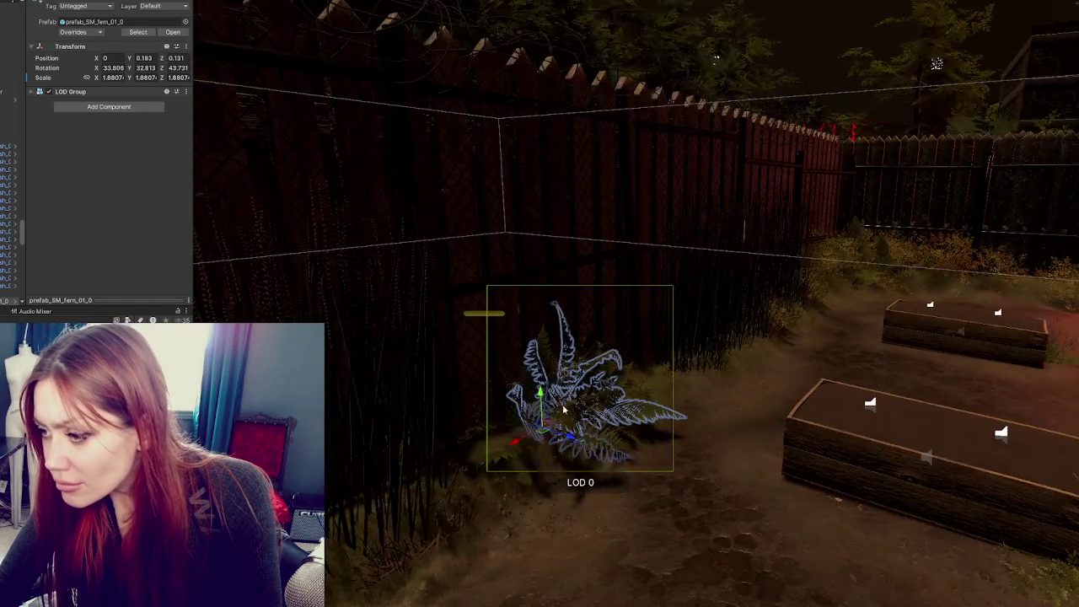
key(ctrl+z)
key(ctrl+z)
key(ctrl+z)
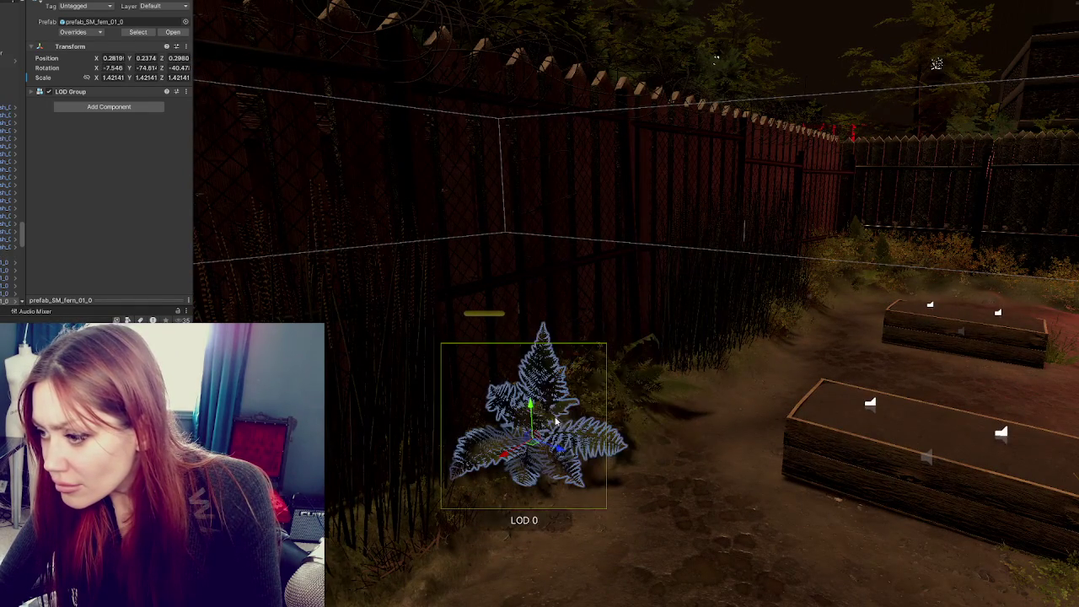
key(ctrl+y)
key(ctrl+y)
key(ctrl+y)
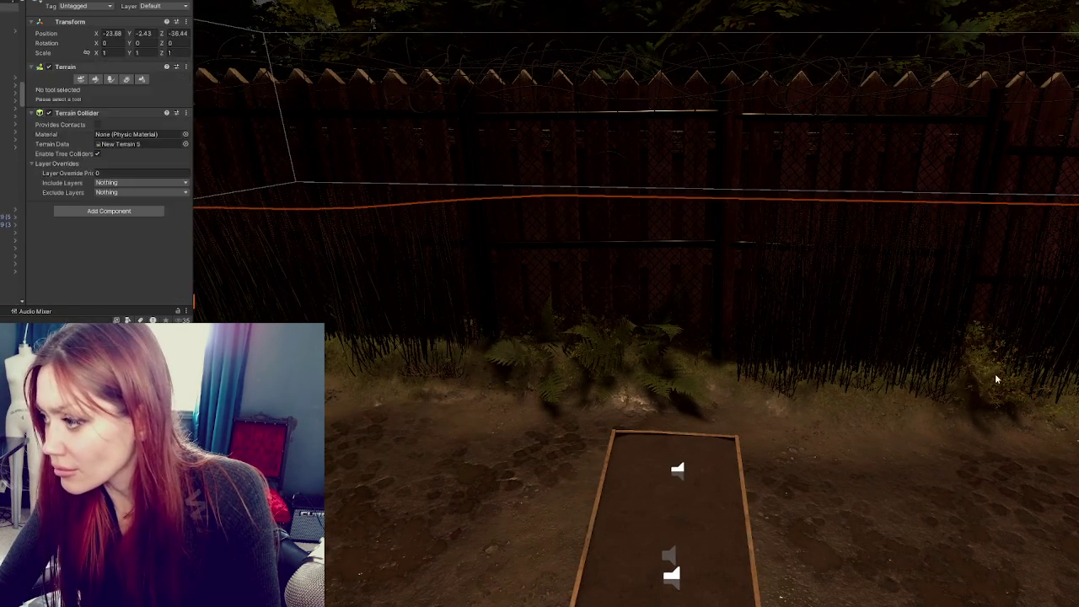
Slide the bush near the fence sideways along it and rotate it
click(936, 390)
mouse_move(919, 389)
mouse_down()
mouse_move(649, 371)
mouse_move(658, 455)
mouse_move(644, 346)
mouse_move(661, 361)
mouse_move(538, 366)
mouse_move(565, 371)
mouse_move(592, 348)
mouse_move(522, 358)
mouse_up()
key(e)
key(e)
key(e)
click(515, 357)
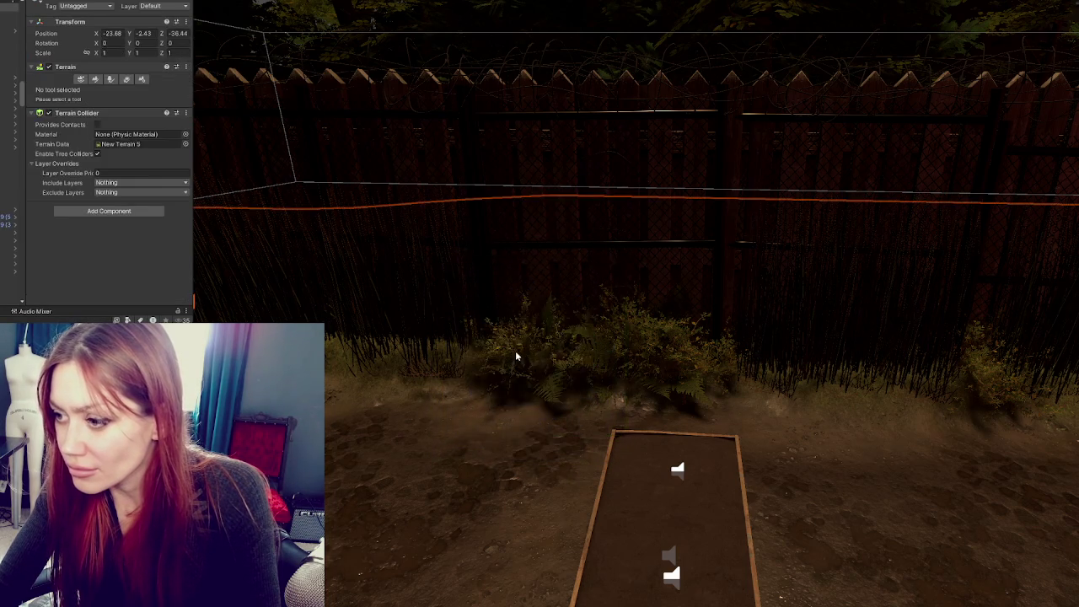
Resize the back-fence fern to about 1.23, sink it into the ground and re-tilt it
mouse_move(603, 389)
mouse_down()
mouse_move(511, 357)
mouse_move(550, 354)
mouse_up()
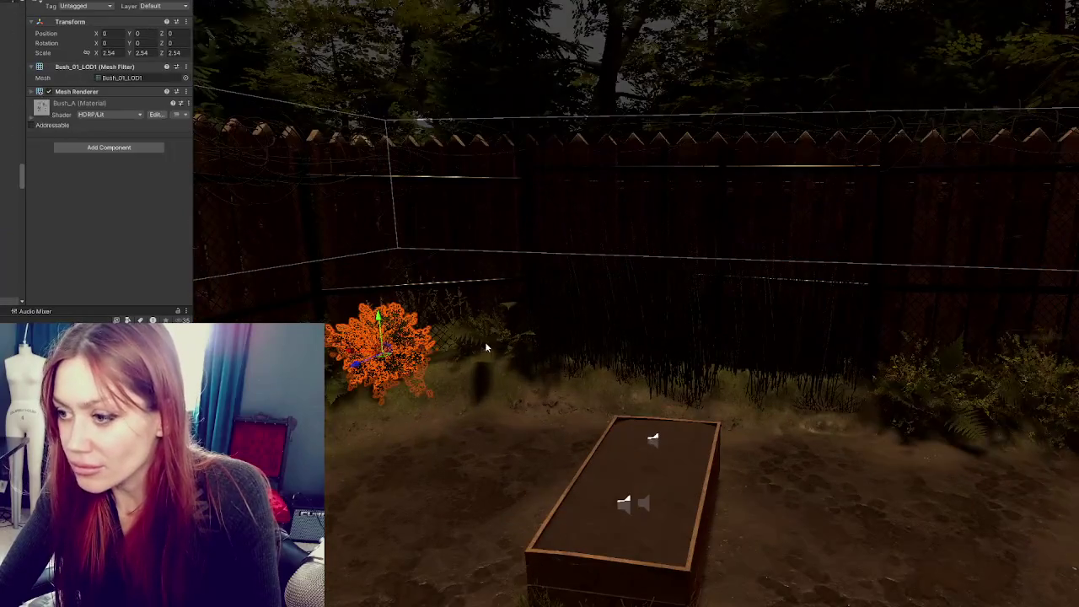
click(485, 342)
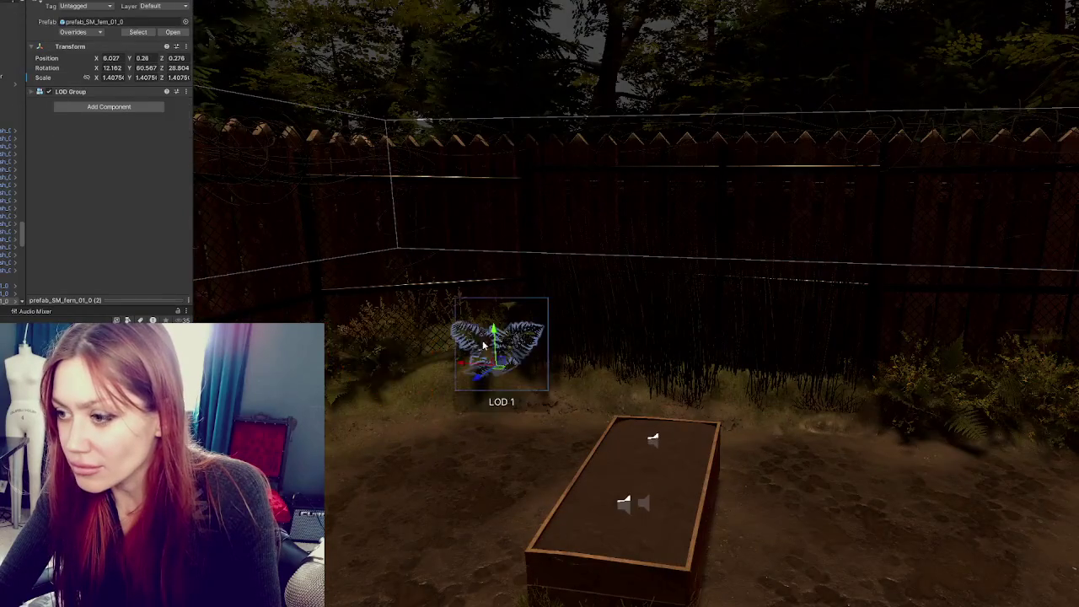
key(f)
mouse_move(643, 322)
mouse_down()
mouse_move(669, 335)
mouse_move(657, 321)
mouse_move(681, 278)
mouse_up()
key(e)
key(ctrl+z)
key(ctrl+z)
key(ctrl+z)
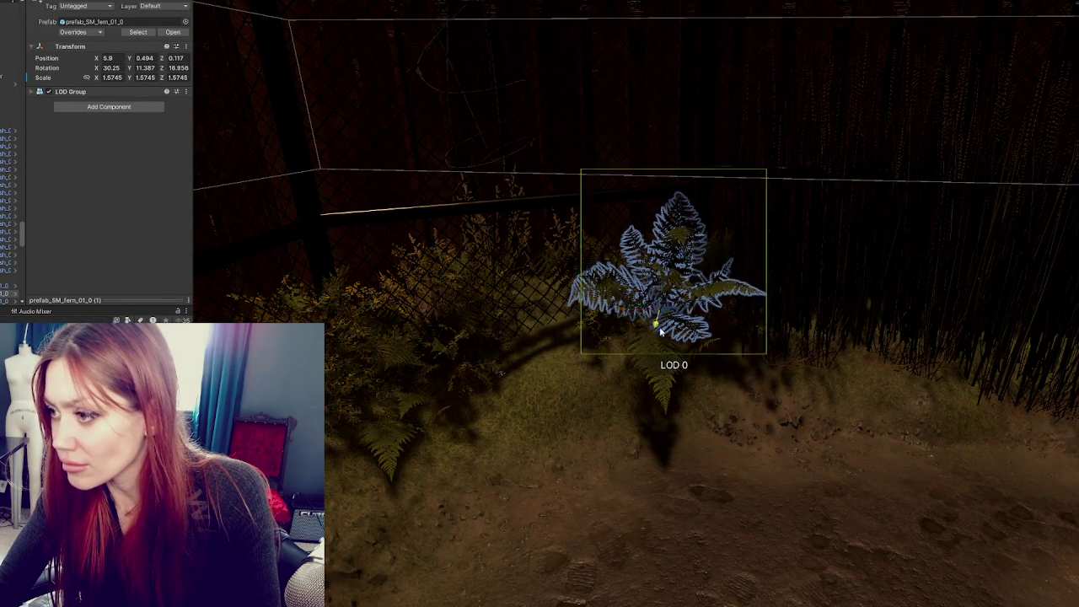
key(ctrl+z)
key(ctrl+z)
key(ctrl+y)
drag(559, 303, 563, 323)
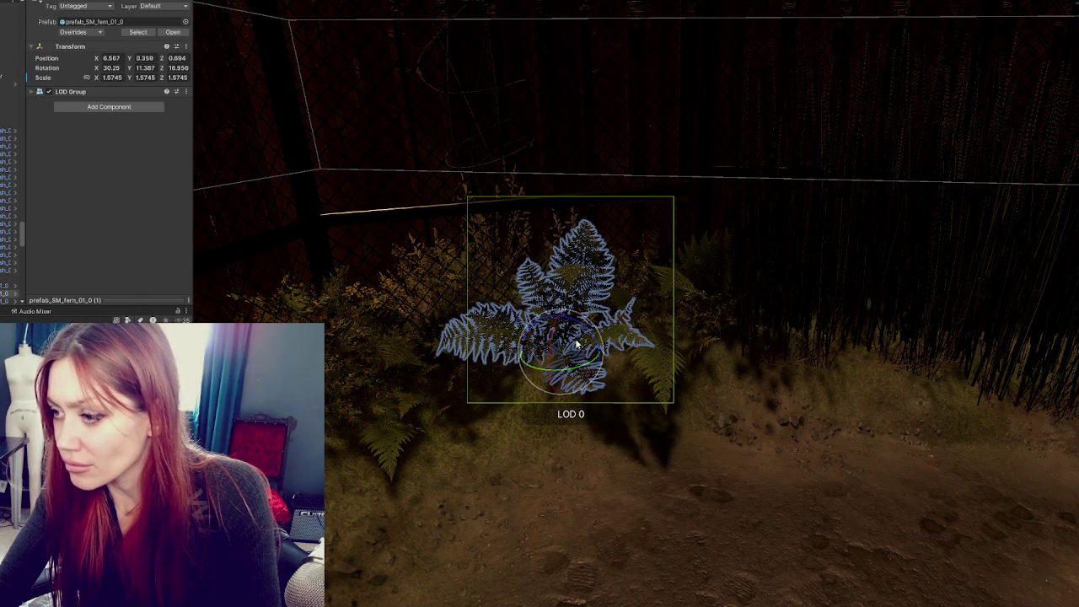
mouse_move(595, 364)
mouse_down()
mouse_move(501, 458)
mouse_move(547, 379)
mouse_up()
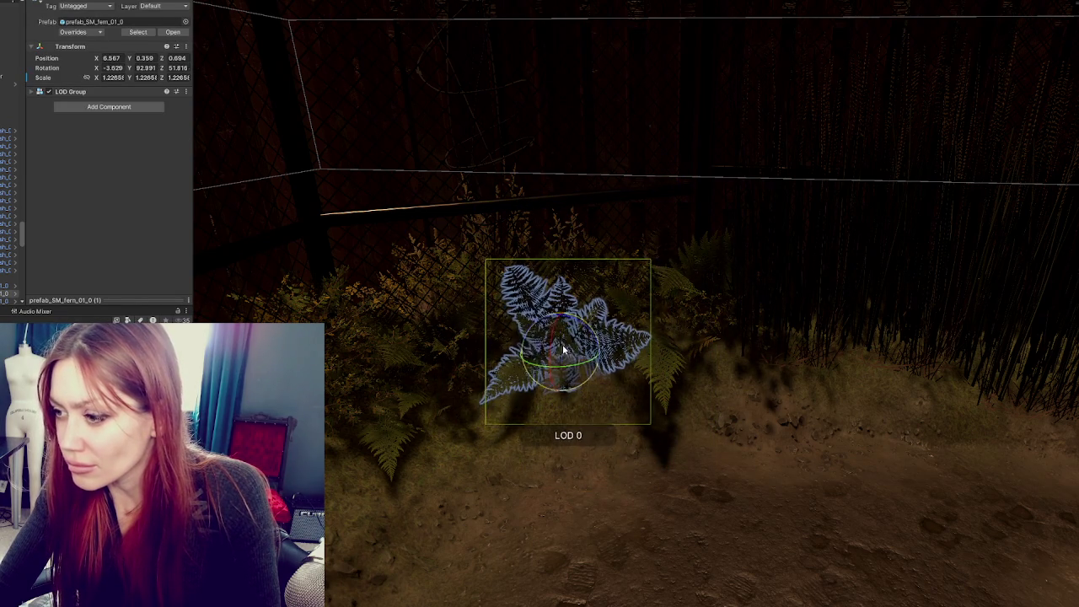
Turn another fern beside the fence to a new angle
click(382, 438)
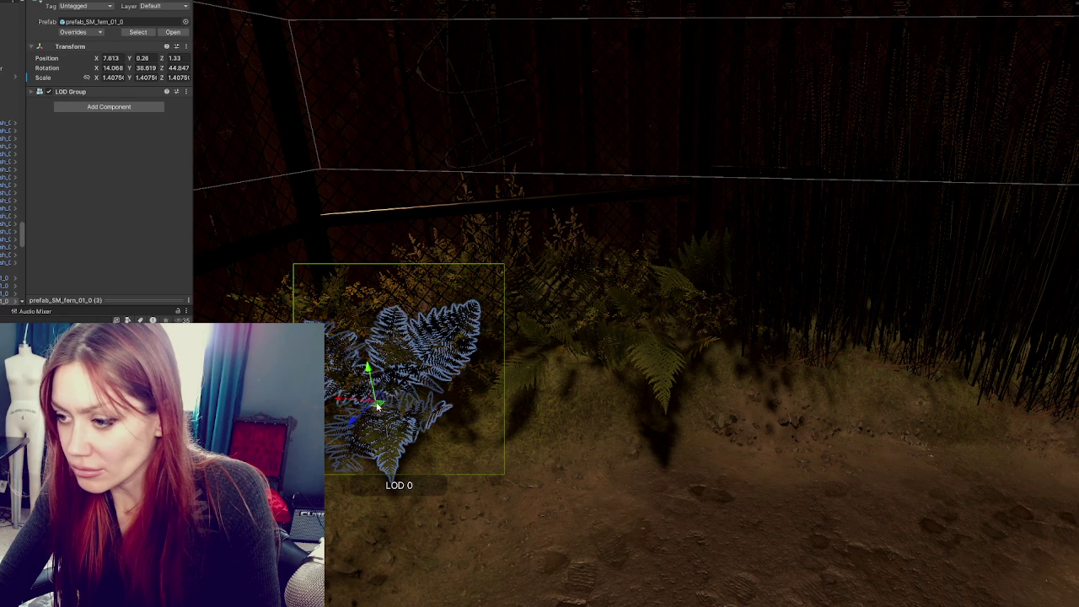
key(e)
drag(375, 384, 357, 397)
click(430, 294)
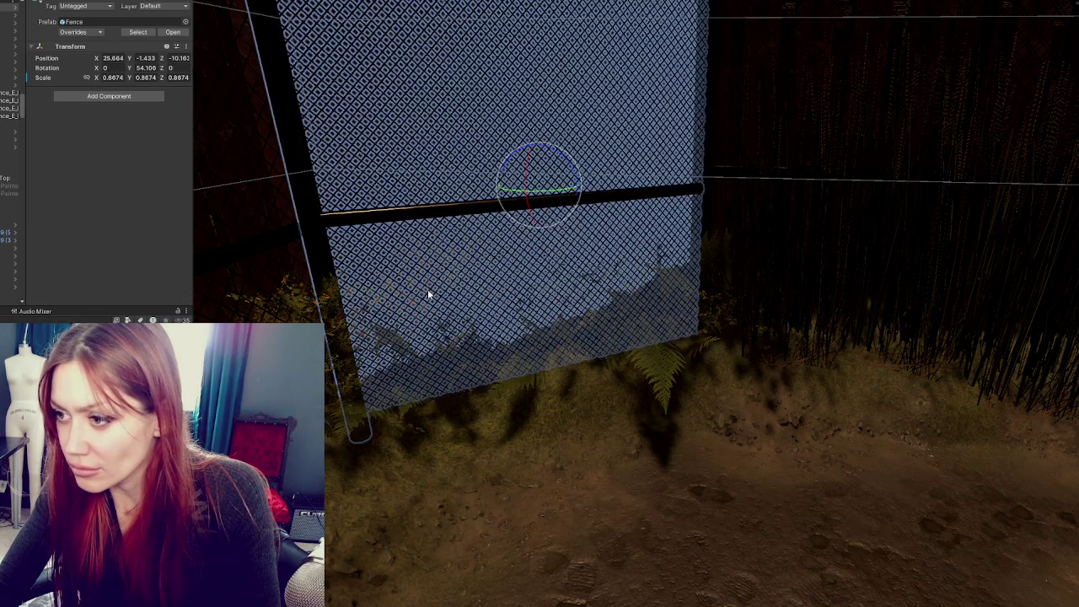
Slide Rock_B (2) into the fence corner and adjust its height
click(428, 294)
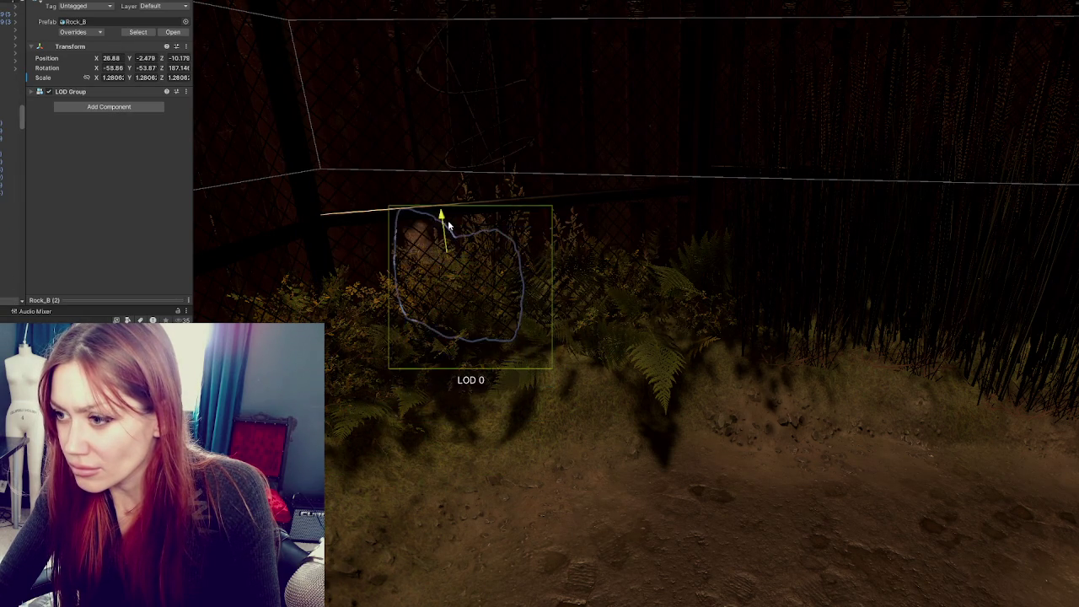
mouse_move(439, 272)
mouse_down()
mouse_move(350, 310)
mouse_move(369, 318)
mouse_move(354, 341)
mouse_move(414, 303)
mouse_up()
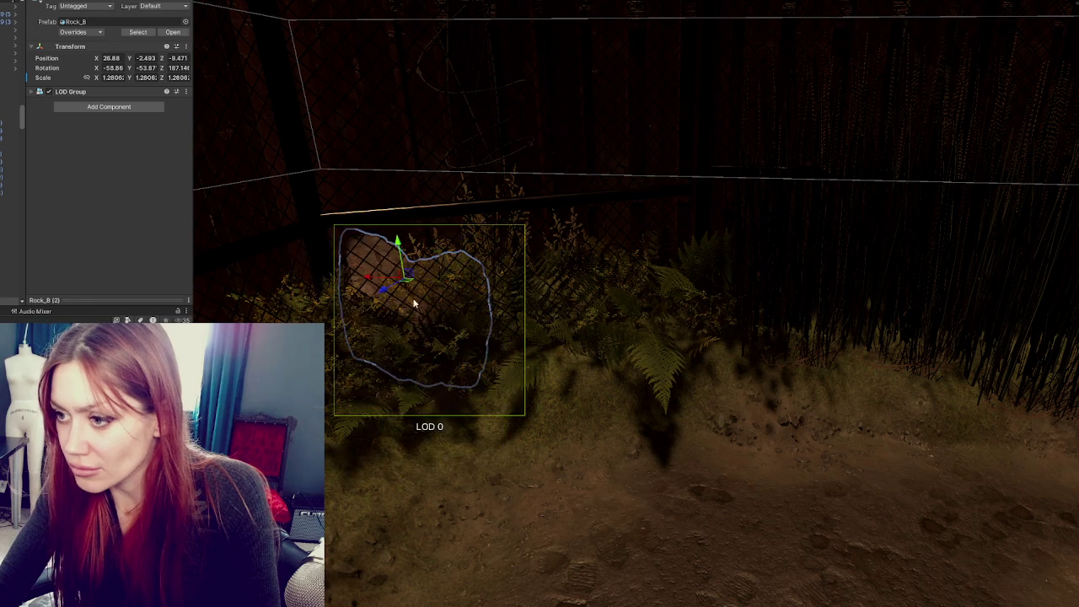
mouse_move(399, 262)
mouse_down()
mouse_move(400, 241)
mouse_move(365, 336)
mouse_move(463, 368)
mouse_move(485, 450)
mouse_up()
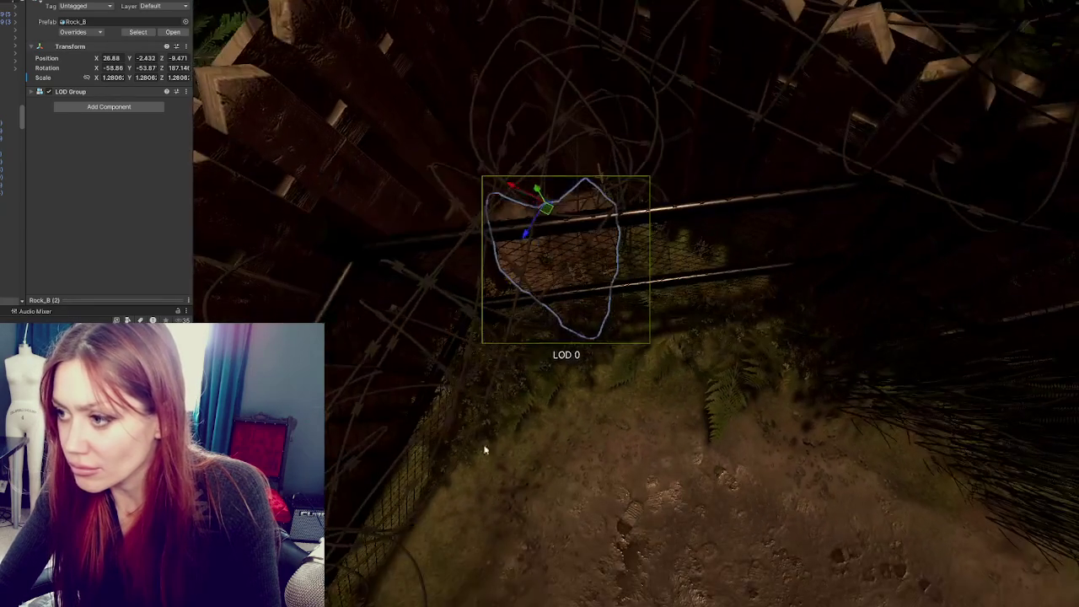
mouse_move(514, 190)
mouse_down()
mouse_move(520, 212)
mouse_move(700, 178)
mouse_move(605, 244)
mouse_up()
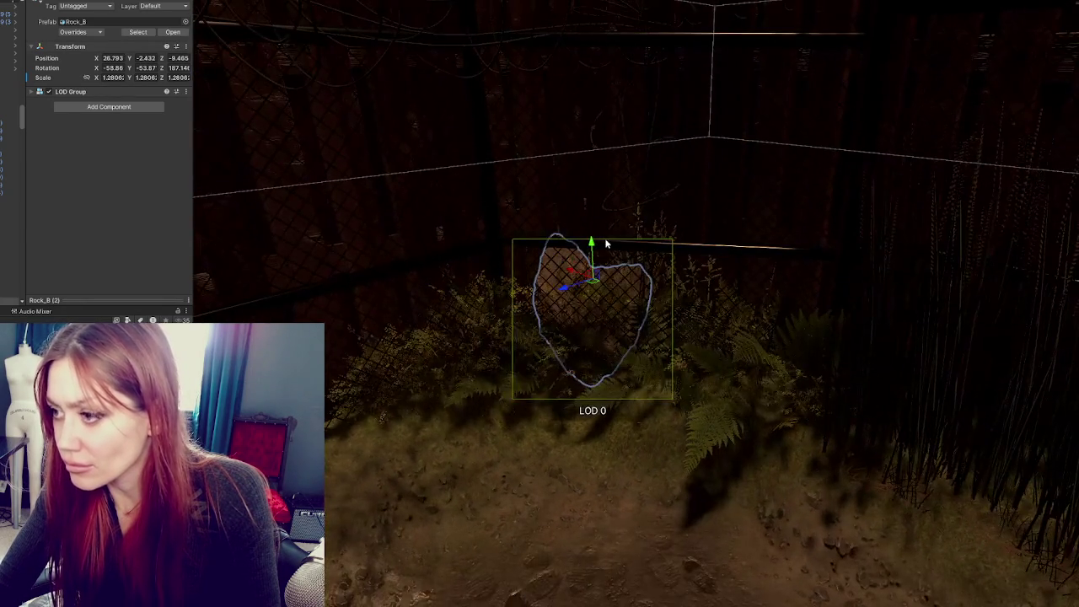
Shrink the small Bush_A beside the rock to about 0.33, turn it and move it to the fence base
click(376, 373)
mouse_move(416, 367)
mouse_down()
mouse_move(540, 323)
mouse_move(470, 333)
mouse_move(489, 318)
mouse_move(482, 313)
mouse_move(495, 331)
mouse_move(472, 329)
mouse_move(472, 348)
mouse_up()
mouse_move(416, 382)
mouse_down()
mouse_move(365, 393)
mouse_move(493, 393)
mouse_up()
mouse_move(427, 396)
mouse_down()
mouse_move(456, 392)
mouse_move(418, 397)
mouse_up()
key(f)
mouse_move(581, 315)
mouse_down()
mouse_move(466, 341)
mouse_move(475, 378)
mouse_move(478, 356)
mouse_up()
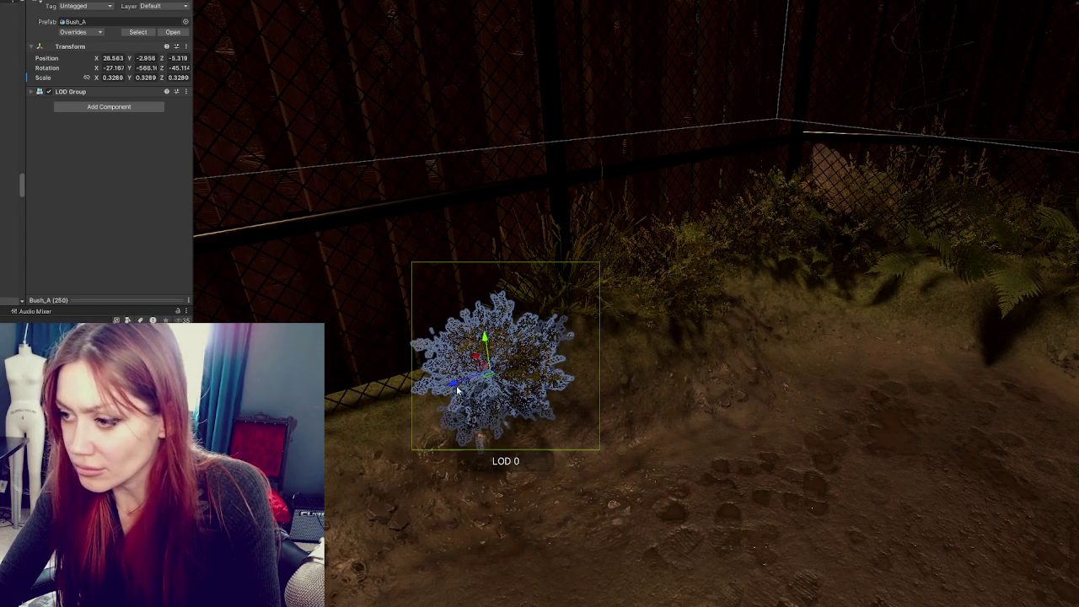
Shift the current Bush_A further along the ground, tilt it and enlarge it slightly
drag(457, 390, 329, 428)
drag(406, 437, 392, 421)
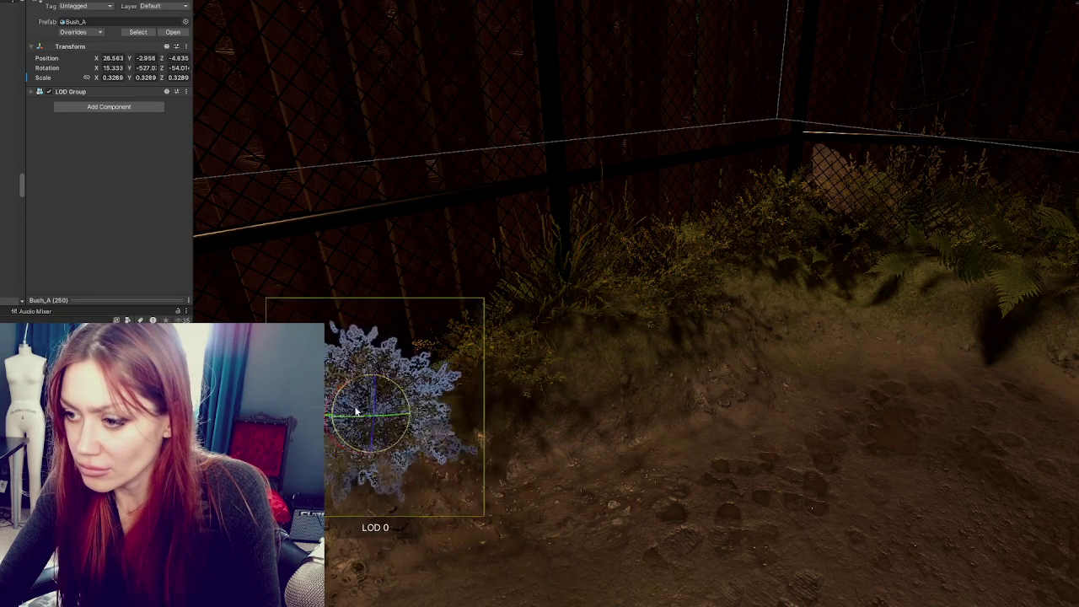
key(f)
mouse_move(573, 327)
mouse_down()
mouse_move(599, 335)
mouse_move(460, 369)
mouse_move(447, 441)
mouse_move(475, 380)
mouse_move(466, 359)
mouse_up()
key(e)
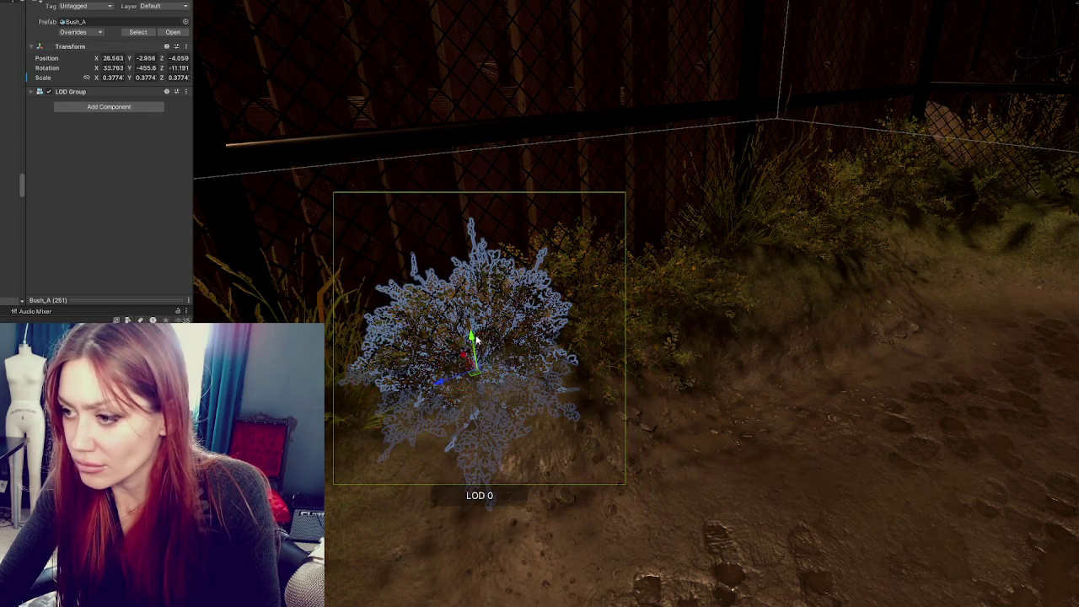
Duplicate the bush and move the copy along the fence
key(ctrl+d)
scroll(477, 338, down, 3)
scroll(336, 378, up, 3)
mouse_move(336, 379)
mouse_down()
mouse_move(373, 335)
mouse_move(373, 356)
mouse_move(366, 344)
mouse_move(385, 365)
mouse_up()
key(r)
Add another Bush_A copy, then enlarge the bush in the far corner of the fenced yard
key(ctrl+d)
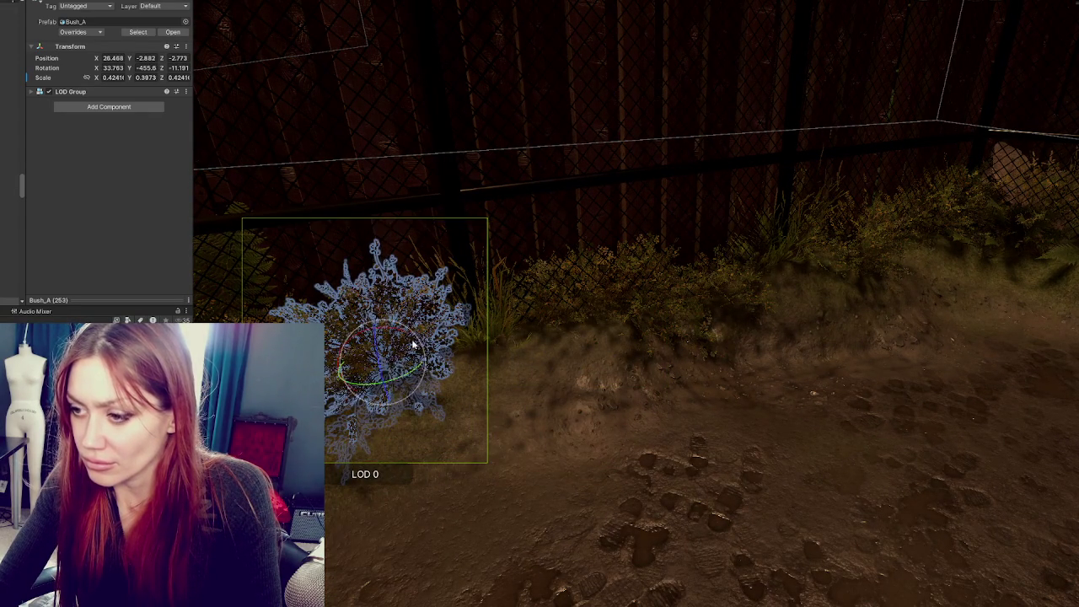
scroll(449, 371, down, 5)
click(519, 391)
scroll(749, 329, up, 5)
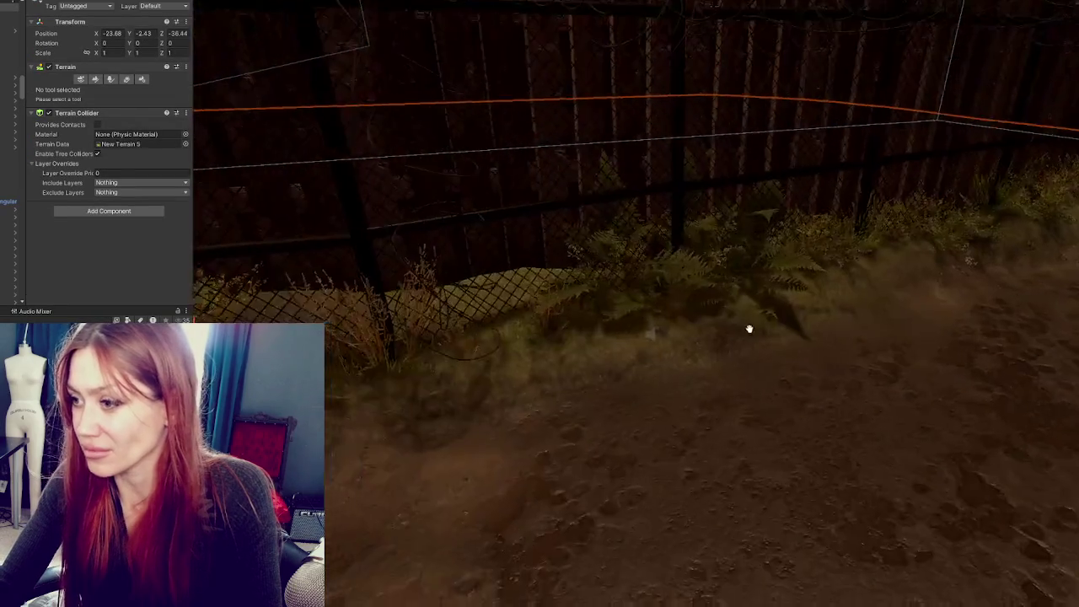
scroll(748, 329, down, 6)
mouse_move(800, 349)
mouse_down()
mouse_move(633, 379)
mouse_move(785, 263)
mouse_up()
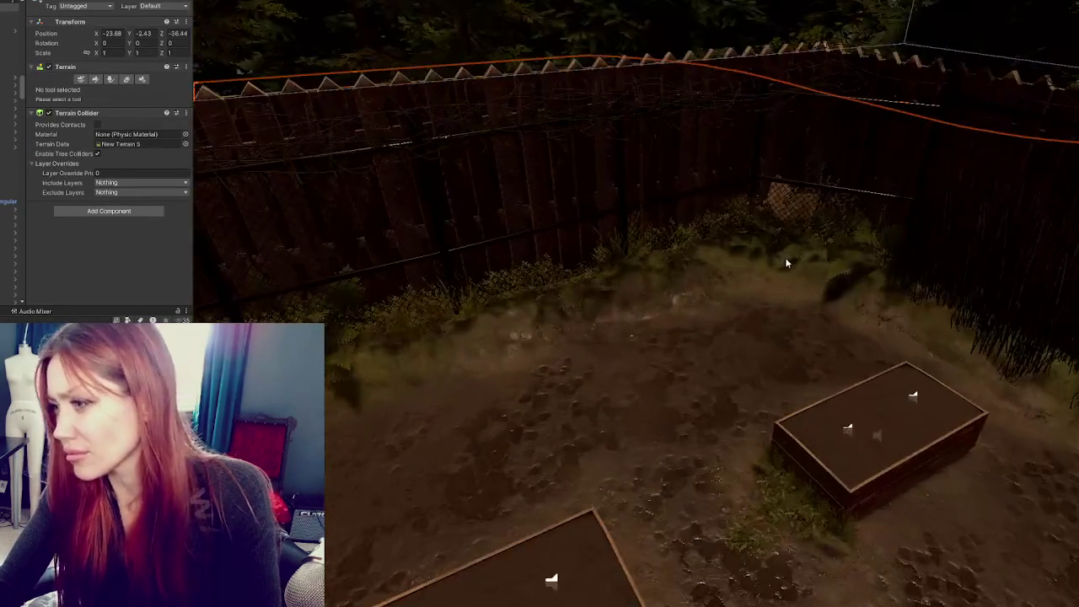
click(749, 252)
scroll(749, 253, up, 1)
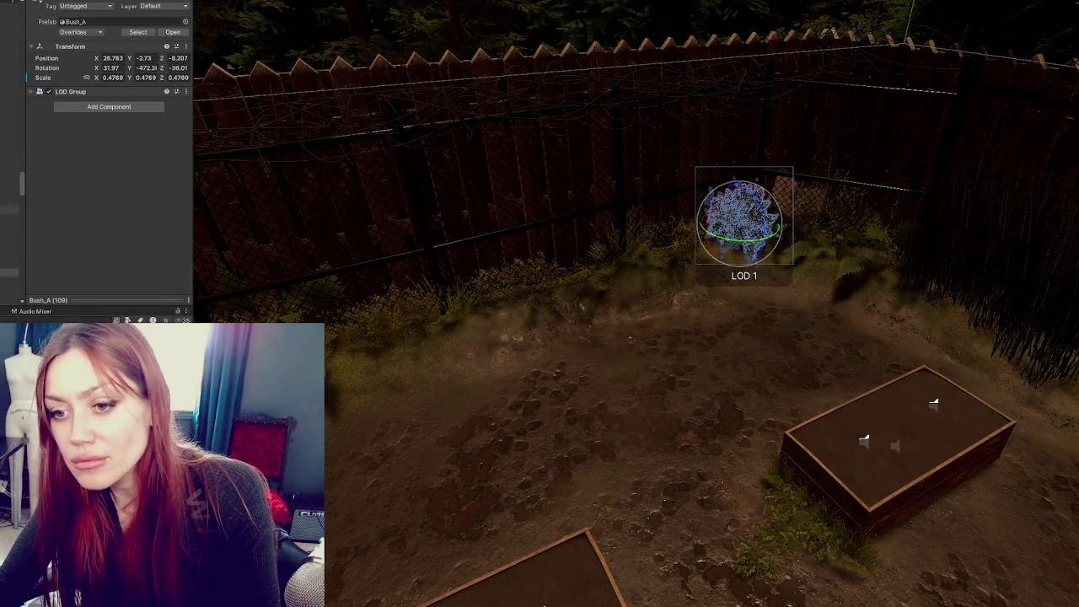
mouse_move(739, 231)
mouse_down()
mouse_move(759, 234)
mouse_move(766, 216)
mouse_move(783, 273)
mouse_move(807, 270)
mouse_move(717, 289)
mouse_move(754, 287)
mouse_up()
Turn and tilt the corner bush to a new angle
key(e)
key(e)
drag(719, 253, 719, 362)
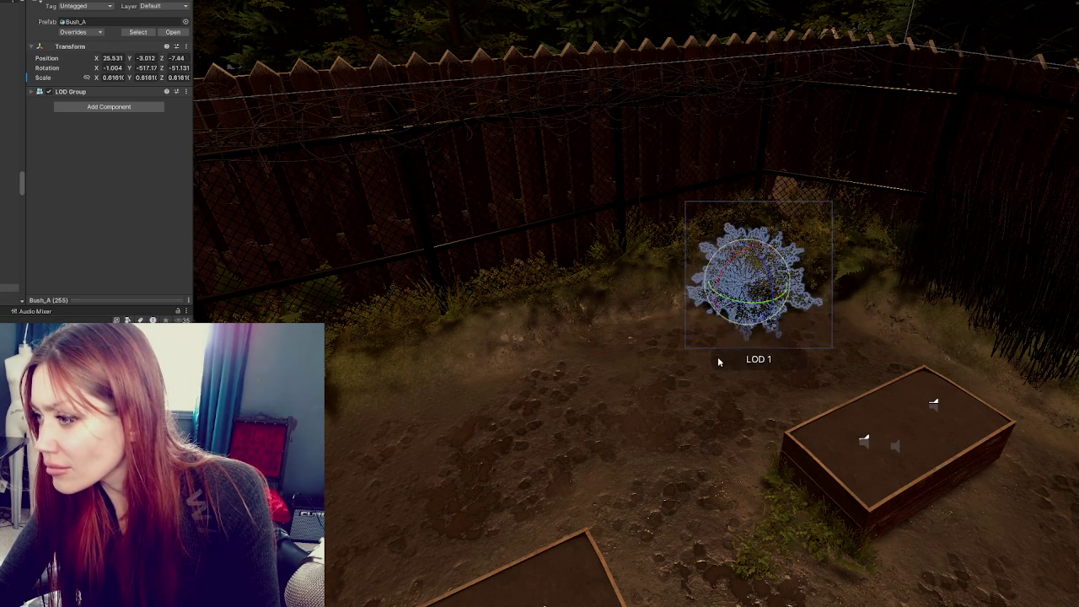
mouse_move(747, 327)
mouse_down()
mouse_move(756, 284)
mouse_move(710, 266)
mouse_move(628, 276)
mouse_move(660, 299)
mouse_move(655, 286)
mouse_move(677, 276)
mouse_up()
key(w)
key(e)
Turn the bush along the left fence slightly and slide it along the fence
click(530, 297)
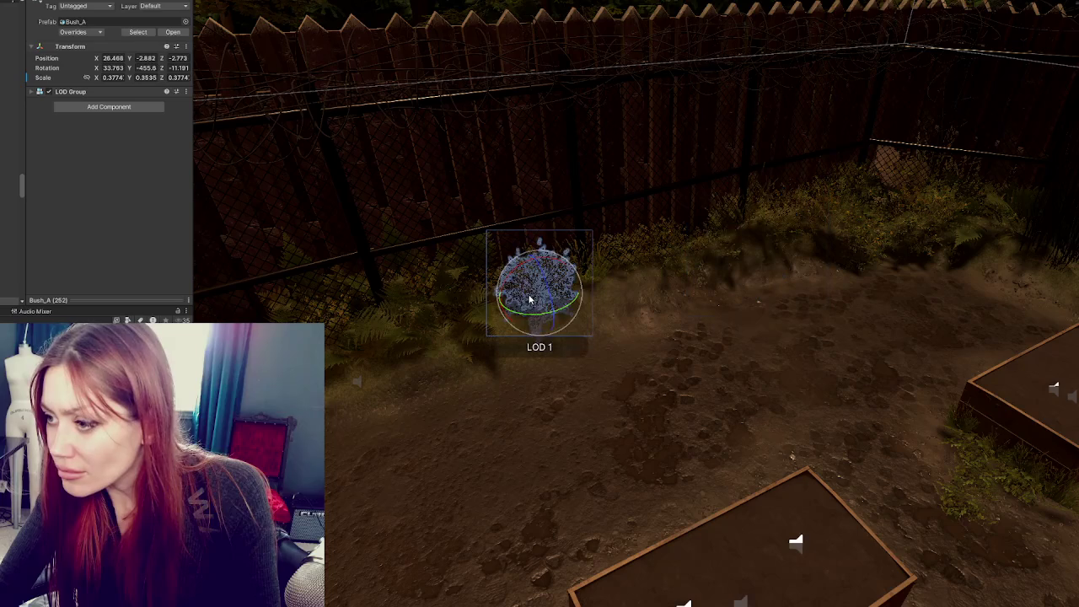
mouse_move(542, 290)
mouse_down()
mouse_move(458, 327)
mouse_move(510, 291)
mouse_up()
key(e)
key(f)
mouse_move(633, 266)
mouse_down()
mouse_move(572, 293)
mouse_move(542, 278)
mouse_move(573, 279)
mouse_move(590, 265)
mouse_move(447, 331)
mouse_move(404, 329)
mouse_move(411, 314)
mouse_move(648, 235)
mouse_up()
Move that bush further along the fence toward the bench, scaled near 0.38 and tilted
key(w)
mouse_move(797, 247)
mouse_down()
mouse_move(696, 282)
mouse_move(687, 239)
mouse_move(701, 250)
mouse_move(674, 266)
mouse_move(537, 310)
mouse_up()
key(r)
key(e)
key(e)
mouse_move(615, 274)
mouse_down()
mouse_move(517, 244)
mouse_move(356, 354)
mouse_move(433, 284)
mouse_move(422, 253)
mouse_move(648, 242)
mouse_up()
mouse_move(822, 234)
mouse_down()
mouse_move(556, 253)
mouse_move(860, 242)
mouse_move(768, 239)
mouse_up()
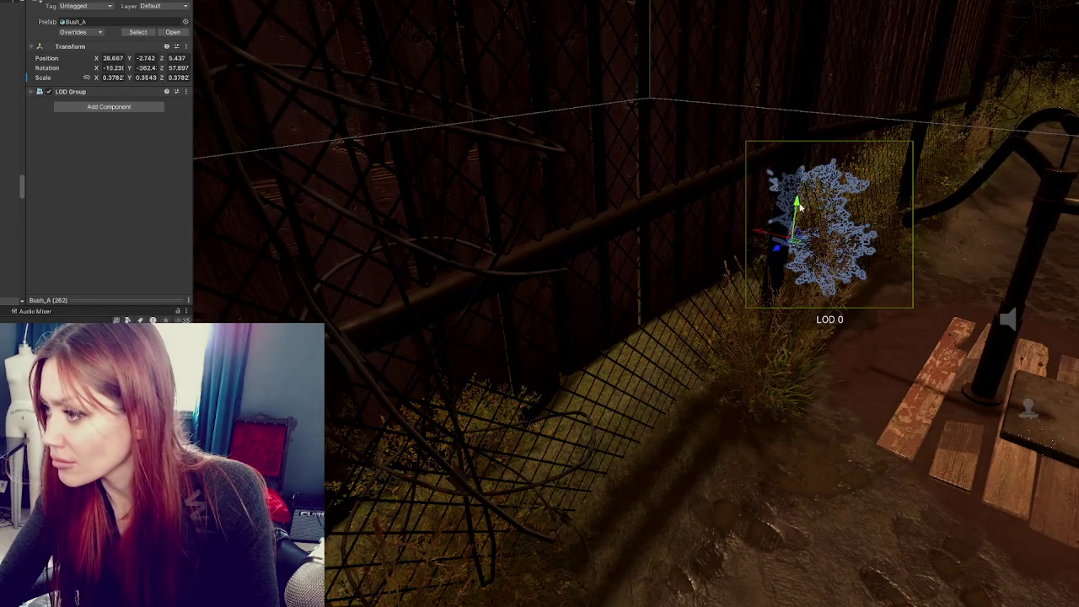
Lower the Bush_A copy into the ground by the pump, shrink it to about 0.43, slide it and tilt it
drag(798, 205, 798, 217)
key(f)
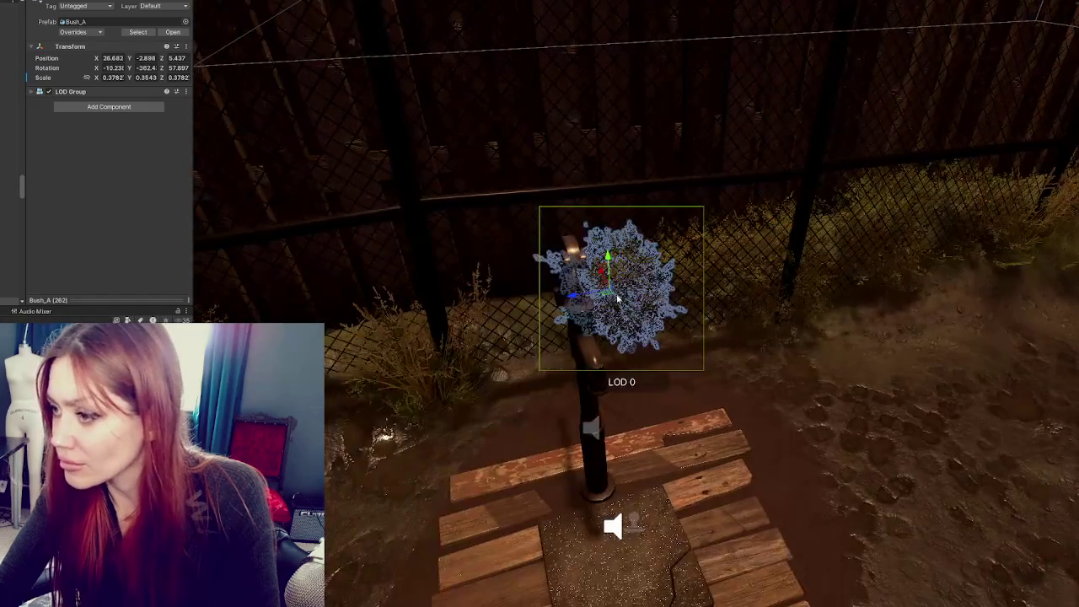
drag(579, 299, 656, 270)
mouse_move(629, 312)
mouse_down()
mouse_move(560, 340)
mouse_move(590, 303)
mouse_move(537, 338)
mouse_move(523, 324)
mouse_move(400, 359)
mouse_move(508, 384)
mouse_move(452, 334)
mouse_move(557, 266)
mouse_move(544, 278)
mouse_move(534, 260)
mouse_move(535, 272)
mouse_move(426, 305)
mouse_move(468, 309)
mouse_move(448, 297)
mouse_move(440, 305)
mouse_move(572, 265)
mouse_move(551, 256)
mouse_move(400, 303)
mouse_move(437, 284)
mouse_move(428, 291)
mouse_move(431, 259)
mouse_up()
key(r)
key(e)
key(r)
key(w)
Duplicate the bush, then slide the copy along the fence, rotate it and nudge it sideways
key(r)
key(ctrl+d)
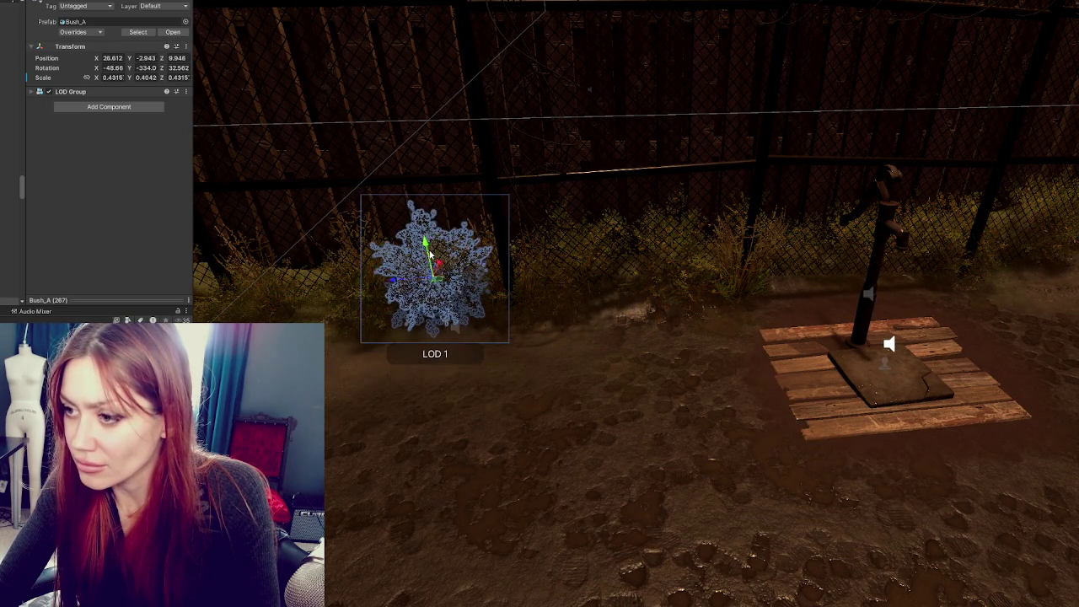
key(f)
drag(552, 284, 444, 296)
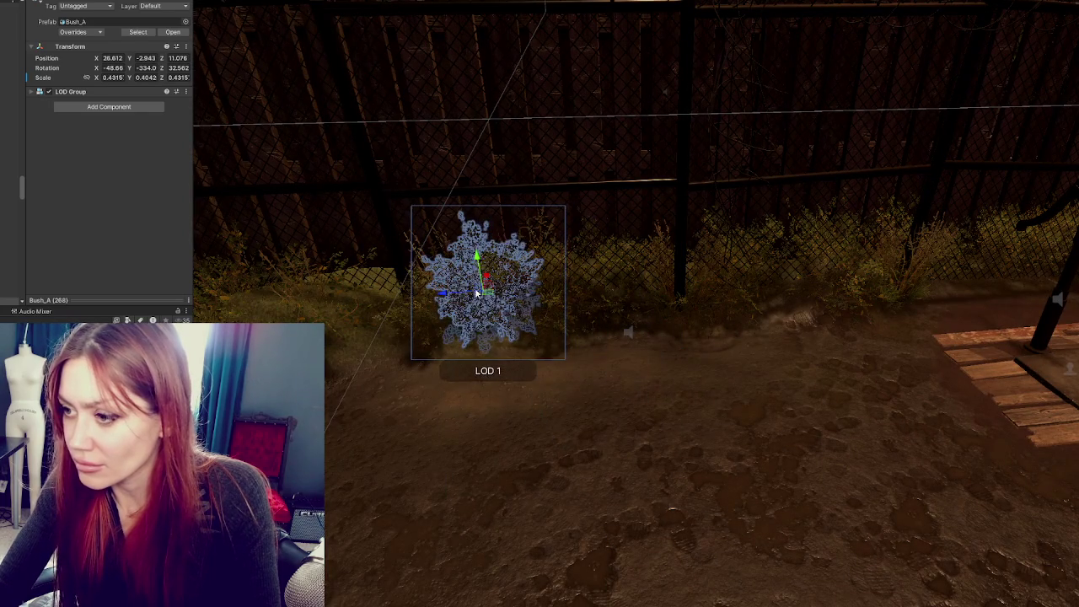
mouse_move(512, 267)
mouse_down()
mouse_move(527, 386)
mouse_move(489, 278)
mouse_move(337, 302)
mouse_move(373, 295)
mouse_up()
key(e)
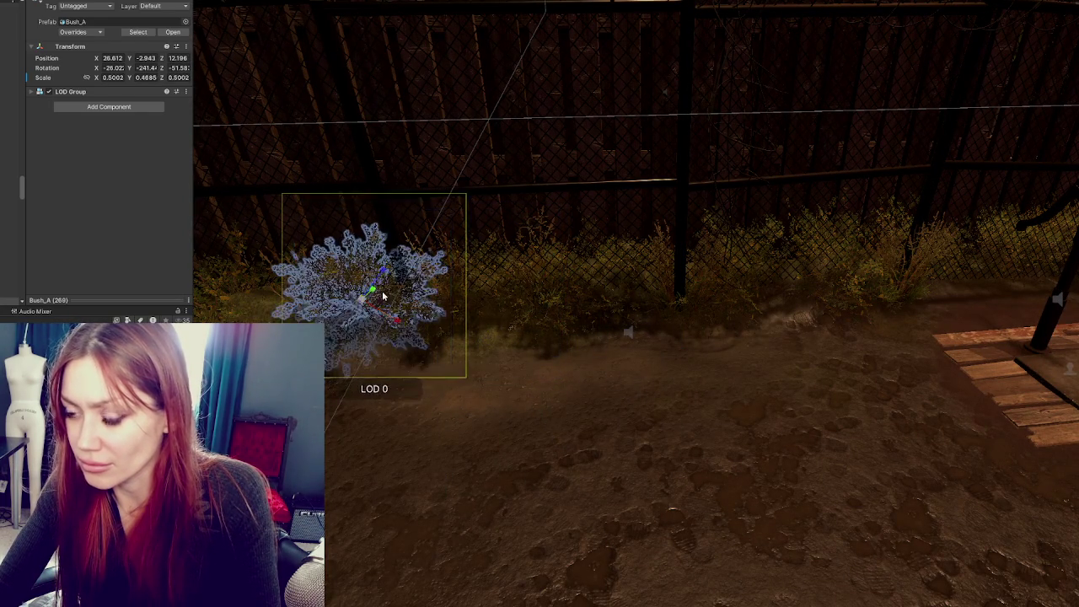
key(f)
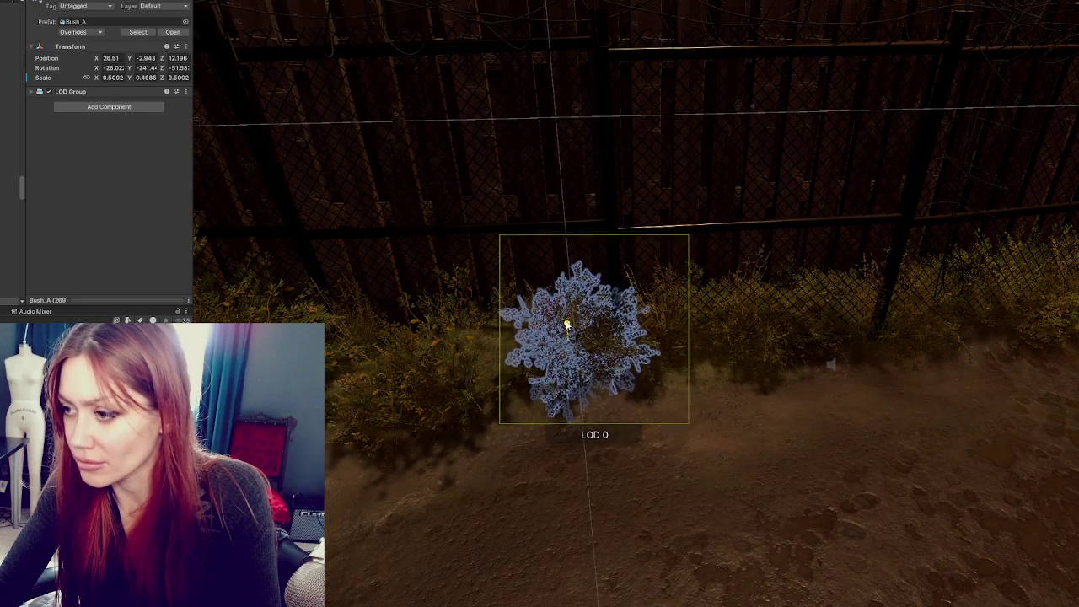
mouse_move(568, 312)
mouse_down()
mouse_move(666, 305)
mouse_move(647, 299)
mouse_move(677, 292)
mouse_move(653, 291)
mouse_move(652, 253)
mouse_up()
Add another copy, slide it along the fence, enlarge it and rotate it
key(ctrl+d)
key(w)
drag(613, 292, 451, 306)
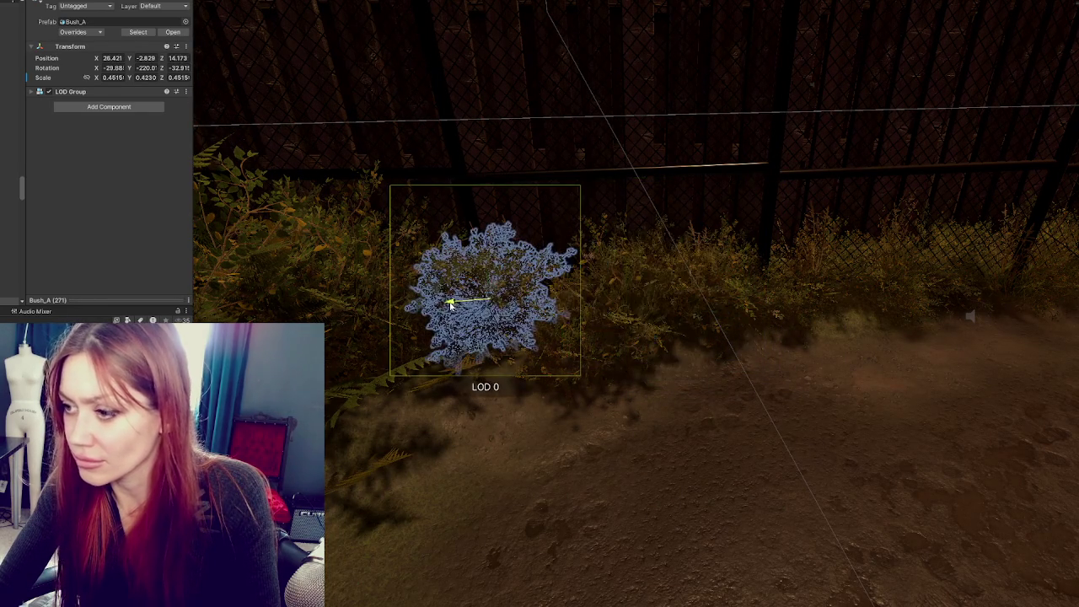
mouse_move(517, 288)
mouse_down()
mouse_move(458, 349)
mouse_move(487, 366)
mouse_up()
scroll(404, 361, down, 5)
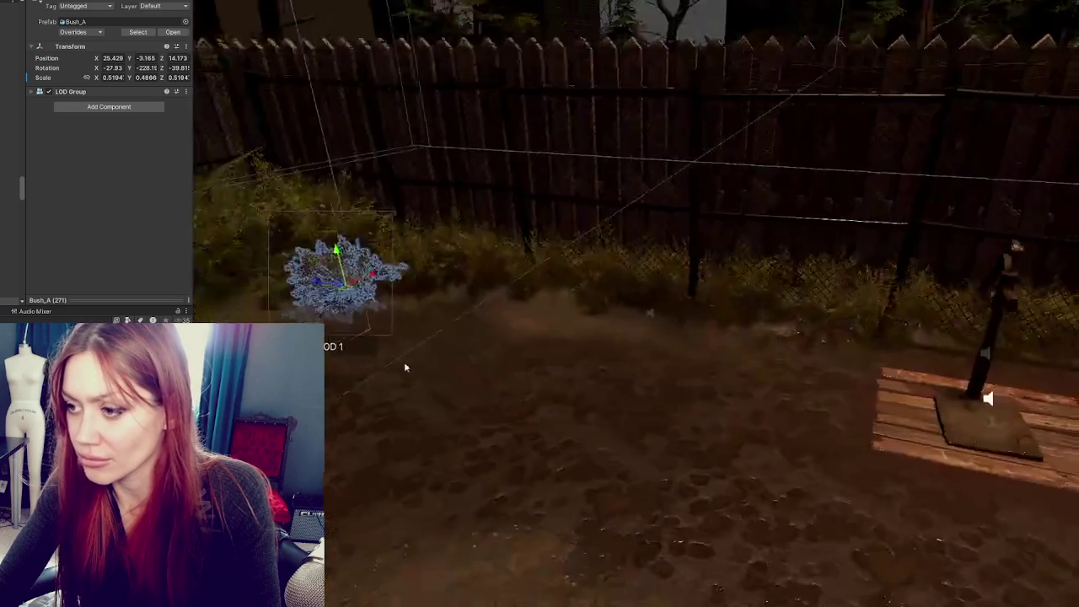
mouse_move(570, 315)
mouse_down()
mouse_move(438, 287)
mouse_move(494, 291)
mouse_move(466, 322)
mouse_move(447, 313)
mouse_move(473, 319)
mouse_move(449, 325)
mouse_move(476, 314)
mouse_move(448, 315)
mouse_move(368, 372)
mouse_move(293, 357)
mouse_move(359, 348)
mouse_up()
key(e)
key(r)
Rotate the newest bush, slide it left beside the fence ferns, and scale it to about 0.53
key(f)
key(w)
key(f)
key(e)
mouse_move(524, 342)
mouse_down()
mouse_move(506, 329)
mouse_move(694, 279)
mouse_move(585, 294)
mouse_move(579, 255)
mouse_move(630, 419)
mouse_move(545, 280)
mouse_move(404, 283)
mouse_up()
mouse_move(473, 304)
mouse_down()
mouse_move(549, 359)
mouse_move(638, 330)
mouse_up()
mouse_move(589, 303)
mouse_down()
mouse_move(634, 333)
mouse_move(604, 316)
mouse_move(498, 348)
mouse_move(466, 403)
mouse_up()
key(w)
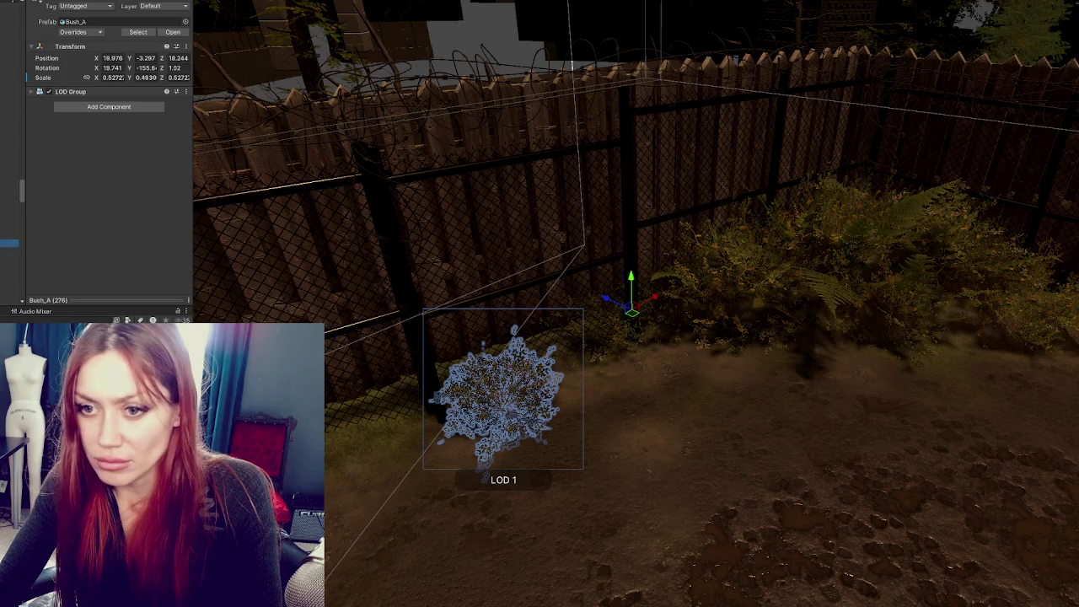
Select the whole Bush_A group beside the fence, delete it, then undo the deletion
click(501, 396)
click(502, 397)
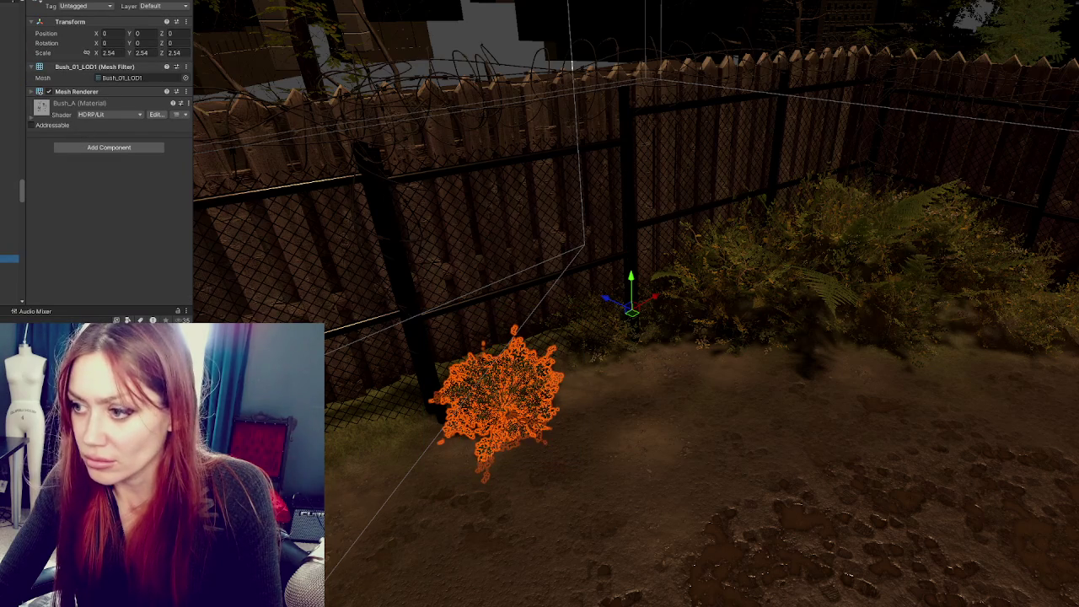
click(502, 397)
drag(326, 313, 285, 189)
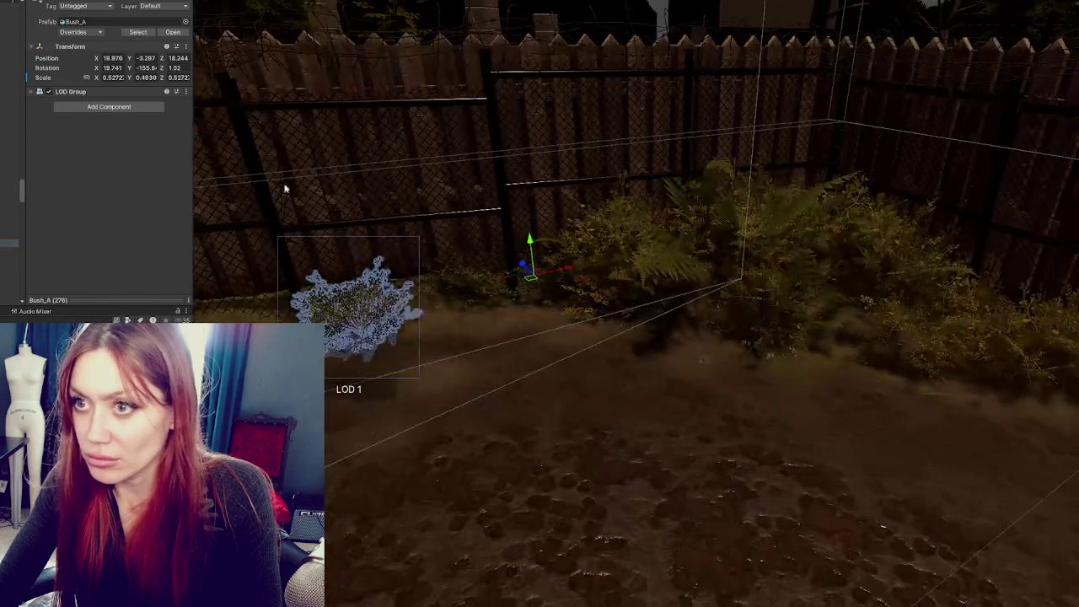
mouse_move(354, 160)
mouse_down()
mouse_move(438, 178)
mouse_move(526, 298)
mouse_up()
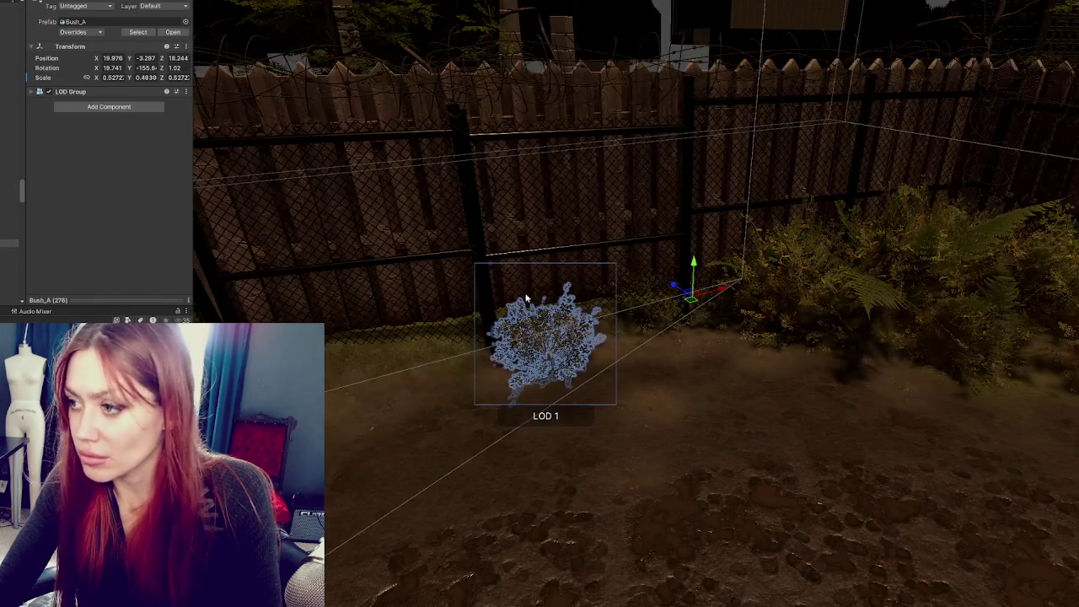
key(Delete)
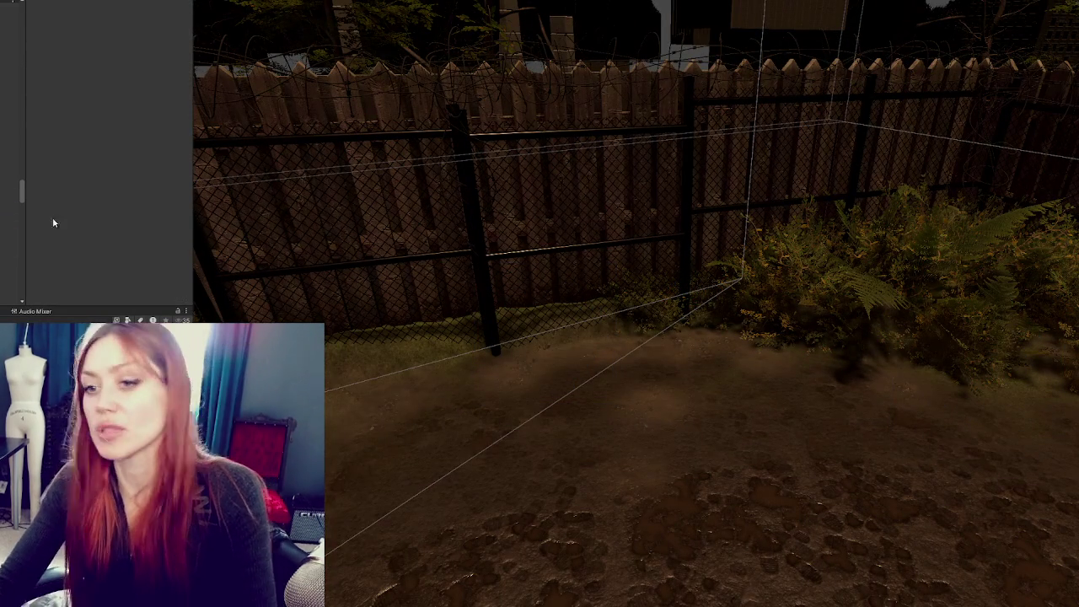
key(ctrl+z)
Reselect the bush from above and select its whole Bush_A prefab to remove it
click(847, 308)
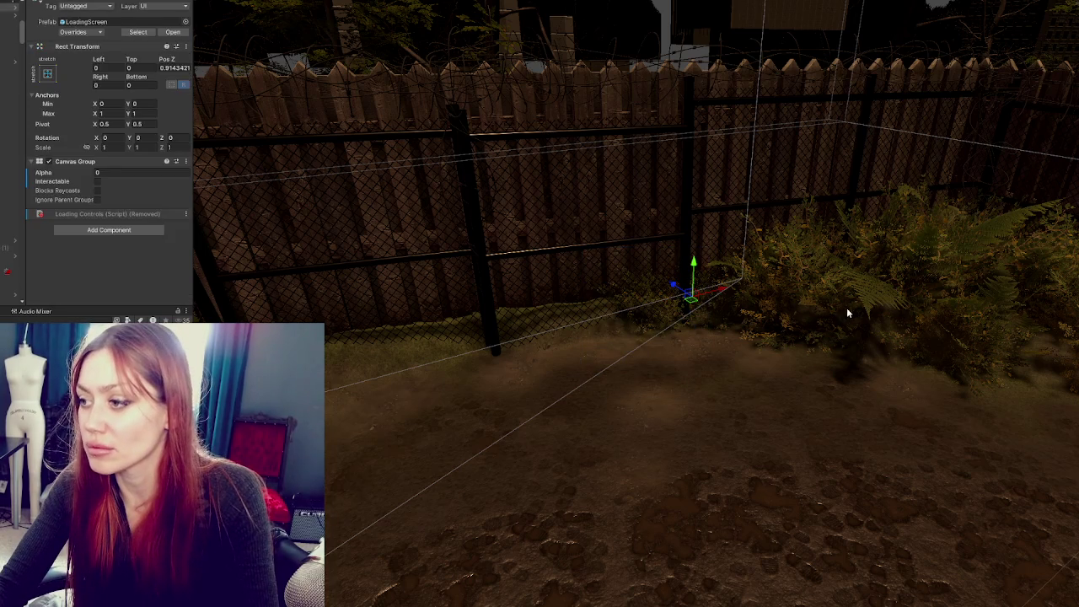
click(756, 314)
mouse_move(794, 299)
mouse_down()
mouse_move(657, 399)
mouse_move(483, 565)
mouse_up()
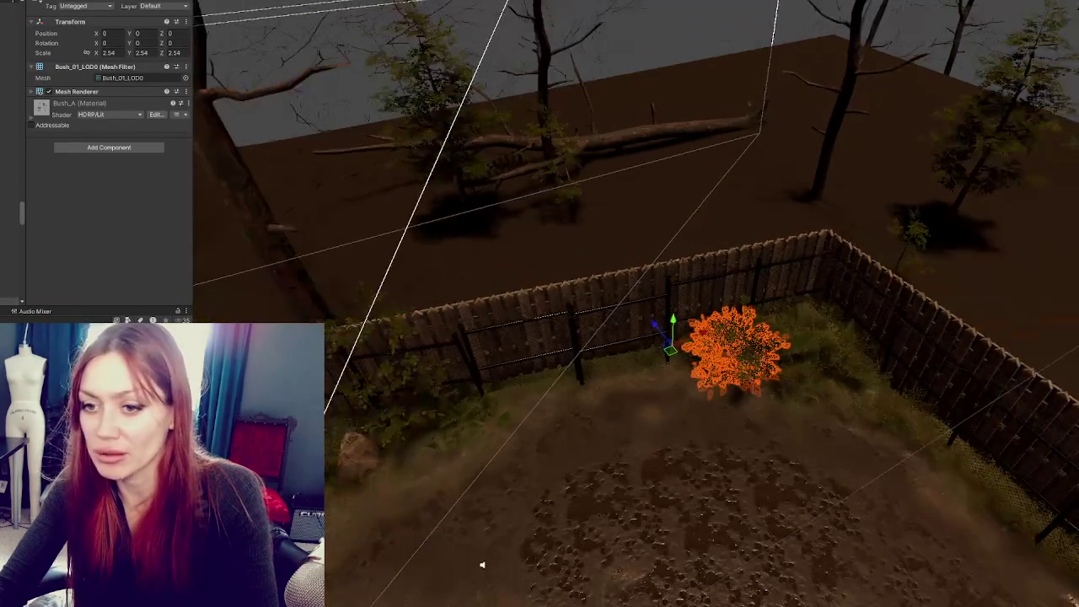
key(ctrl+shift+r)
mouse_move(194, 199)
mouse_down()
mouse_move(450, 268)
mouse_move(295, 286)
mouse_move(524, 285)
mouse_move(549, 322)
mouse_up()
key(ctrl+z)
Select the beech_tree_00_A (1) sapling by the fence, switch the handle toggle to Pivot, and orbit around it
click(506, 289)
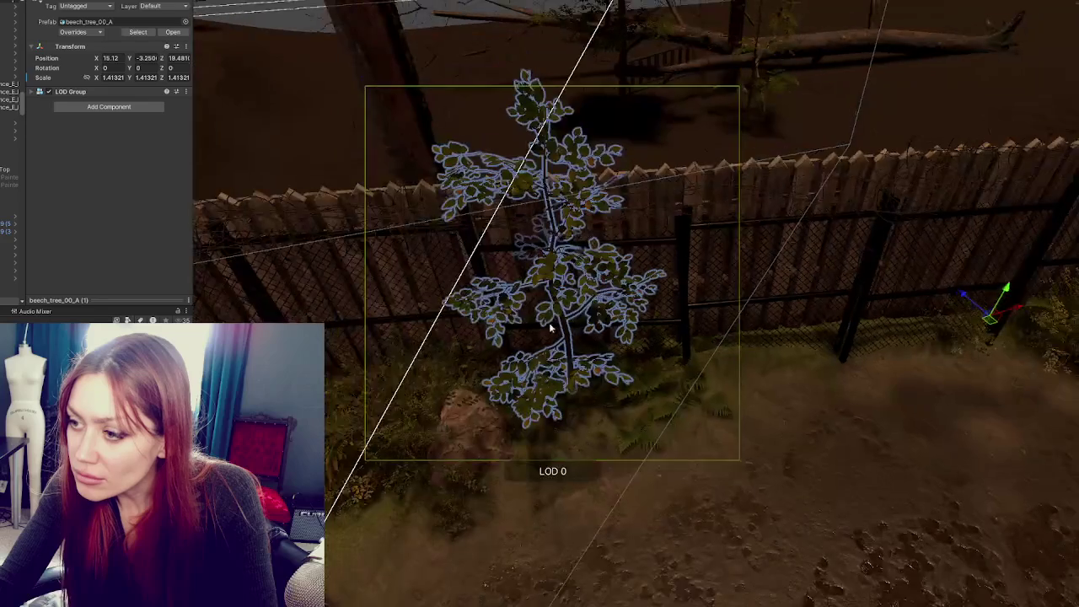
drag(602, 293, 557, 269)
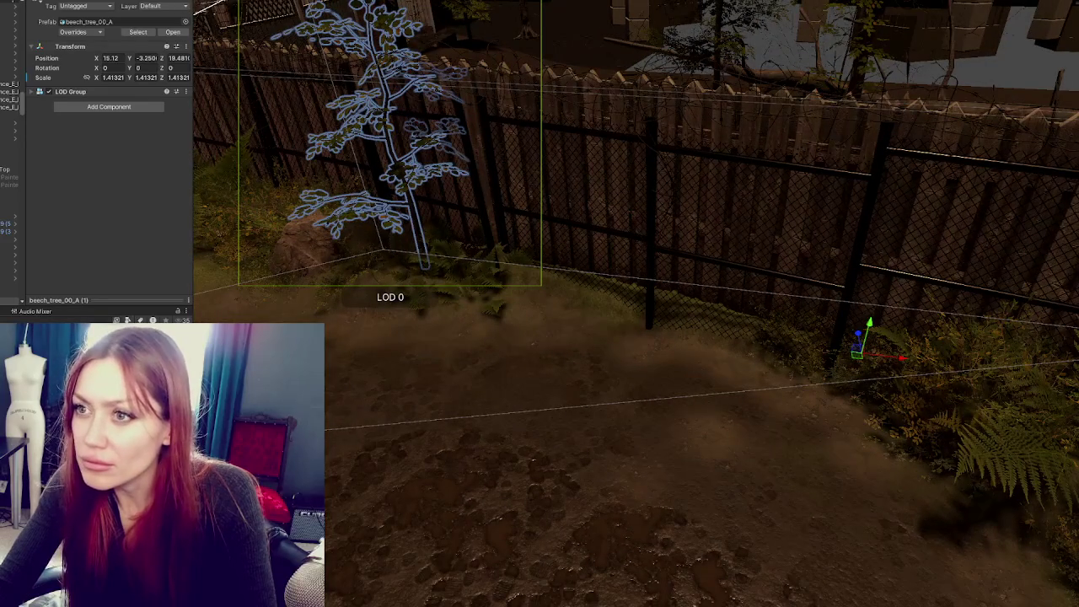
click(233, 14)
drag(354, 126, 520, 165)
drag(532, 208, 615, 213)
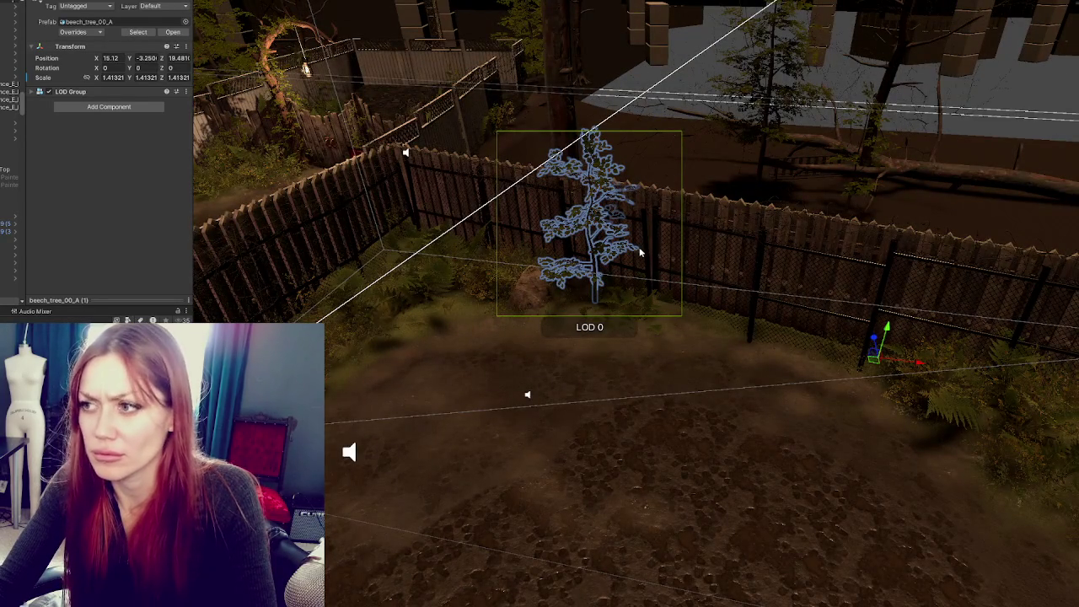
drag(641, 251, 646, 241)
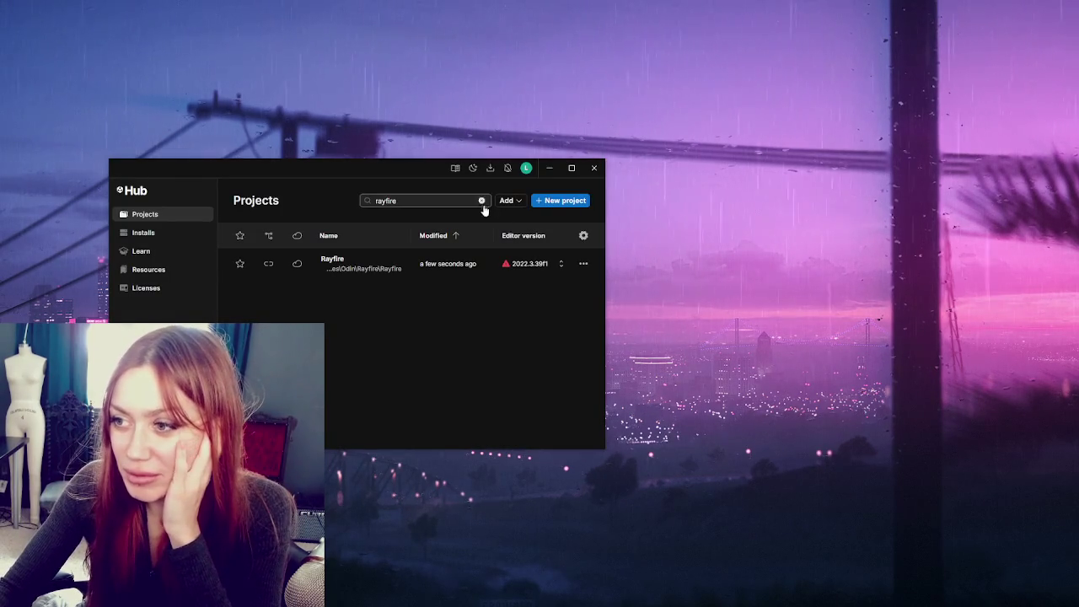
Clear the 'rayfire' project search, open STRAIN2025, reposition the Hub window and close it
click(481, 201)
click(374, 298)
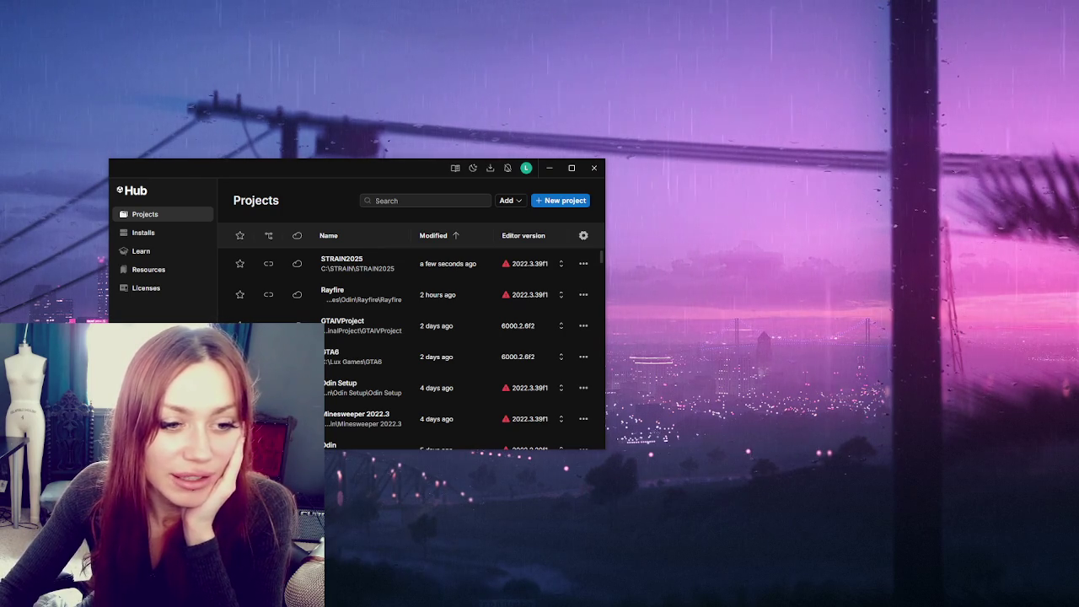
drag(266, 166, 363, 169)
drag(463, 174, 395, 126)
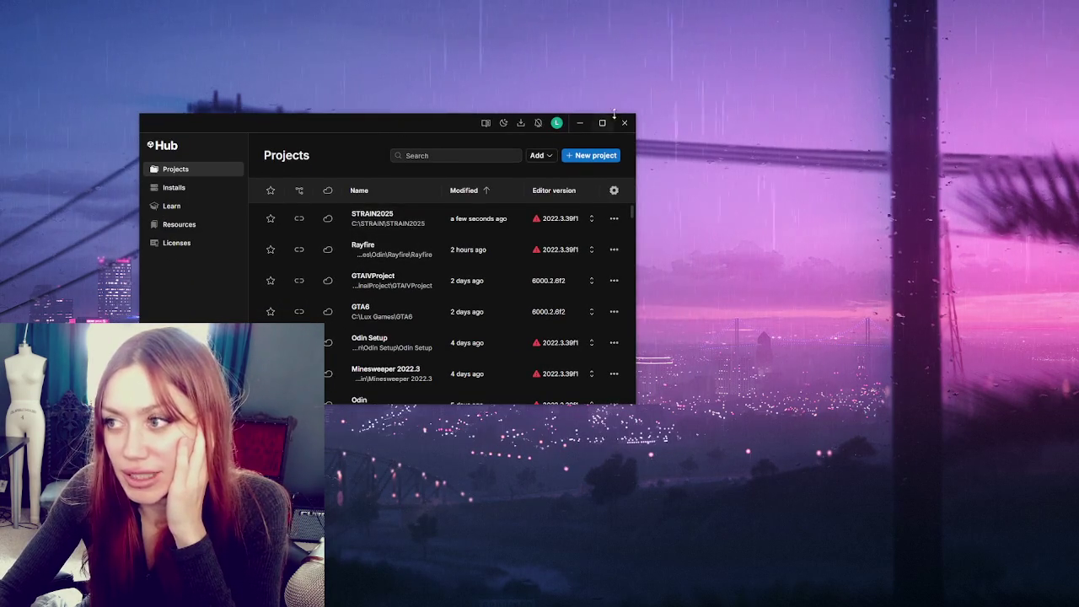
click(625, 123)
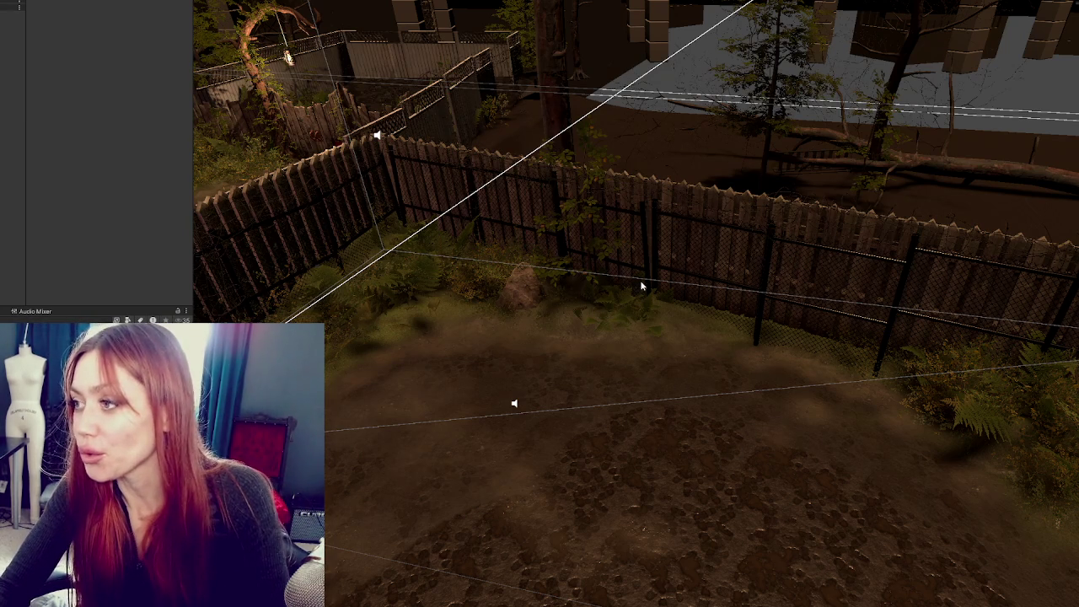
Select the fern by the fence and rotate it to a new angle
scroll(744, 347, up, 2)
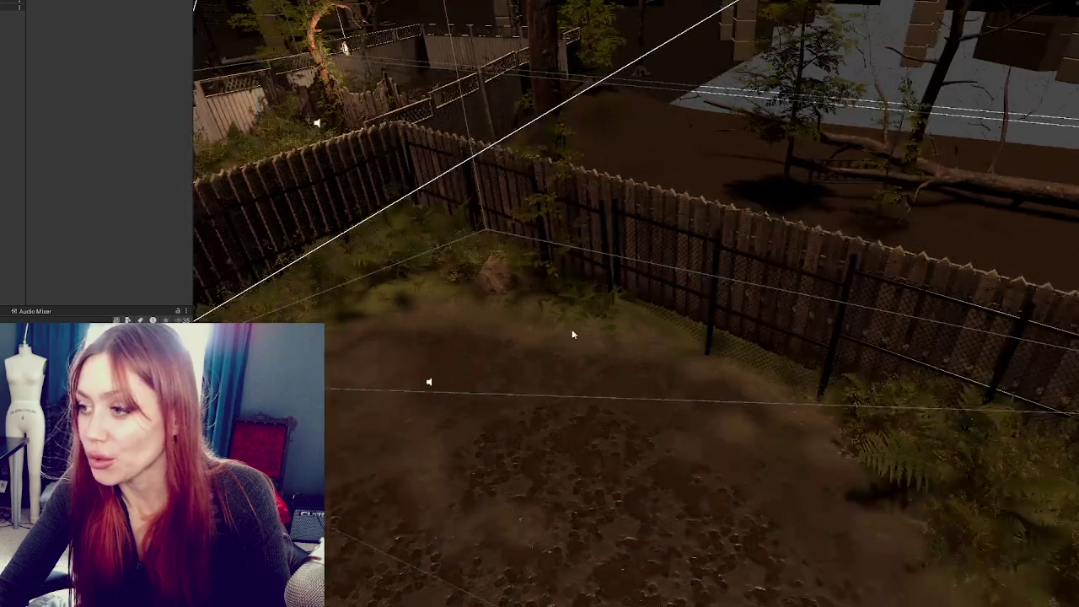
click(563, 321)
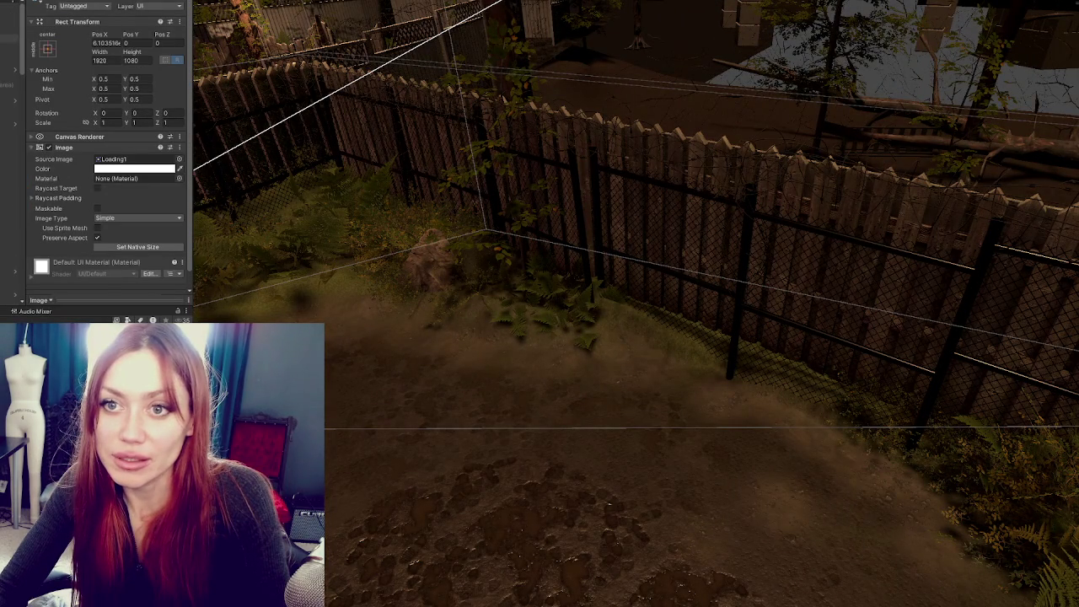
click(10, 30)
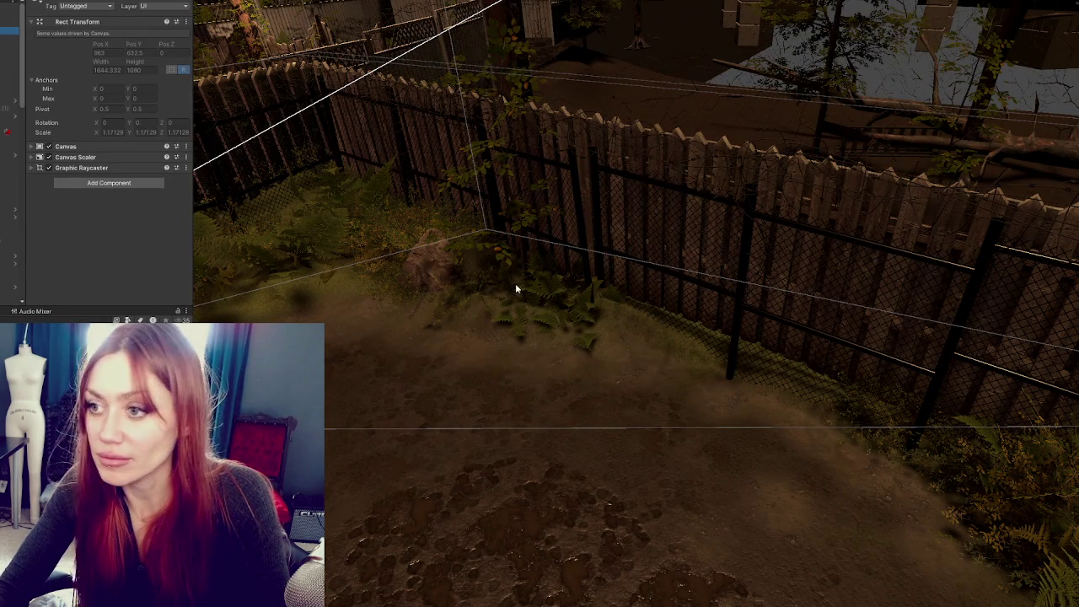
click(543, 302)
key(f)
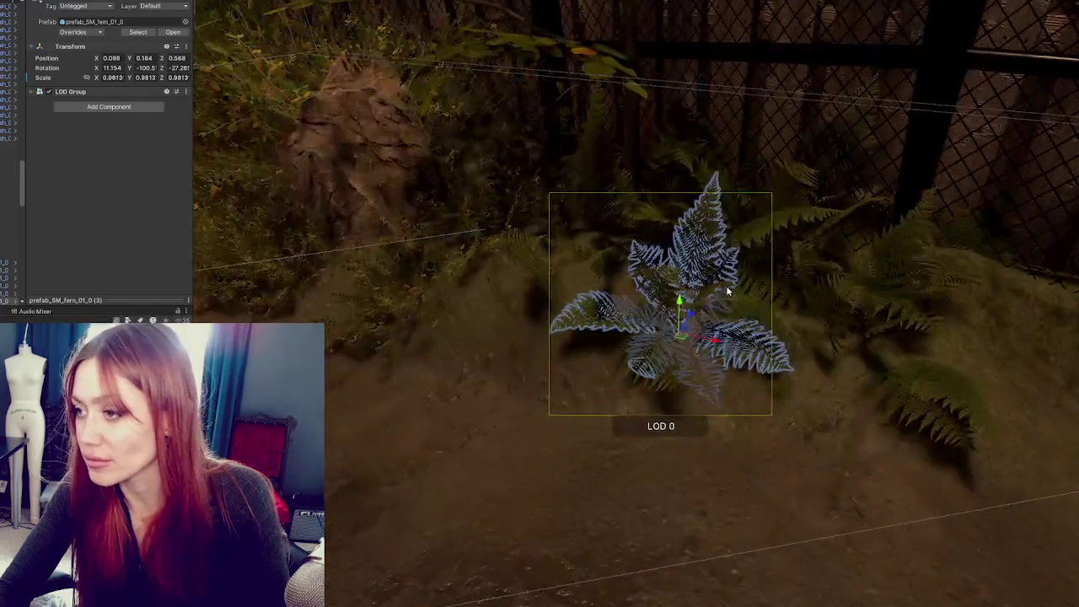
key(e)
mouse_move(717, 297)
mouse_down()
mouse_move(681, 311)
mouse_move(854, 381)
mouse_up()
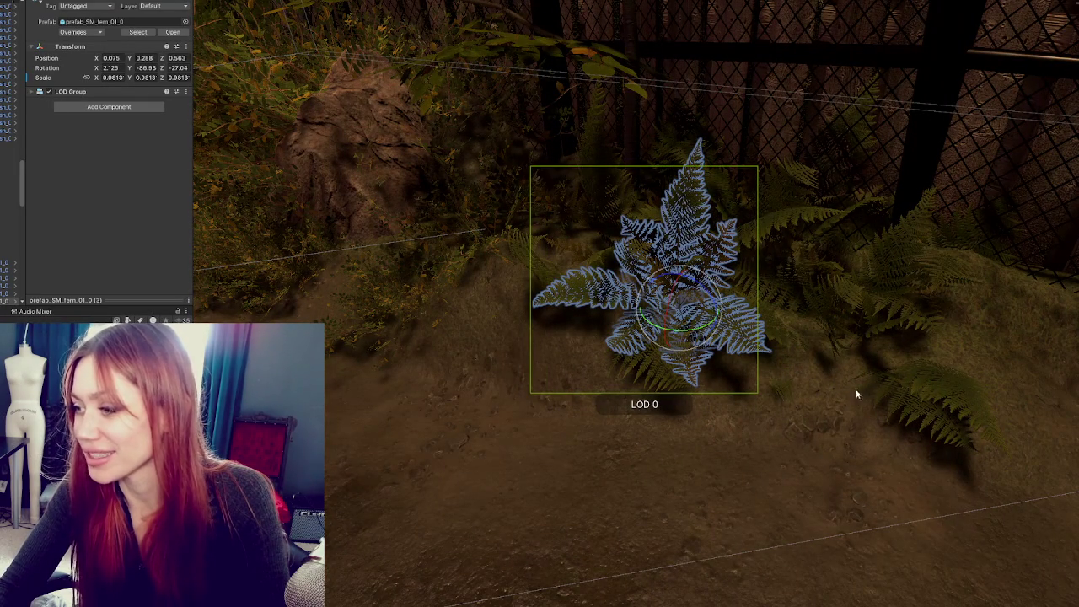
Reorient and enlarge the right-hand fern, then check the other ferns
click(941, 389)
drag(875, 321, 904, 251)
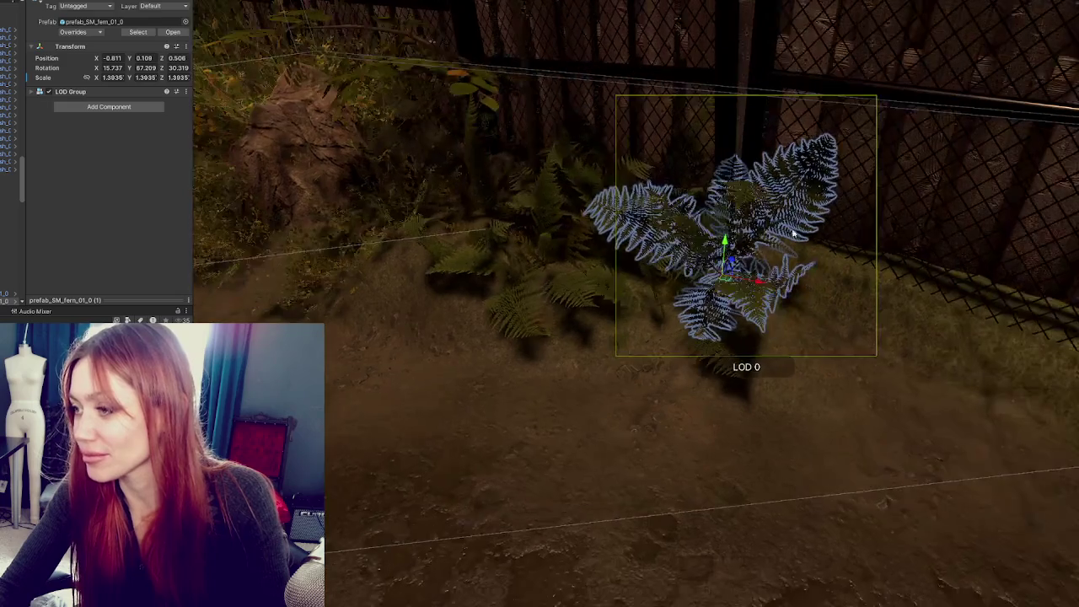
click(715, 360)
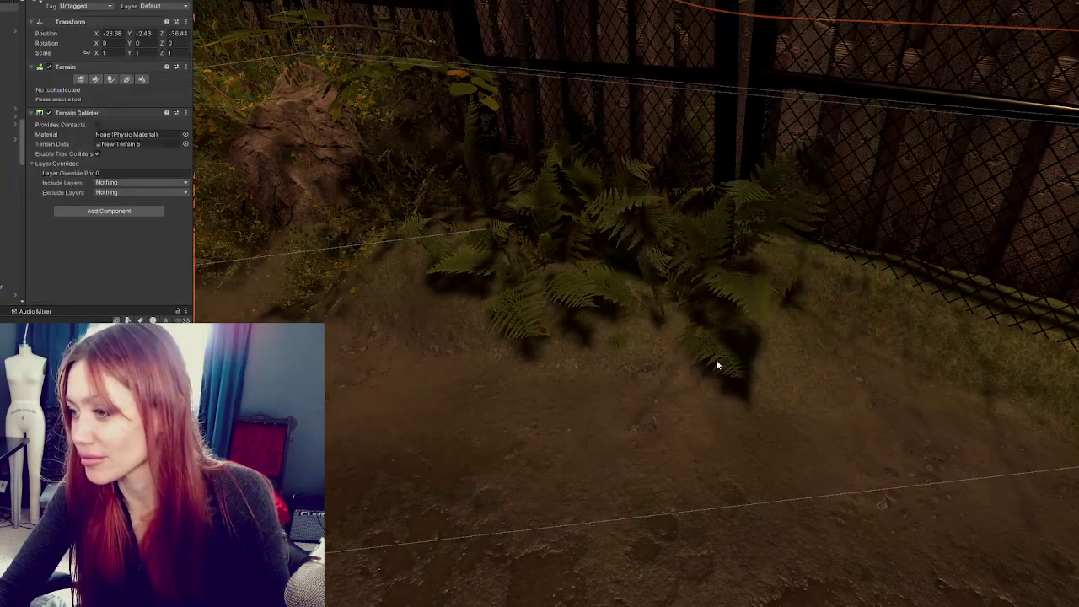
click(712, 342)
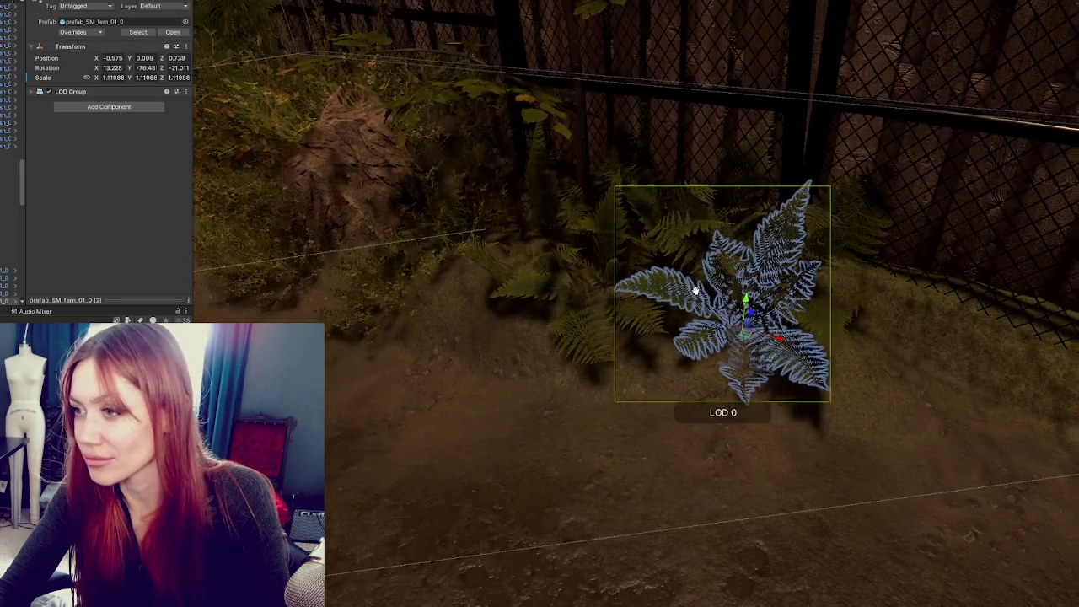
click(565, 251)
click(580, 252)
click(582, 253)
click(582, 253)
Move the bush beside the rock, then place a new Bush_A shrub and slide it left
click(582, 253)
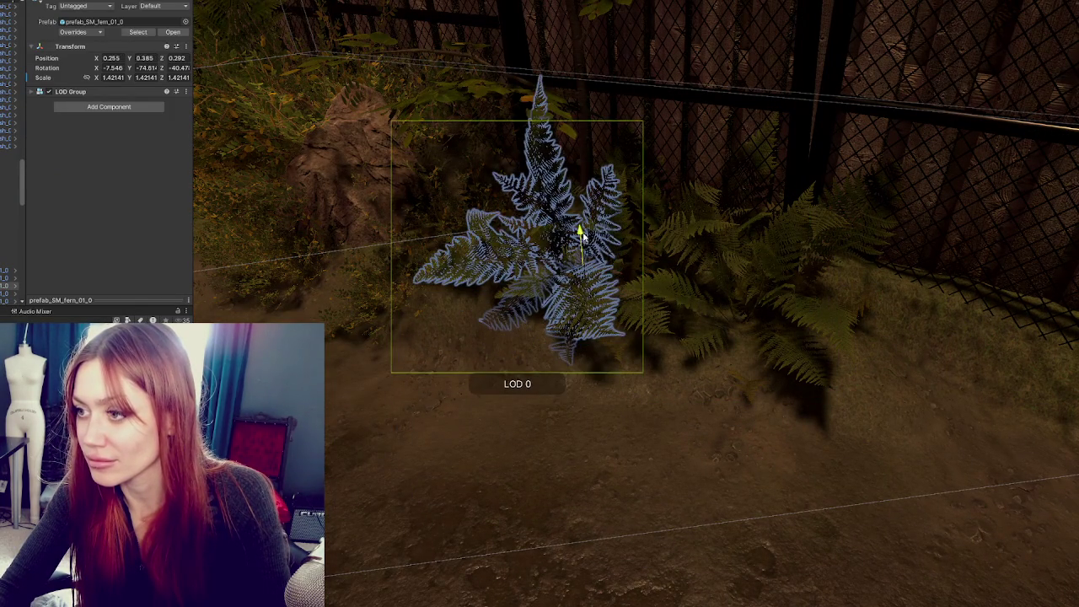
drag(585, 237, 397, 289)
mouse_move(496, 333)
mouse_down()
mouse_move(530, 364)
mouse_move(588, 348)
mouse_move(759, 413)
mouse_move(822, 270)
mouse_move(812, 331)
mouse_move(877, 329)
mouse_move(855, 337)
mouse_move(866, 332)
mouse_move(865, 291)
mouse_up()
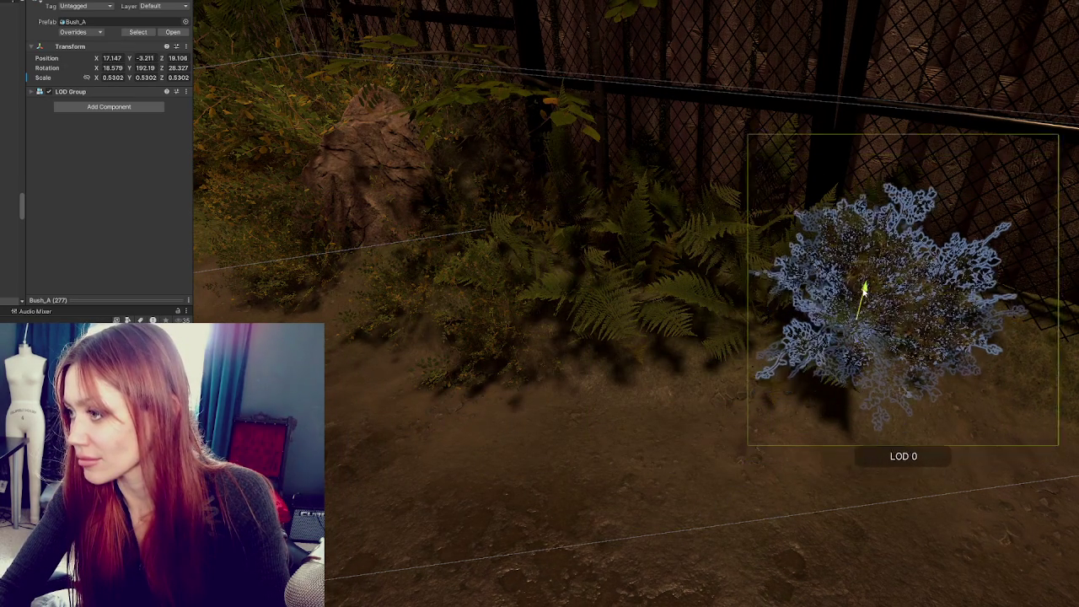
mouse_move(895, 325)
mouse_down()
mouse_move(717, 258)
mouse_move(720, 278)
mouse_move(685, 312)
mouse_move(711, 331)
mouse_move(682, 308)
mouse_move(562, 282)
mouse_move(571, 311)
mouse_up()
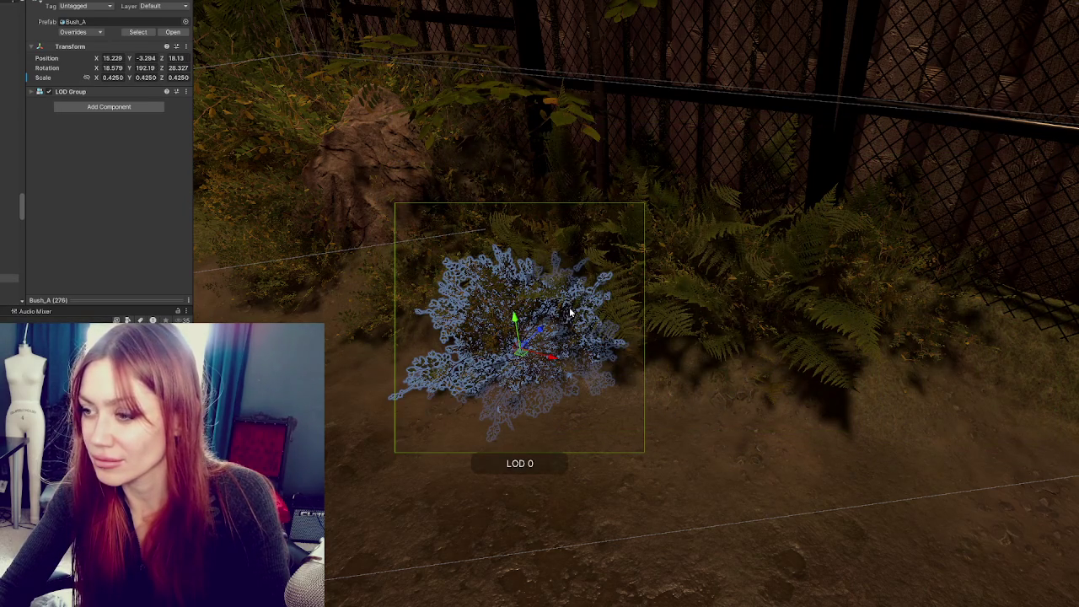
click(523, 299)
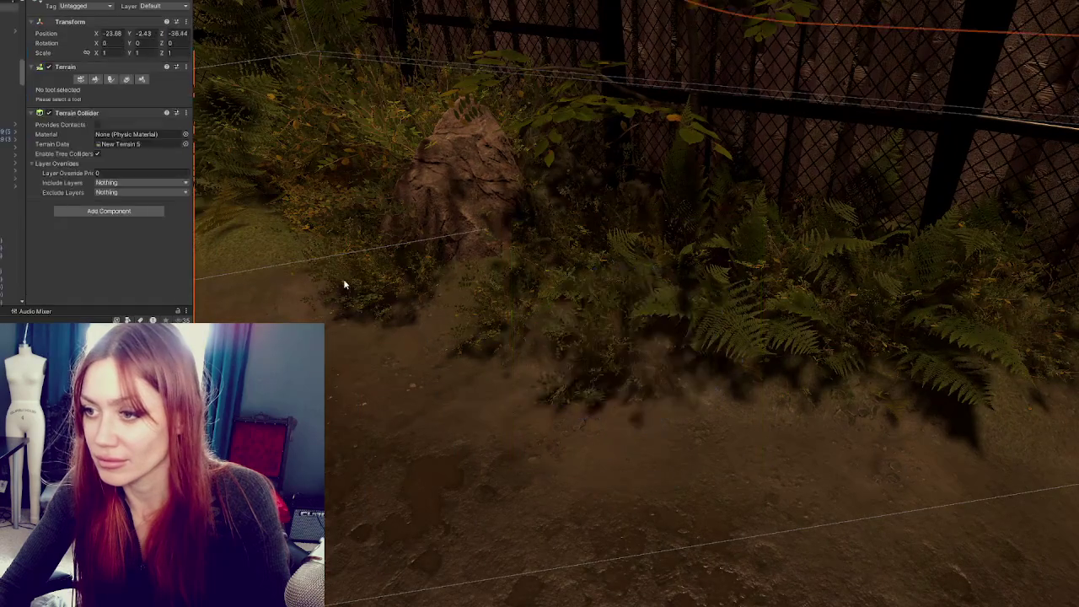
Enlarge the new Bush_A uniformly and move it left toward the front
click(523, 304)
click(490, 320)
click(476, 314)
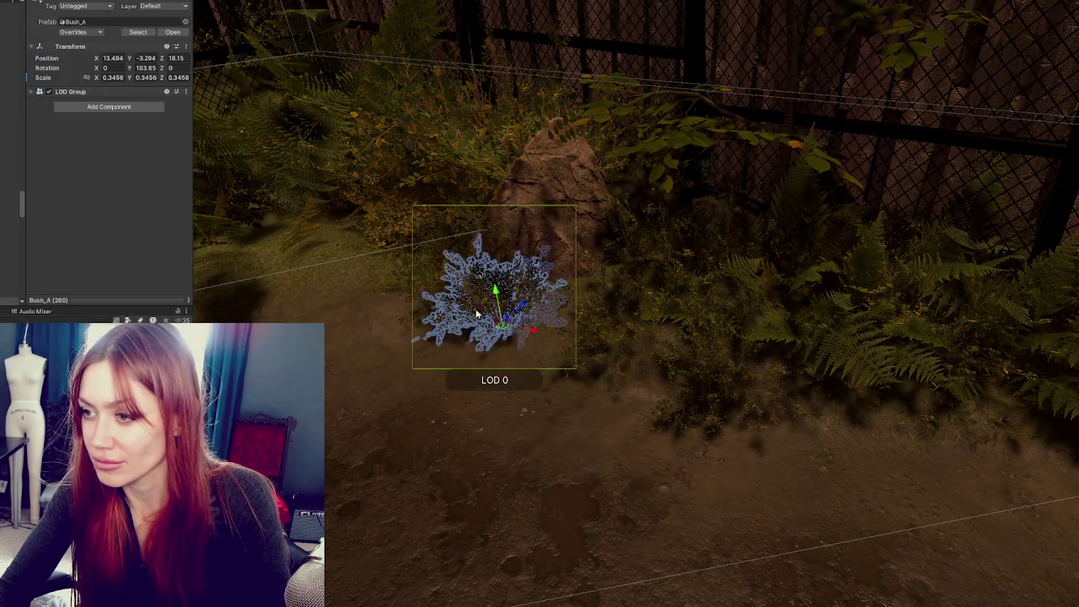
mouse_move(506, 327)
mouse_down()
mouse_move(529, 326)
mouse_move(346, 289)
mouse_move(635, 285)
mouse_up()
key(e)
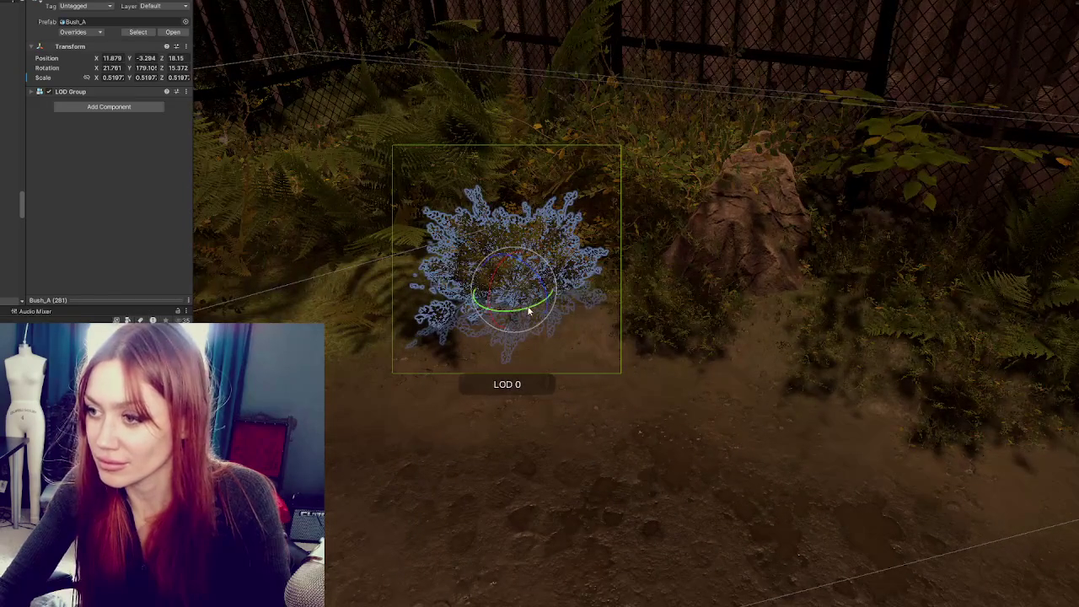
key(w)
mouse_move(529, 307)
mouse_down()
mouse_move(388, 246)
mouse_move(320, 291)
mouse_up()
Rotate the bush and move it along the fence beside the character
key(r)
key(w)
key(f)
mouse_move(481, 289)
mouse_down()
mouse_move(465, 337)
mouse_move(424, 306)
mouse_move(546, 257)
mouse_move(638, 295)
mouse_move(195, 281)
mouse_up()
mouse_move(961, 304)
mouse_down()
mouse_move(585, 380)
mouse_move(616, 371)
mouse_move(591, 336)
mouse_up()
mouse_move(630, 301)
mouse_down()
mouse_move(582, 307)
mouse_move(590, 327)
mouse_up()
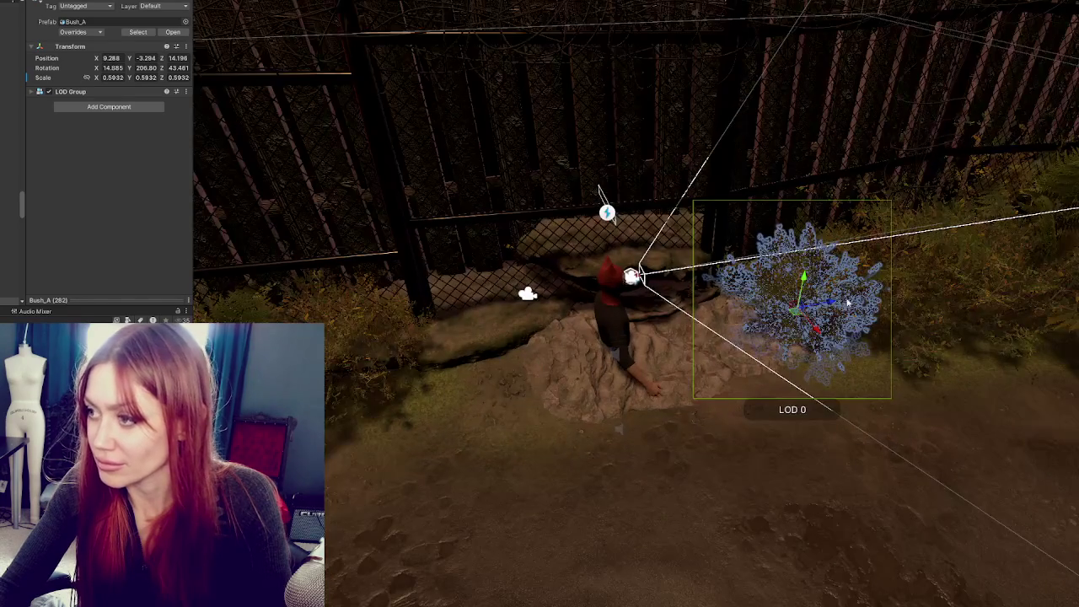
mouse_move(810, 282)
mouse_down()
mouse_move(523, 337)
mouse_move(525, 384)
mouse_move(456, 364)
mouse_move(793, 341)
mouse_move(489, 363)
mouse_move(548, 364)
mouse_up()
key(e)
key(w)
Duplicate it as Bush_A (266), shrink to about 0.49, tilt it and move it forward
key(ctrl+d)
mouse_move(524, 432)
mouse_down()
mouse_move(522, 390)
mouse_move(618, 360)
mouse_move(352, 387)
mouse_move(344, 409)
mouse_move(369, 385)
mouse_up()
key(e)
key(r)
key(e)
key(f)
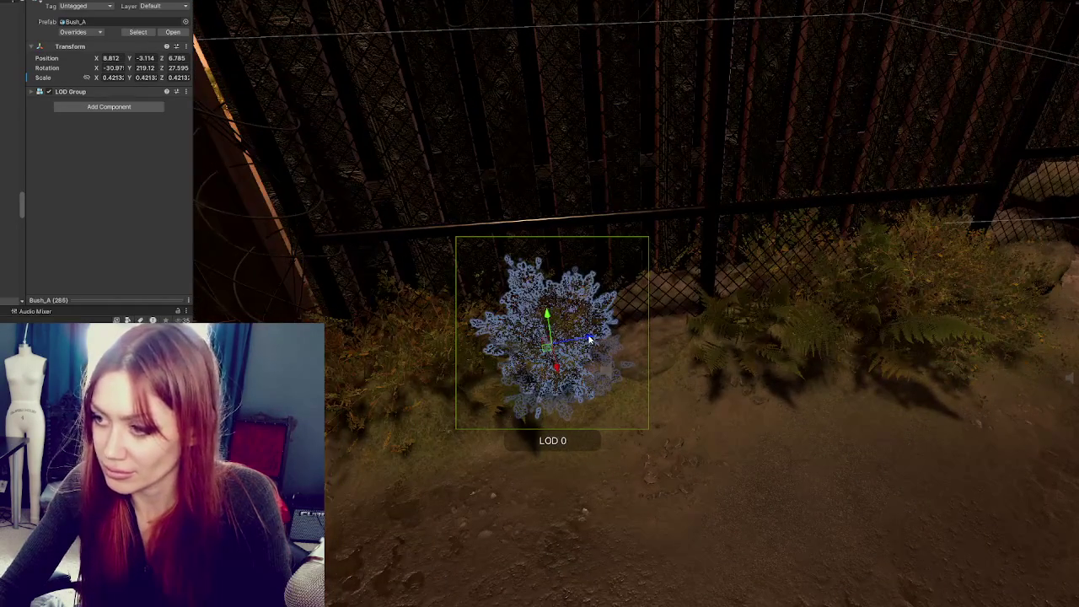
mouse_move(590, 339)
mouse_down()
mouse_move(479, 350)
mouse_move(443, 392)
mouse_move(453, 387)
mouse_up()
key(r)
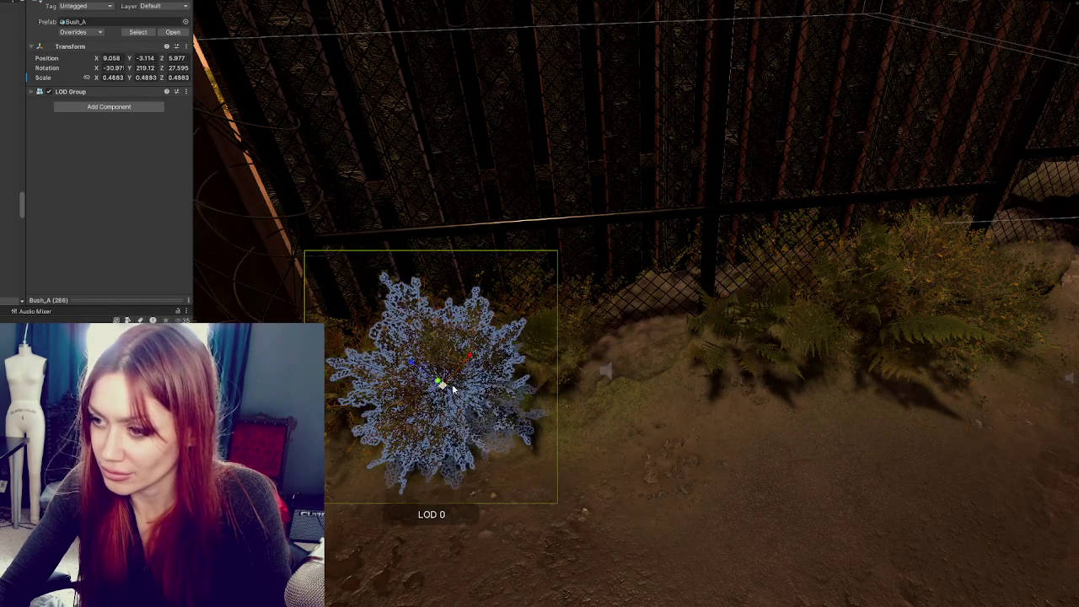
Fly the view over the gate to the yard corner and select the bush by the planter
click(565, 376)
mouse_move(565, 376)
mouse_down()
mouse_move(650, 393)
mouse_move(667, 376)
mouse_move(860, 362)
mouse_move(564, 406)
mouse_move(556, 377)
mouse_up()
mouse_move(589, 338)
mouse_down()
mouse_move(453, 340)
mouse_move(570, 359)
mouse_move(533, 310)
mouse_up()
click(435, 290)
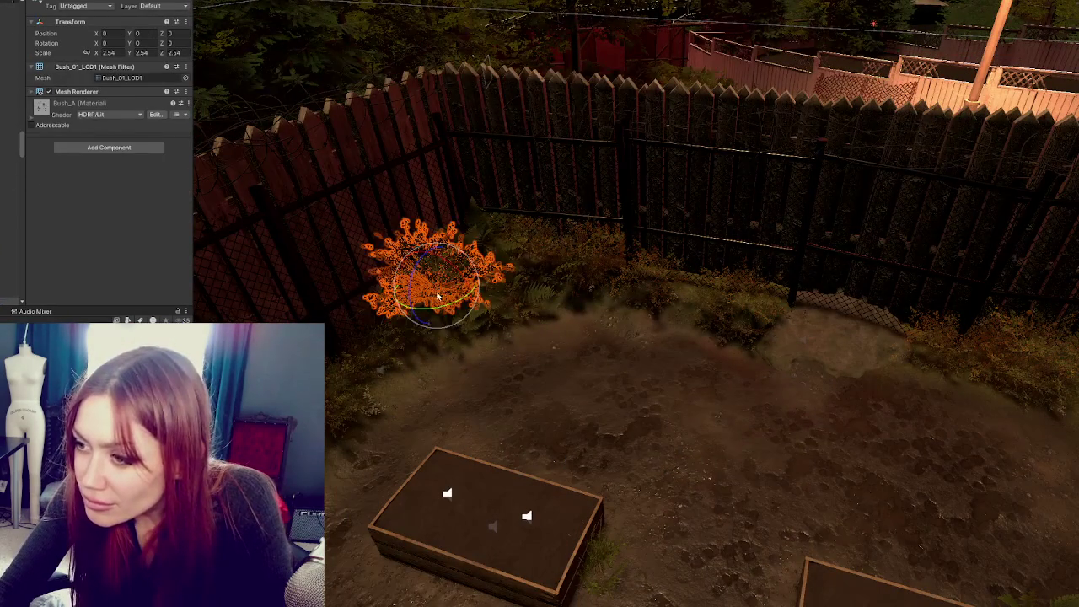
Try moving and turning a bush, then delete it
mouse_move(417, 311)
mouse_down()
mouse_move(406, 319)
mouse_move(418, 324)
mouse_move(429, 308)
mouse_move(410, 320)
mouse_move(410, 361)
mouse_move(425, 356)
mouse_up()
key(e)
mouse_move(418, 359)
mouse_down()
mouse_move(435, 387)
mouse_move(396, 347)
mouse_up()
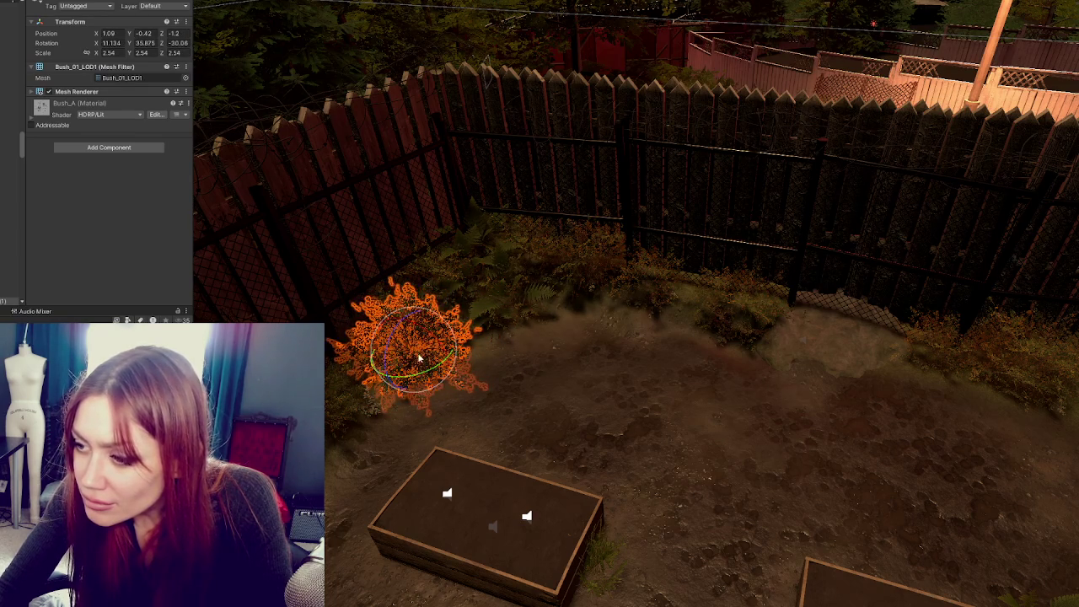
key(Delete)
scroll(544, 391, down, 5)
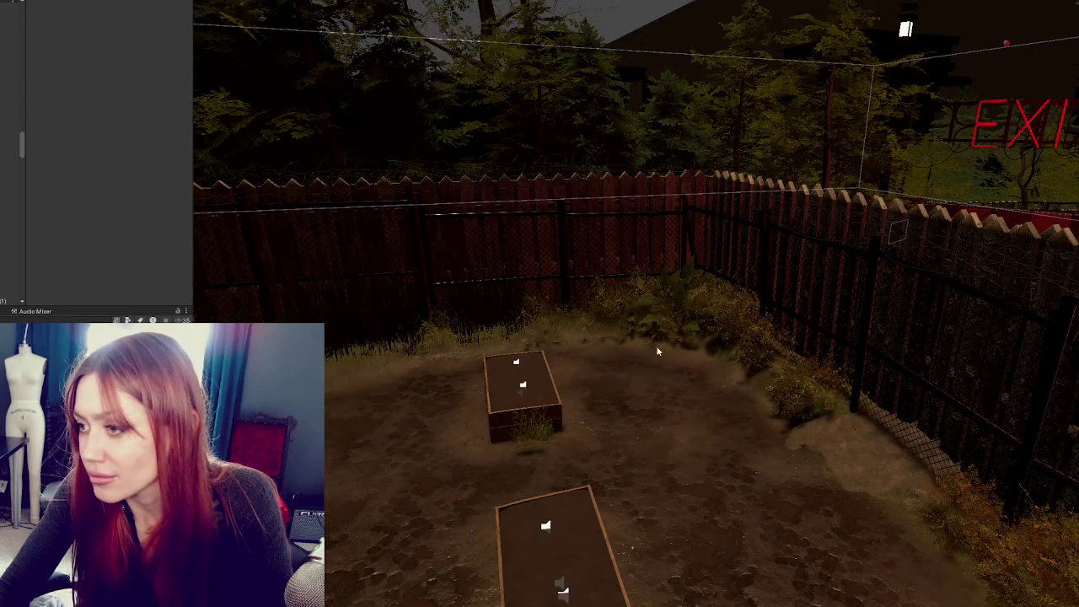
Move the fern by the fence toward the planter and rotate it slightly
click(659, 315)
click(657, 317)
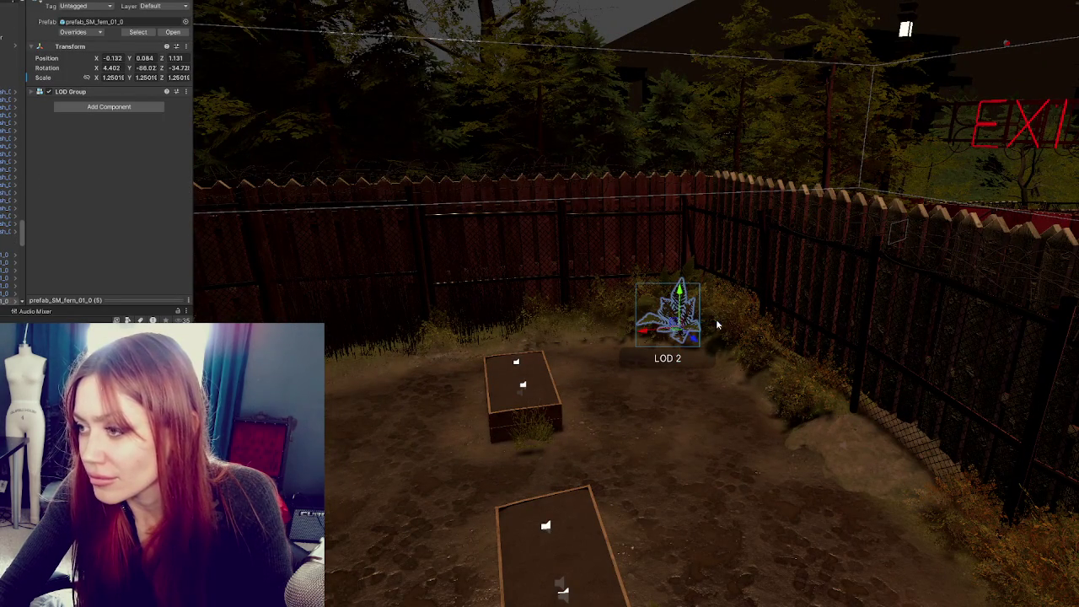
drag(651, 334, 601, 336)
key(f)
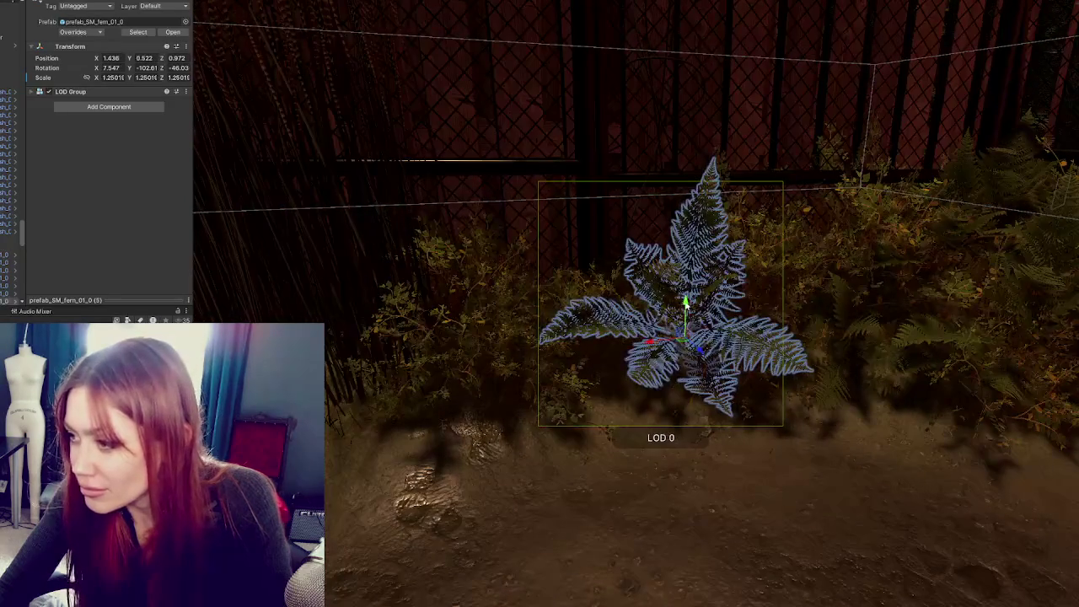
mouse_move(697, 362)
mouse_down()
mouse_move(694, 348)
mouse_move(722, 368)
mouse_move(397, 414)
mouse_move(413, 417)
mouse_move(445, 381)
mouse_move(424, 400)
mouse_move(432, 406)
mouse_up()
key(e)
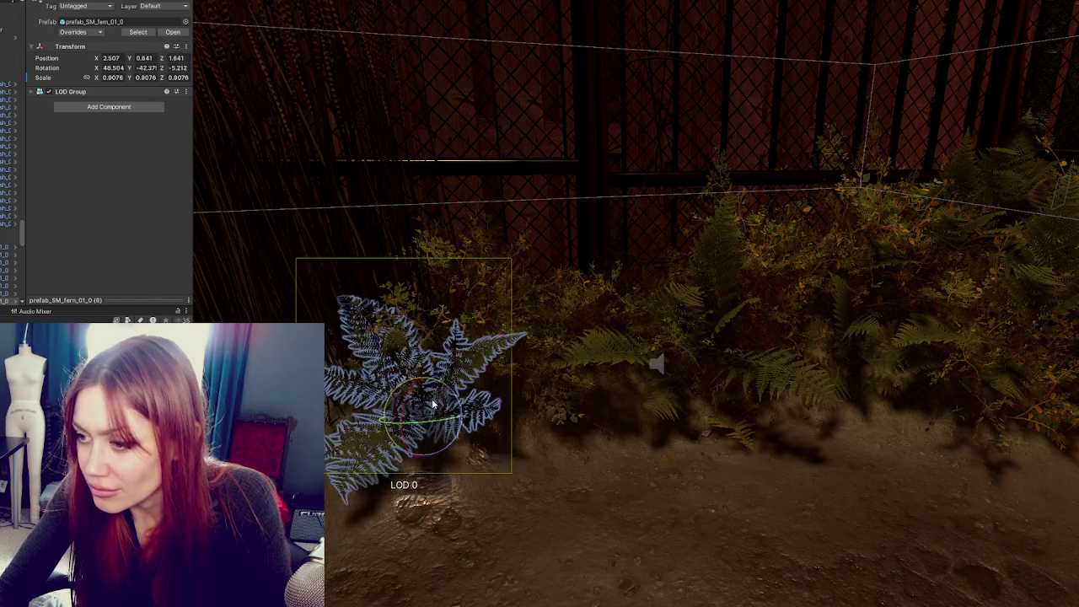
scroll(433, 406, down, 5)
click(472, 548)
scroll(548, 366, up, 5)
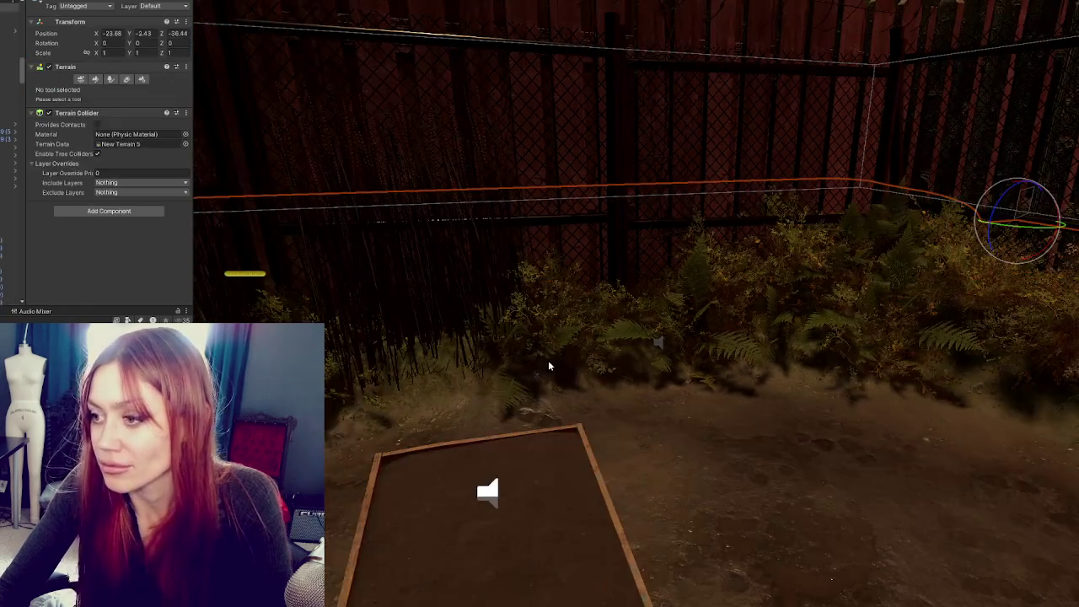
click(519, 395)
key(f)
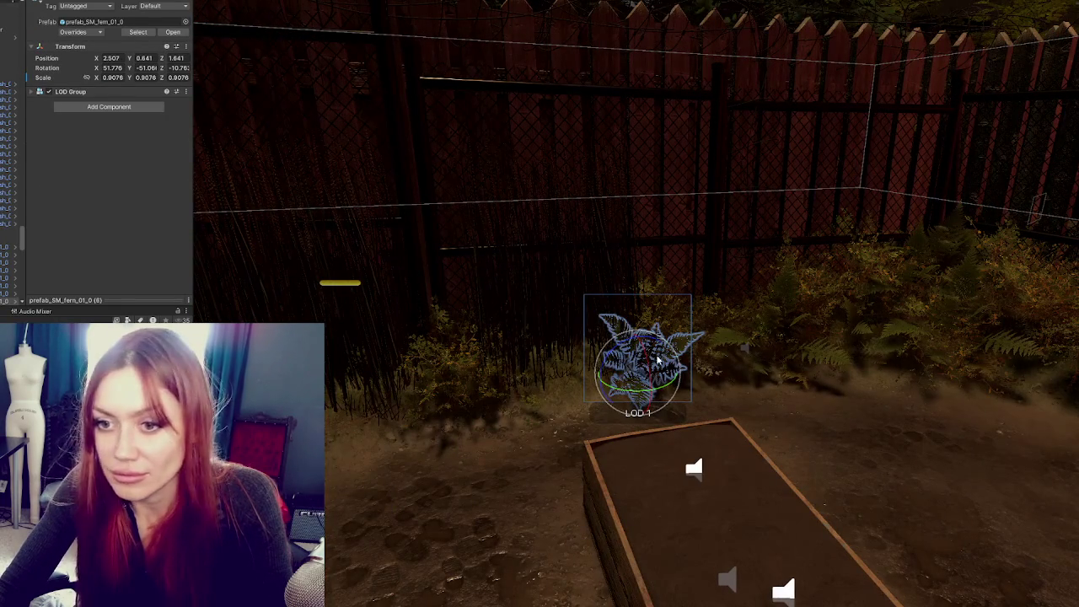
Place fern copies along the fence base, the last one left of the planter
mouse_move(603, 382)
mouse_down()
mouse_move(564, 382)
mouse_move(617, 381)
mouse_up()
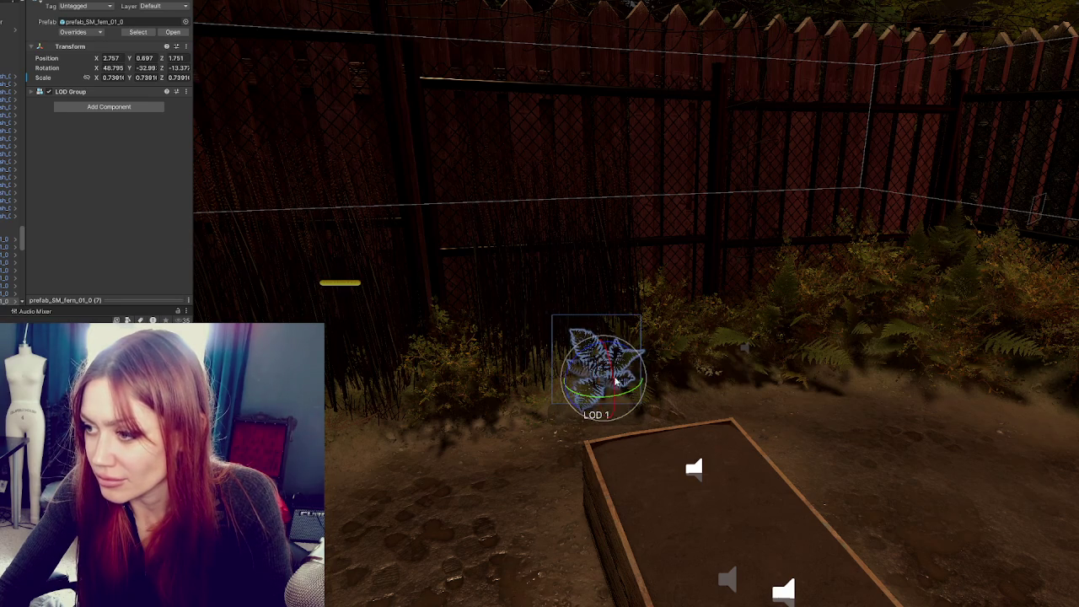
click(615, 368)
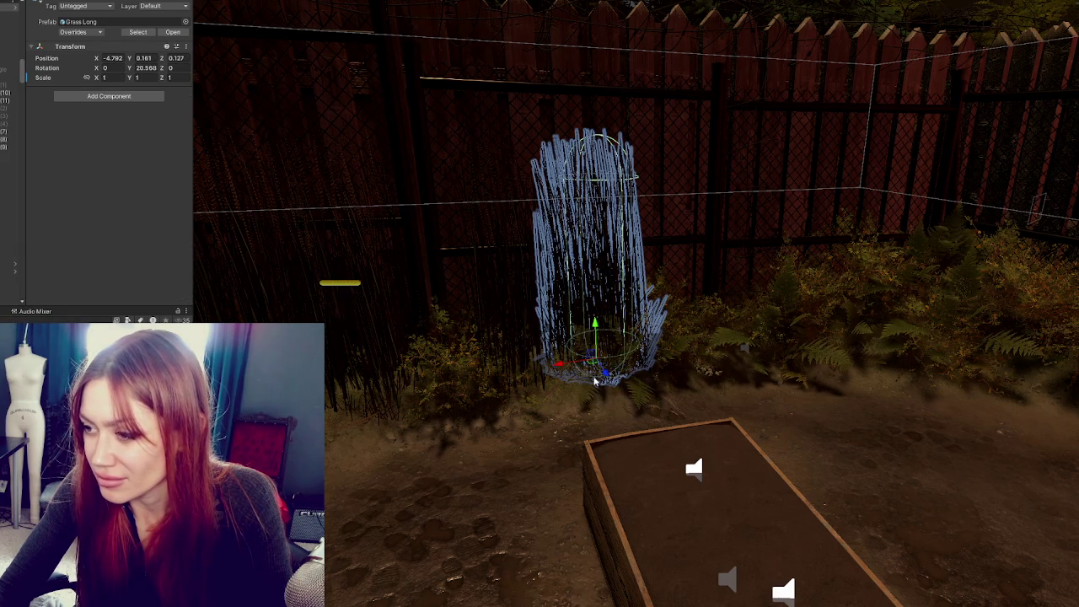
click(594, 369)
click(595, 369)
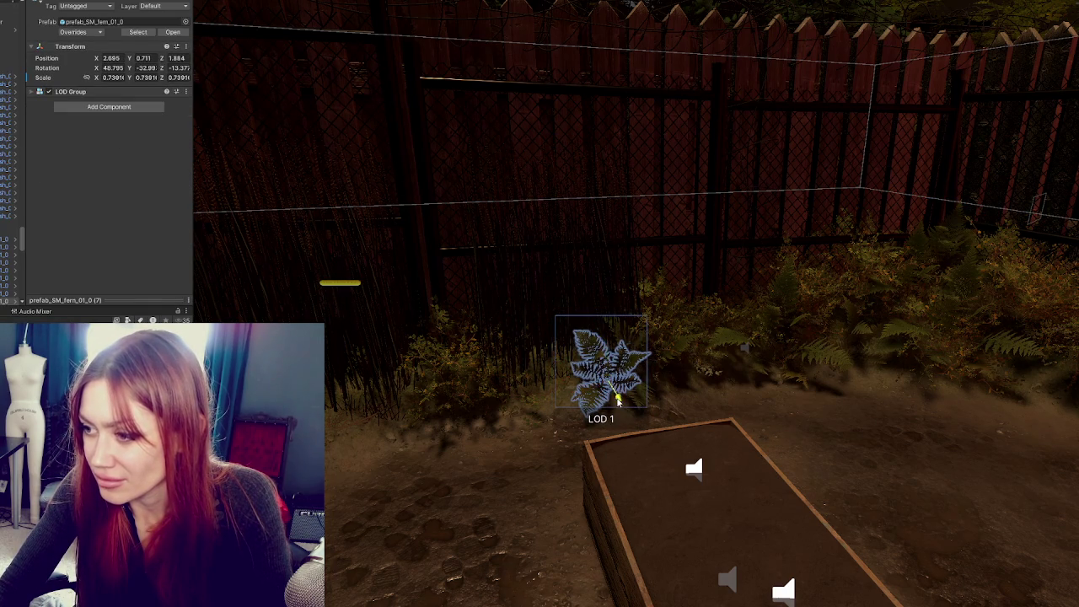
mouse_move(583, 384)
mouse_down()
mouse_move(455, 395)
mouse_move(497, 388)
mouse_move(521, 407)
mouse_move(498, 395)
mouse_move(413, 394)
mouse_move(452, 390)
mouse_move(403, 418)
mouse_move(331, 425)
mouse_up()
click(331, 425)
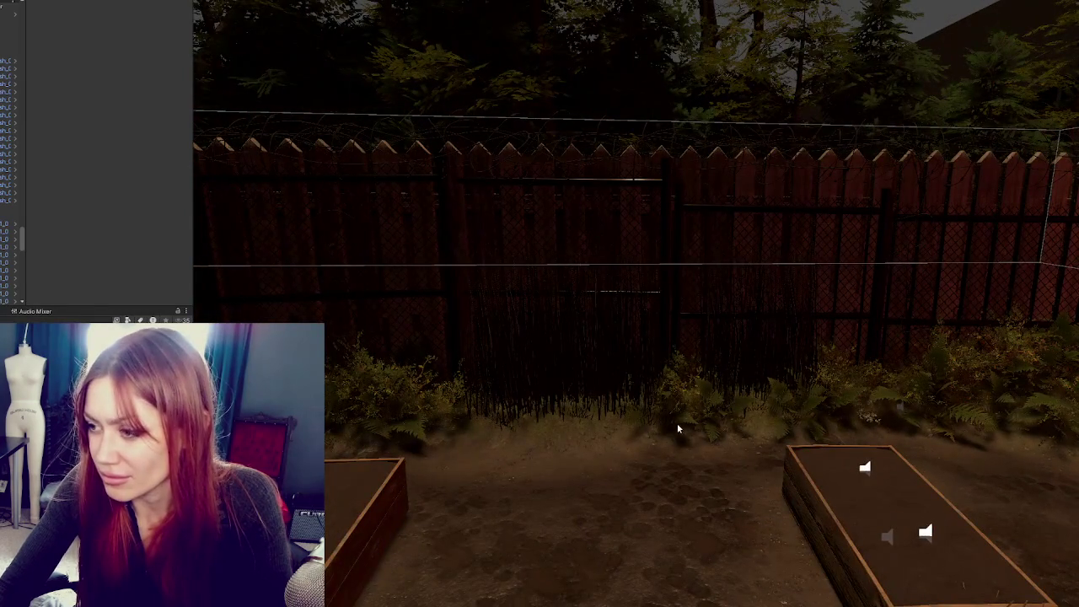
Duplicate a fence-base fern and slide the copy left along the fence
click(682, 427)
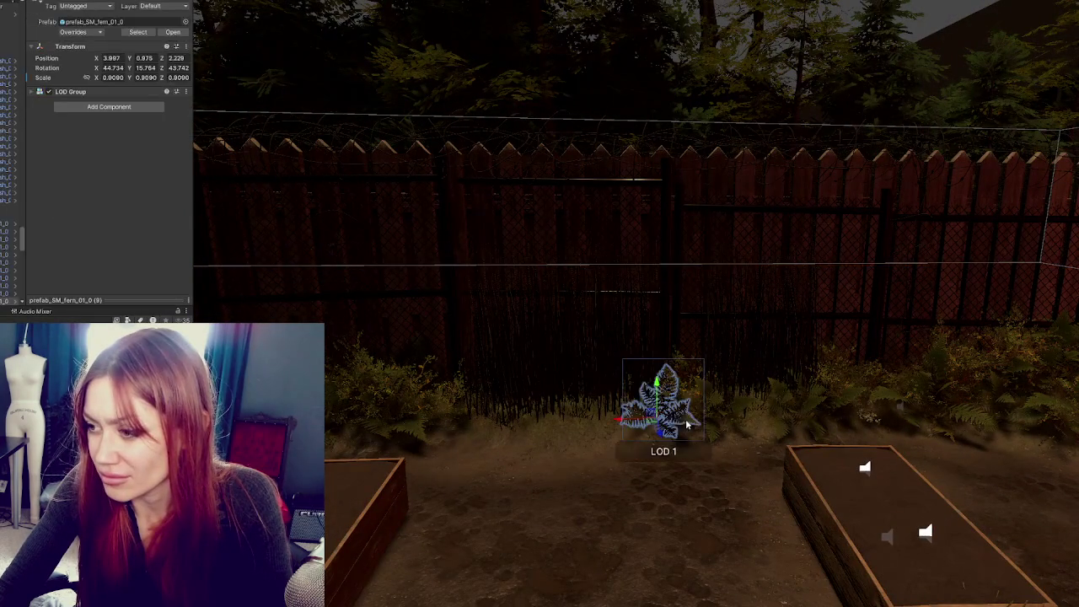
key(ctrl+d)
mouse_move(618, 422)
mouse_down()
mouse_move(464, 431)
mouse_move(440, 403)
mouse_move(955, 424)
mouse_up()
key(e)
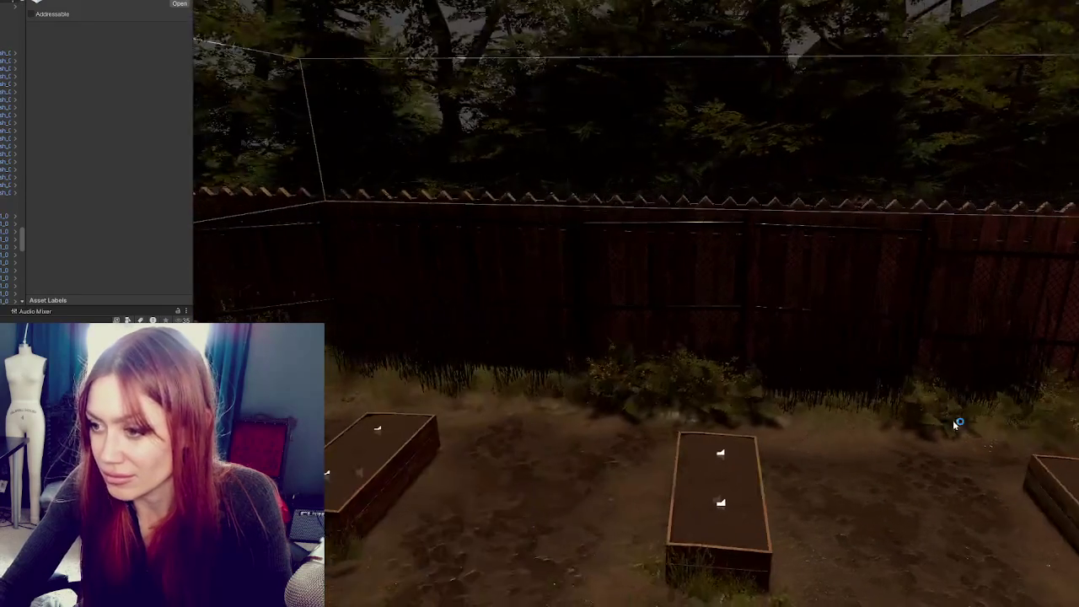
Move another fern further along the back fence, enlarged to about 1.6 and re-tilted
click(628, 413)
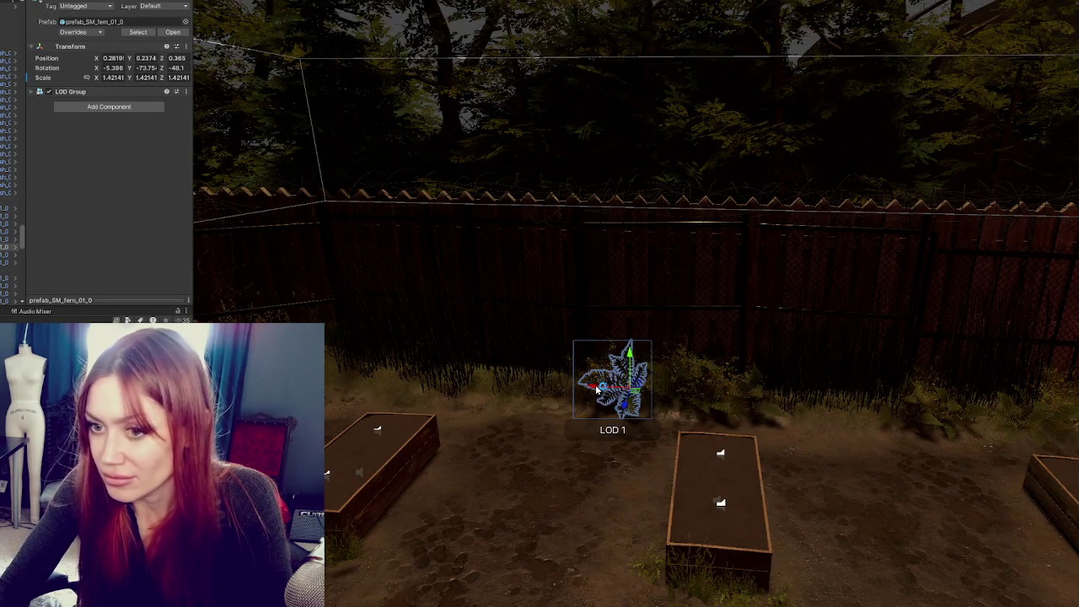
mouse_move(596, 388)
mouse_down()
mouse_move(415, 376)
mouse_move(501, 380)
mouse_move(522, 435)
mouse_up()
mouse_move(483, 389)
mouse_down()
mouse_move(494, 384)
mouse_move(307, 377)
mouse_up()
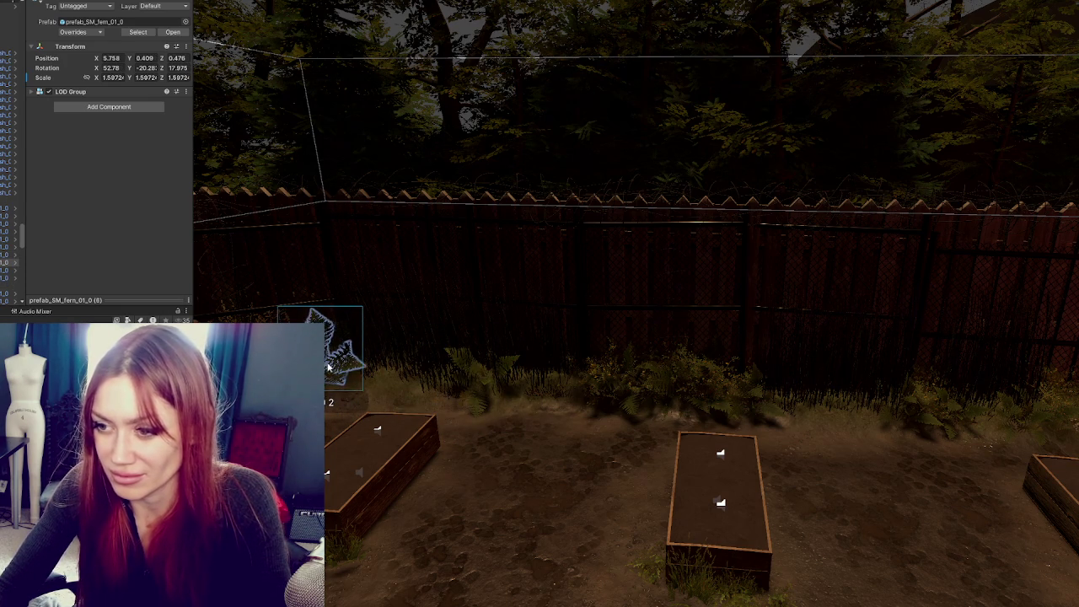
drag(333, 363, 576, 351)
click(549, 445)
mouse_move(548, 445)
mouse_down()
mouse_move(814, 373)
mouse_move(800, 383)
mouse_move(611, 380)
mouse_move(481, 350)
mouse_up()
click(481, 350)
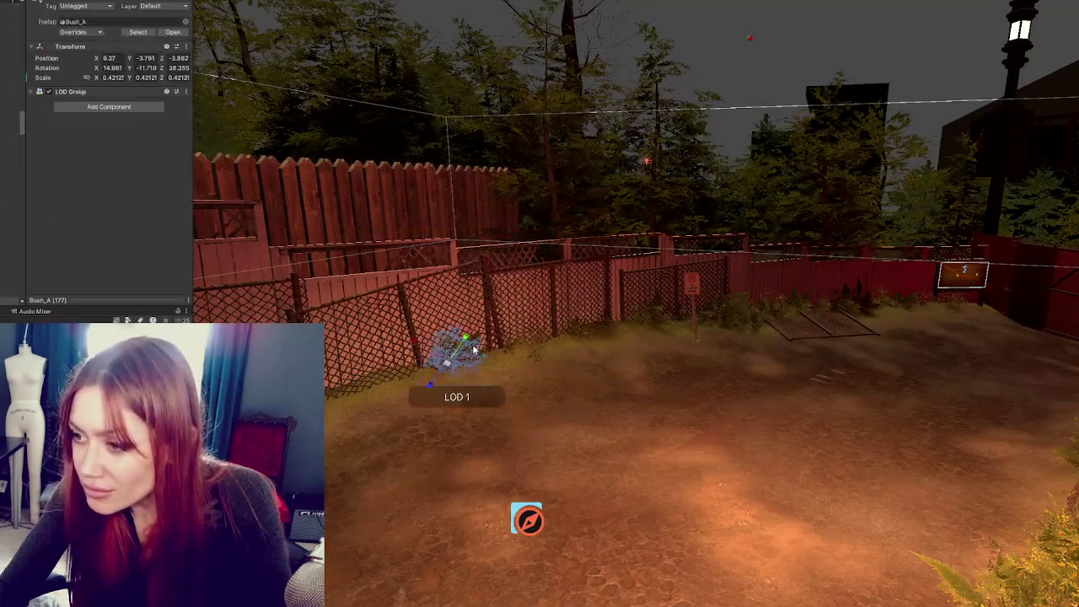
Slide the bush along the fence base and place a duplicate further along
key(f)
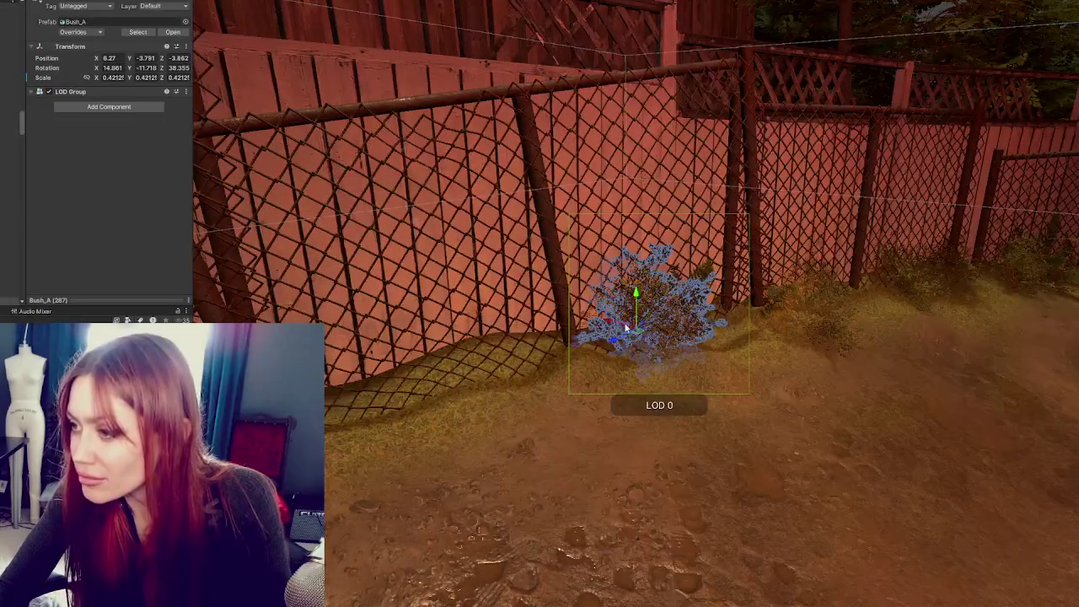
mouse_move(664, 342)
mouse_down()
mouse_move(862, 339)
mouse_move(696, 335)
mouse_move(666, 358)
mouse_move(656, 338)
mouse_move(730, 372)
mouse_move(736, 391)
mouse_move(746, 360)
mouse_move(757, 364)
mouse_up()
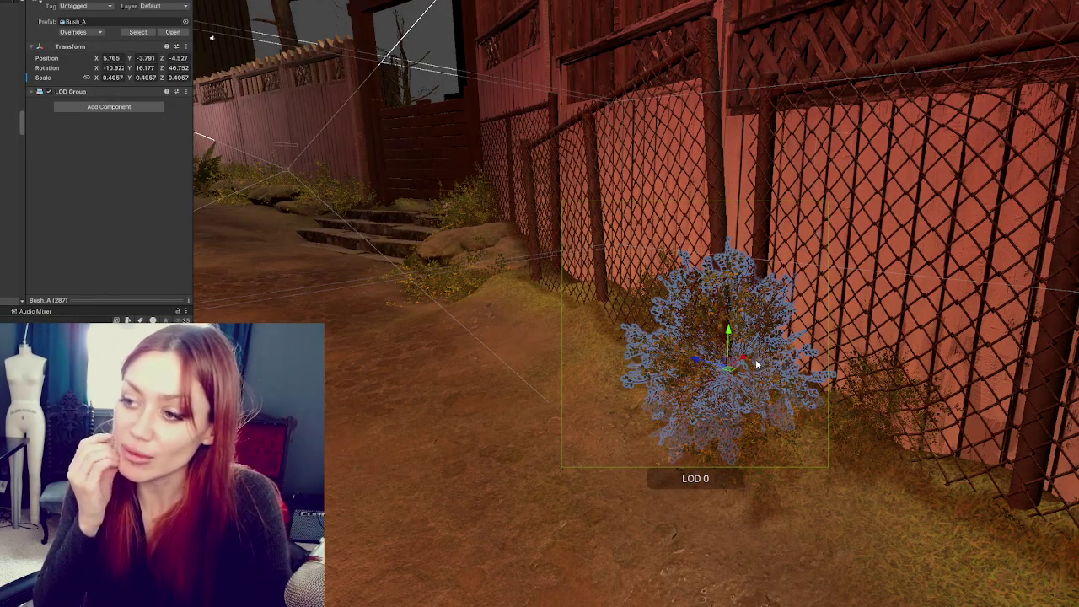
key(ctrl+d)
mouse_move(757, 365)
mouse_down()
mouse_move(819, 362)
mouse_move(634, 371)
mouse_move(597, 341)
mouse_move(590, 359)
mouse_up()
key(e)
key(w)
mouse_move(685, 362)
mouse_down()
mouse_move(553, 365)
mouse_move(530, 344)
mouse_move(577, 383)
mouse_move(422, 352)
mouse_move(321, 358)
mouse_up()
Rotate and shrink the bush, then duplicate it and rotate and shrink the copy
key(e)
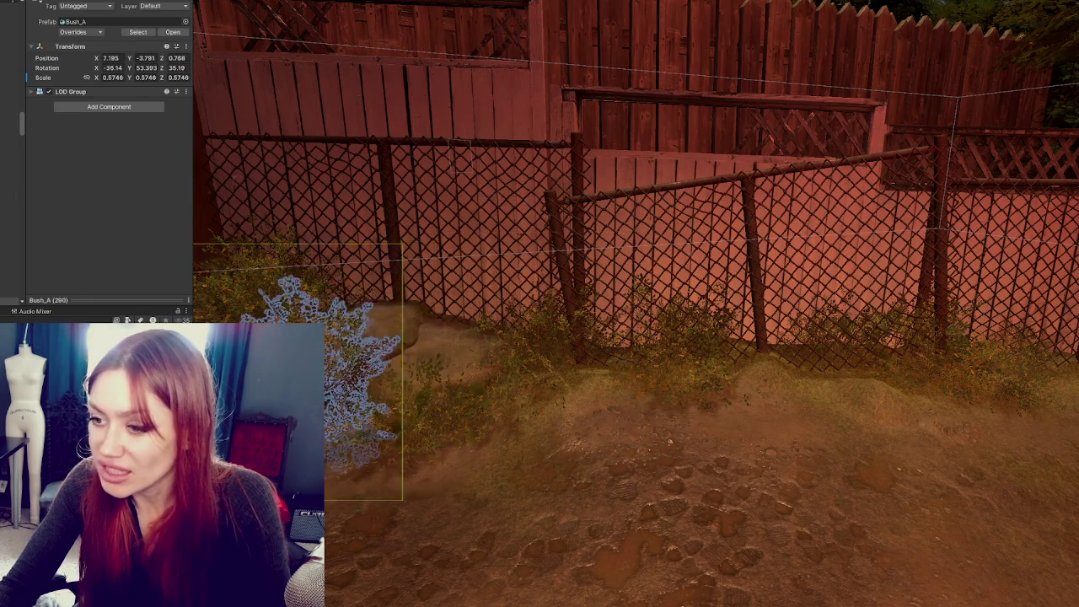
key(f)
mouse_move(555, 394)
mouse_down()
mouse_move(534, 396)
mouse_move(533, 435)
mouse_move(560, 438)
mouse_move(594, 417)
mouse_move(571, 428)
mouse_move(605, 390)
mouse_move(600, 413)
mouse_move(452, 449)
mouse_move(482, 405)
mouse_move(498, 433)
mouse_move(482, 422)
mouse_move(491, 381)
mouse_up()
key(ctrl+d)
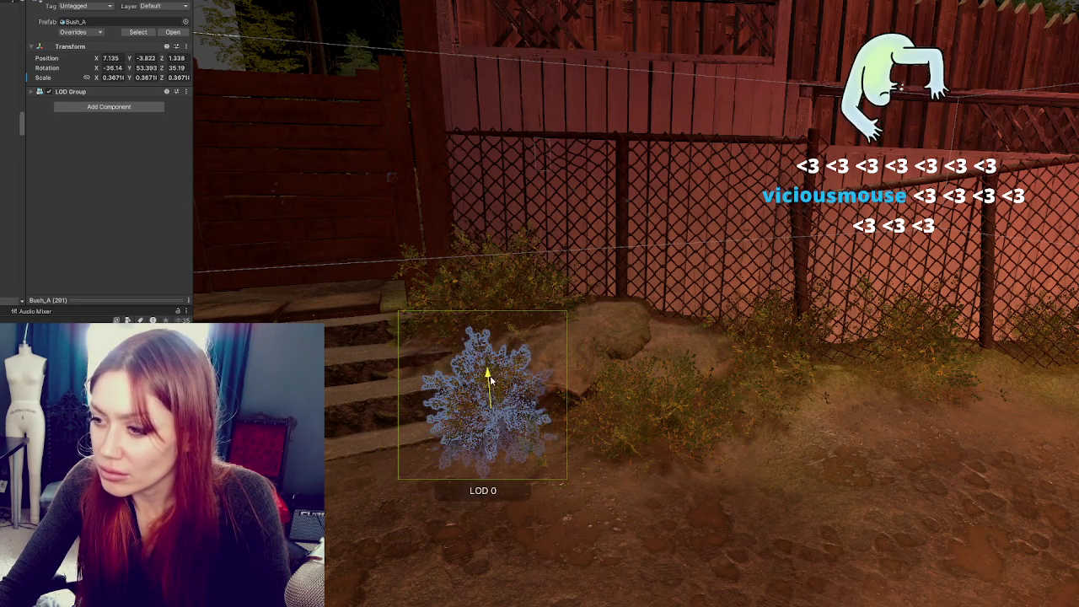
mouse_move(533, 419)
mouse_down()
mouse_move(470, 410)
mouse_move(484, 319)
mouse_move(660, 379)
mouse_move(602, 397)
mouse_move(830, 417)
mouse_move(530, 425)
mouse_move(597, 326)
mouse_up()
key(e)
mouse_move(489, 316)
mouse_down()
mouse_move(467, 314)
mouse_move(541, 369)
mouse_up()
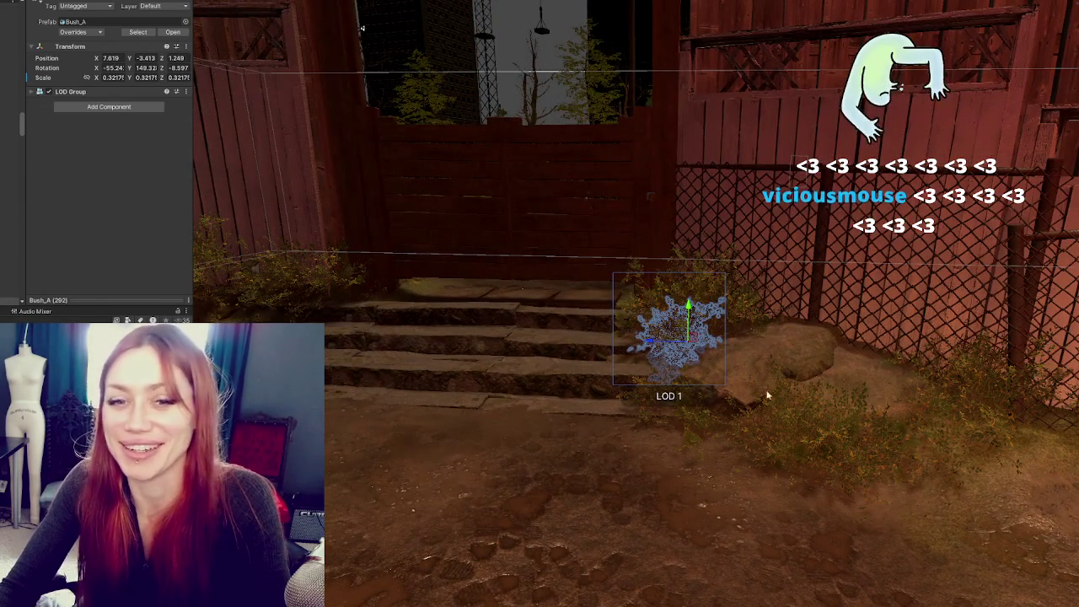
Move the bush copy to the left end of the stone steps by the gate
drag(772, 373, 548, 340)
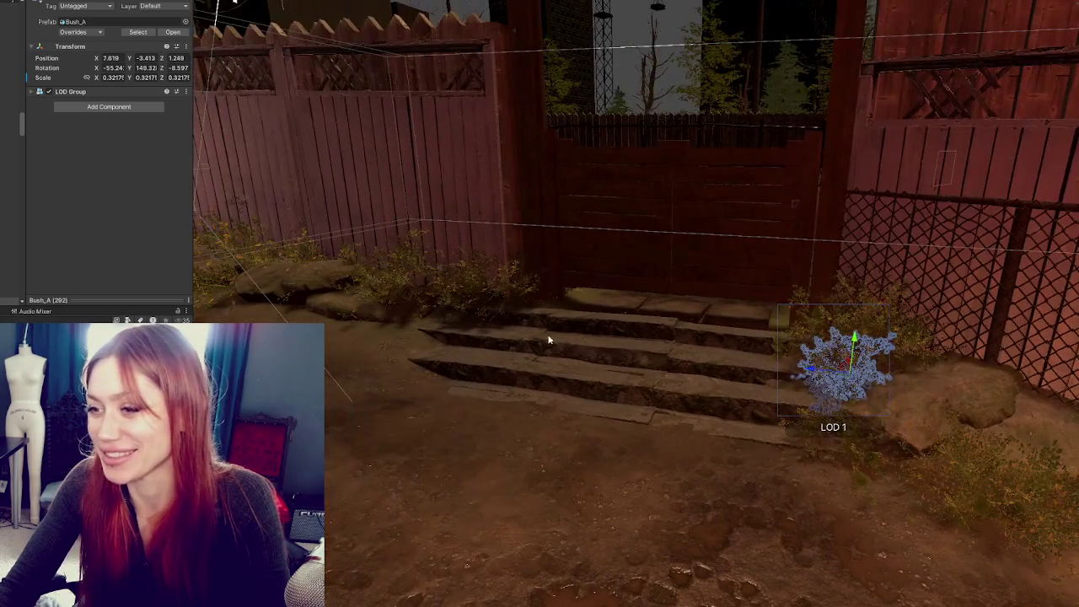
mouse_move(814, 374)
mouse_down()
mouse_move(428, 319)
mouse_move(412, 325)
mouse_up()
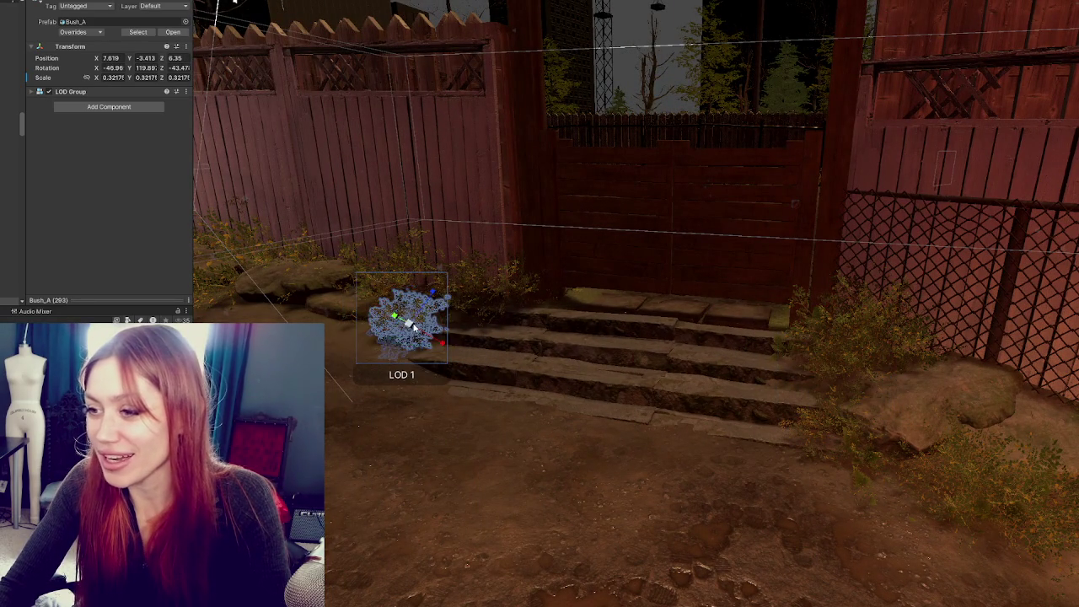
scroll(412, 325, up, 2)
mouse_move(426, 318)
mouse_down()
mouse_move(460, 308)
mouse_move(446, 319)
mouse_move(427, 294)
mouse_move(430, 310)
mouse_move(643, 356)
mouse_up()
Add two more bush copies along the steps and fence, the newest scaled to about 0.34
key(ctrl+d)
mouse_move(549, 350)
mouse_down()
mouse_move(498, 348)
mouse_move(565, 367)
mouse_move(525, 314)
mouse_move(516, 336)
mouse_move(531, 335)
mouse_move(497, 342)
mouse_up()
key(r)
key(e)
key(e)
key(w)
scroll(638, 377, up, 2)
key(ctrl+d)
mouse_move(636, 377)
mouse_down()
mouse_move(419, 359)
mouse_move(442, 340)
mouse_move(500, 336)
mouse_move(459, 314)
mouse_move(489, 344)
mouse_move(472, 337)
mouse_move(463, 304)
mouse_up()
key(e)
key(w)
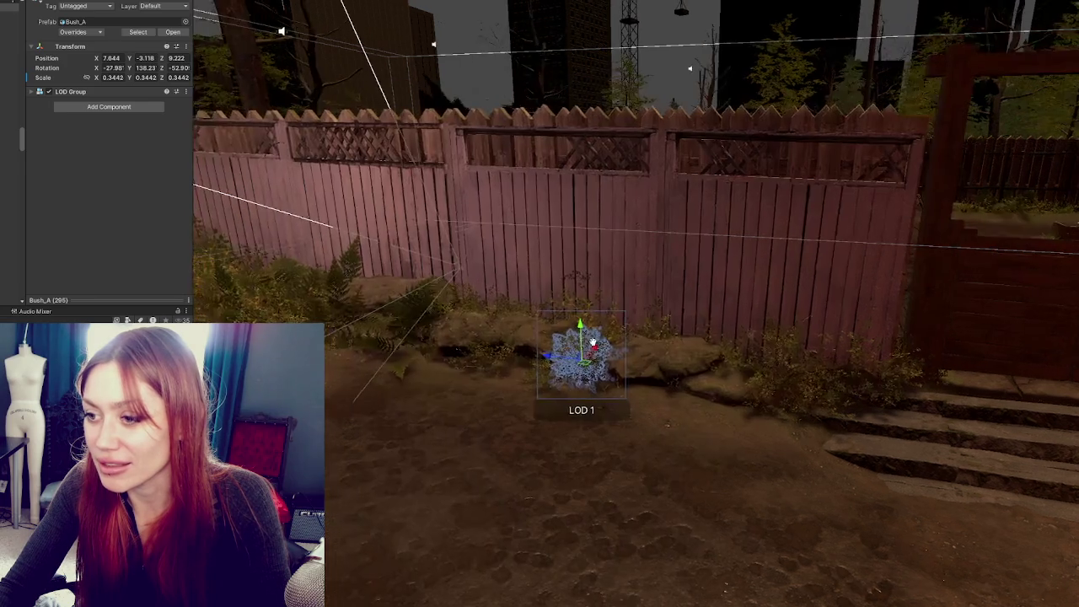
click(583, 426)
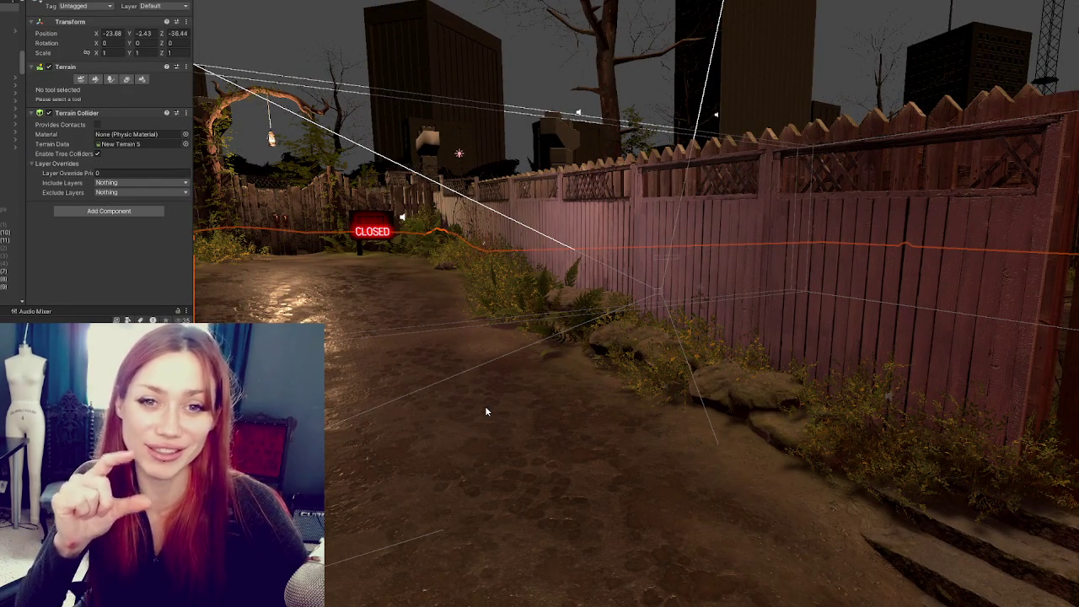
click(434, 245)
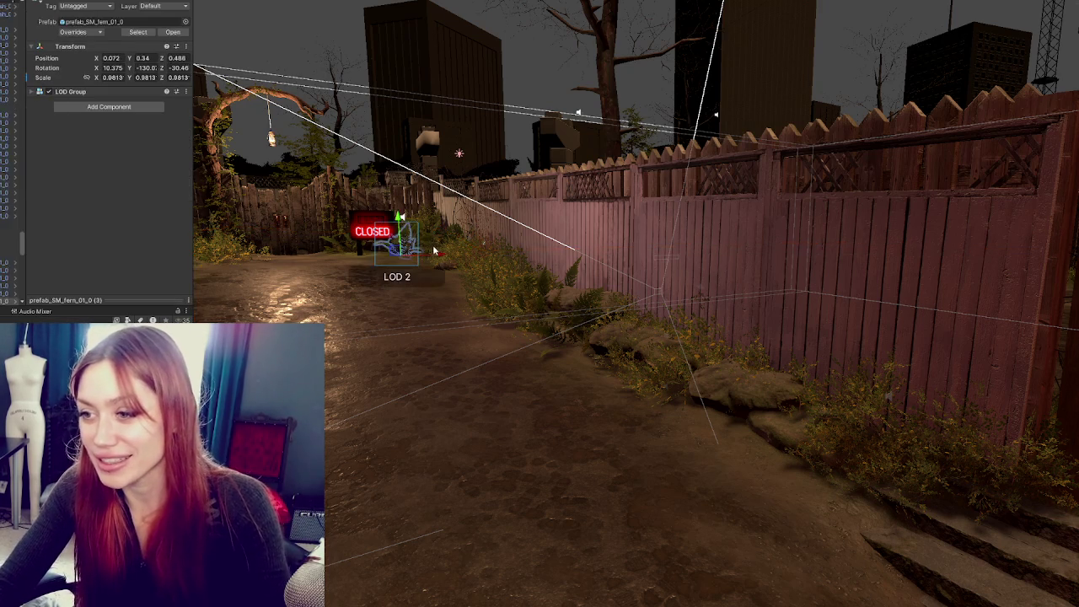
key(f)
drag(670, 333, 673, 359)
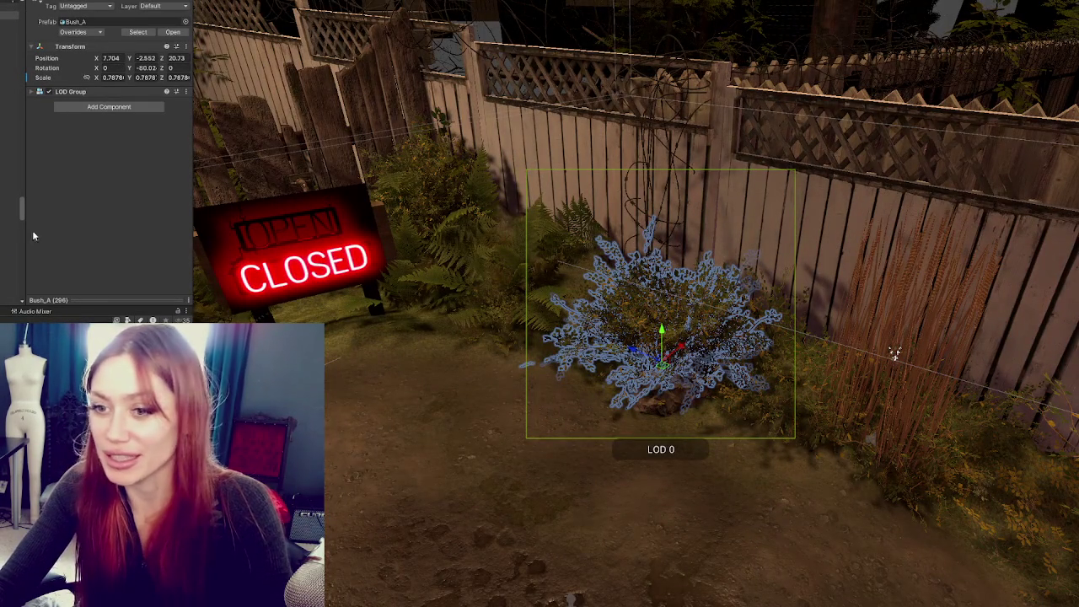
mouse_move(691, 345)
mouse_down()
mouse_move(596, 410)
mouse_move(602, 378)
mouse_move(275, 311)
mouse_move(376, 355)
mouse_up()
mouse_move(461, 302)
mouse_down()
mouse_move(435, 286)
mouse_move(463, 321)
mouse_up()
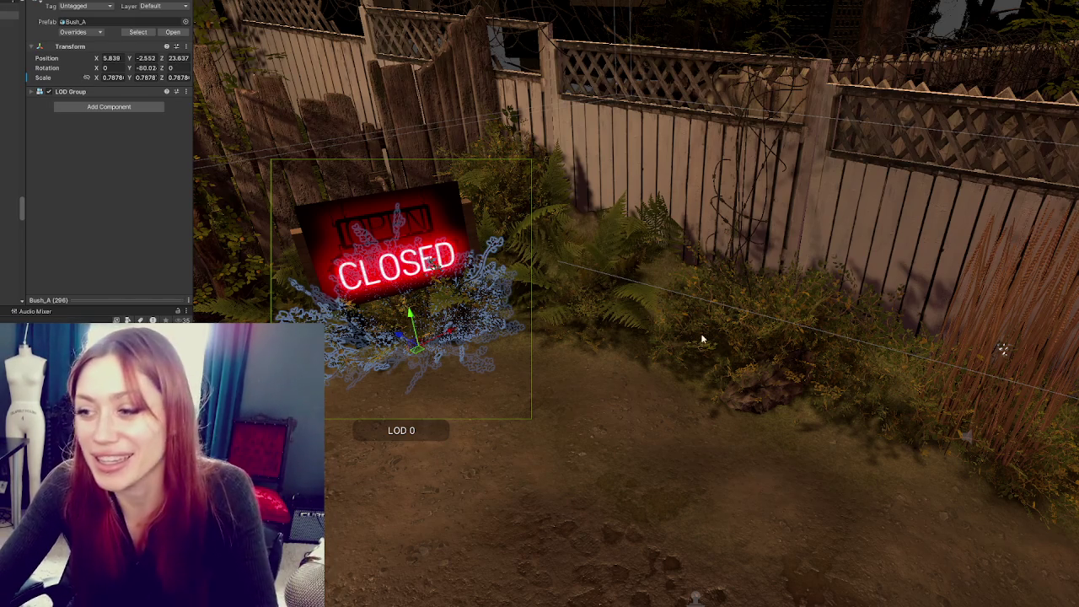
drag(449, 331, 354, 337)
click(357, 361)
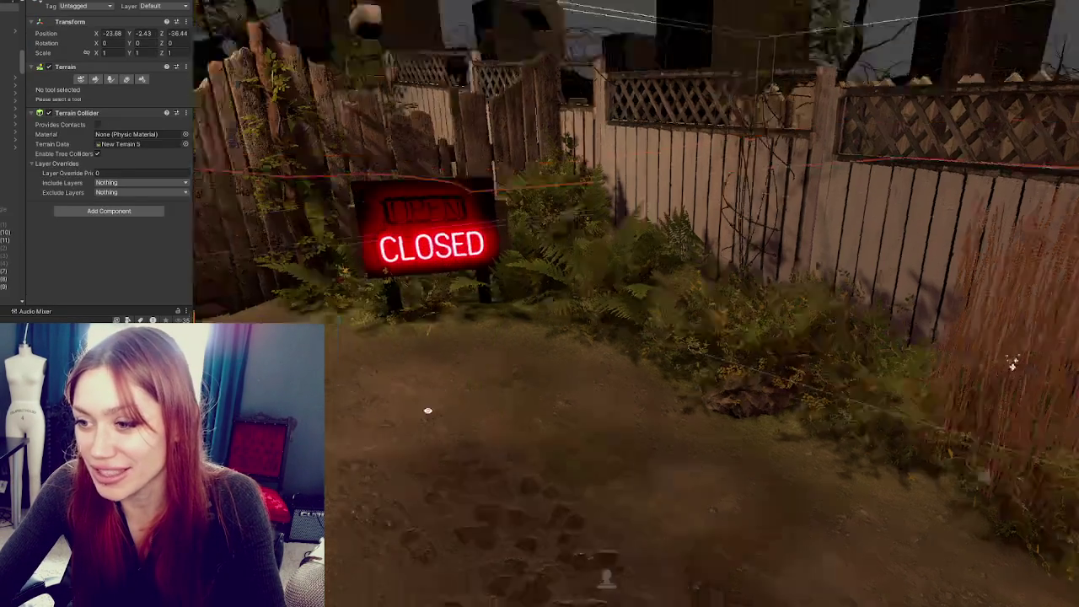
mouse_move(488, 389)
mouse_down()
mouse_move(762, 434)
mouse_move(588, 394)
mouse_move(629, 400)
mouse_move(628, 296)
mouse_up()
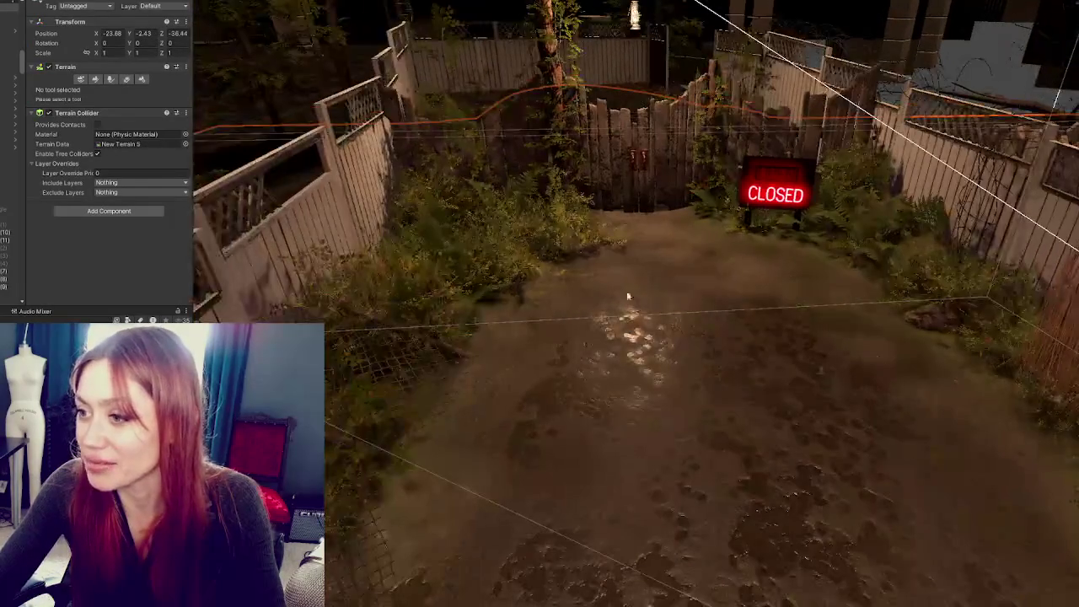
click(577, 240)
scroll(548, 242, down, 3)
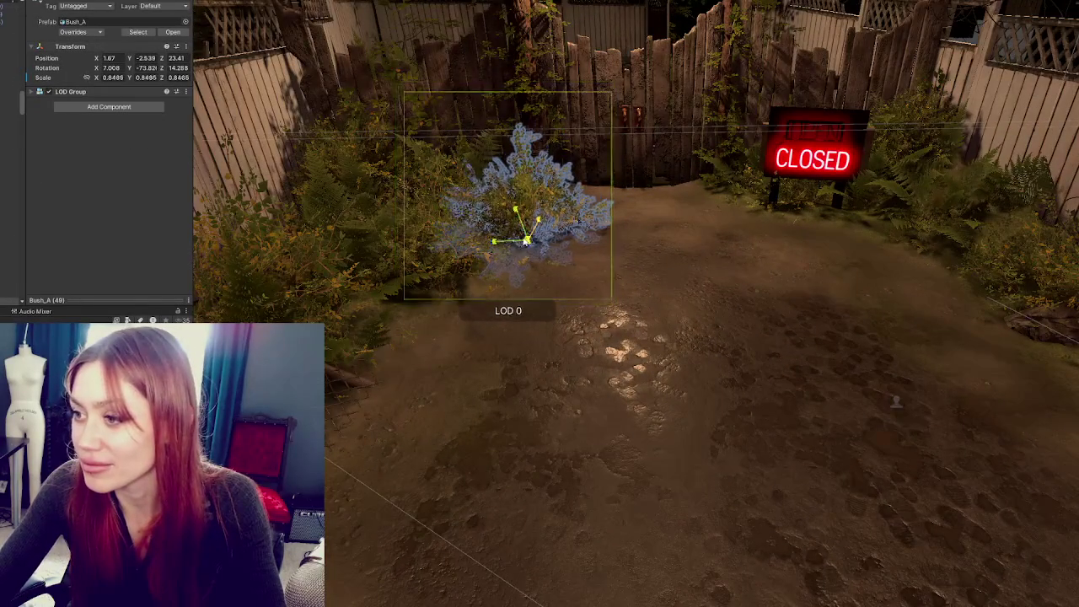
mouse_move(557, 246)
mouse_down()
mouse_move(537, 235)
mouse_move(517, 242)
mouse_move(602, 385)
mouse_move(485, 391)
mouse_move(633, 296)
mouse_move(670, 231)
mouse_move(638, 277)
mouse_move(750, 294)
mouse_up()
click(522, 269)
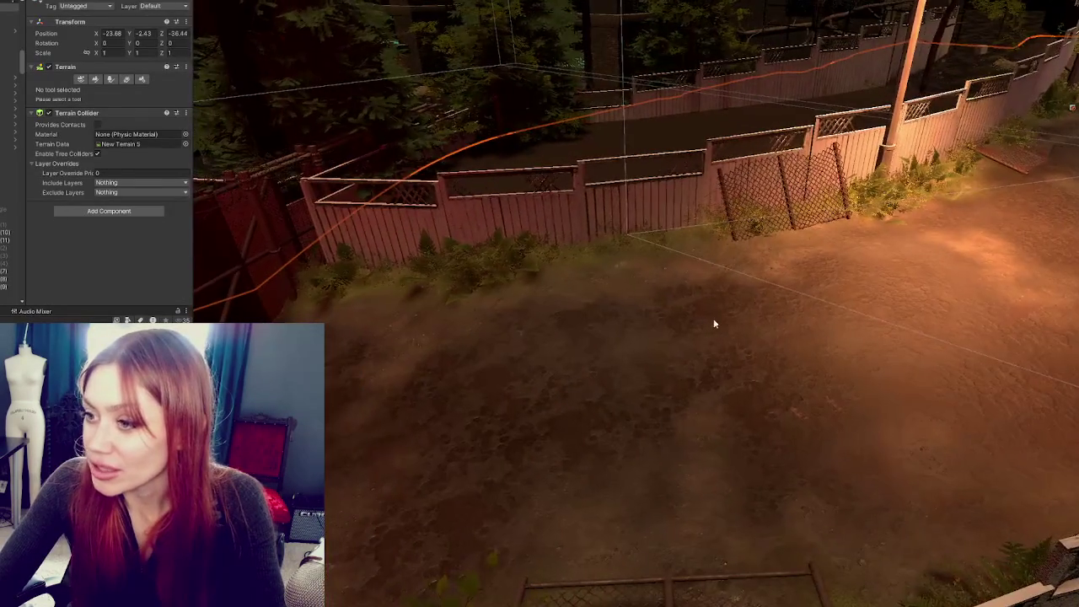
scroll(632, 309, up, 3)
scroll(633, 310, up, 2)
click(721, 316)
drag(330, 197, 541, 309)
mouse_move(736, 266)
mouse_down()
mouse_move(597, 289)
mouse_move(554, 277)
mouse_move(562, 265)
mouse_move(580, 268)
mouse_move(551, 242)
mouse_up()
key(e)
key(r)
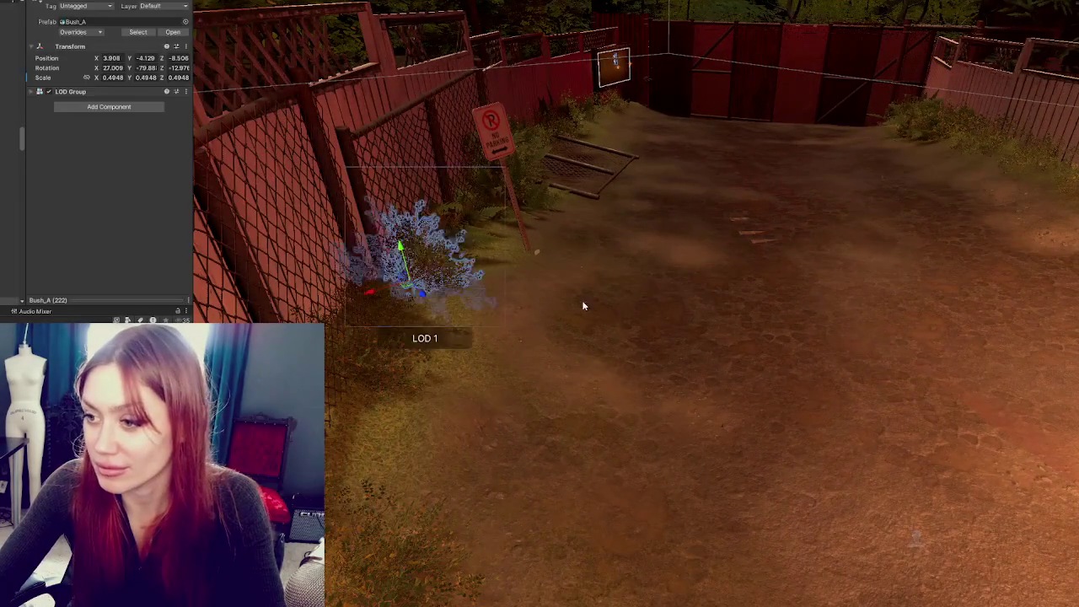
drag(583, 306, 606, 330)
mouse_move(649, 392)
mouse_down()
mouse_move(638, 356)
mouse_move(591, 361)
mouse_up()
mouse_move(643, 401)
mouse_down()
mouse_move(455, 378)
mouse_move(723, 381)
mouse_move(804, 362)
mouse_move(484, 378)
mouse_move(444, 394)
mouse_move(587, 380)
mouse_move(626, 359)
mouse_move(634, 390)
mouse_up()
click(449, 377)
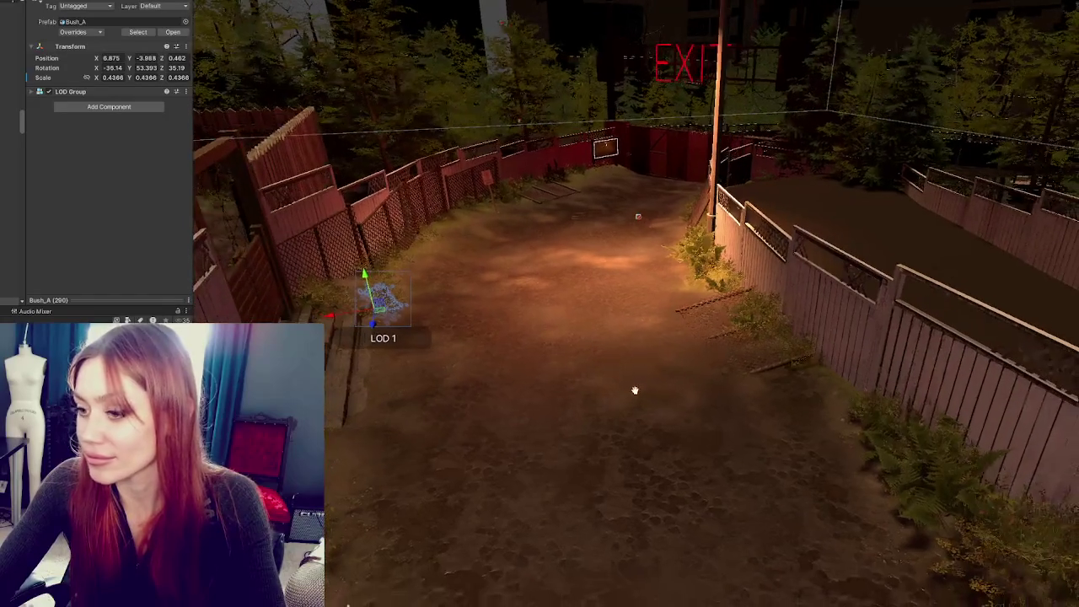
mouse_move(462, 378)
mouse_down()
mouse_move(534, 383)
mouse_move(517, 373)
mouse_move(489, 405)
mouse_move(480, 408)
mouse_move(691, 279)
mouse_move(600, 190)
mouse_move(578, 329)
mouse_move(860, 336)
mouse_move(776, 430)
mouse_move(520, 364)
mouse_up()
click(579, 329)
click(423, 411)
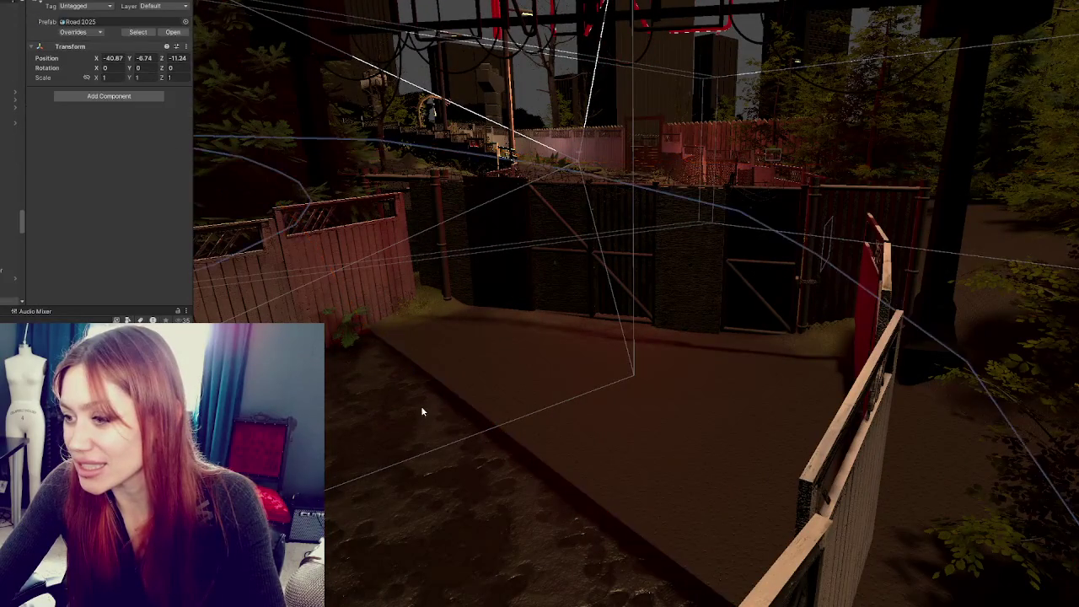
click(421, 405)
drag(422, 410, 452, 394)
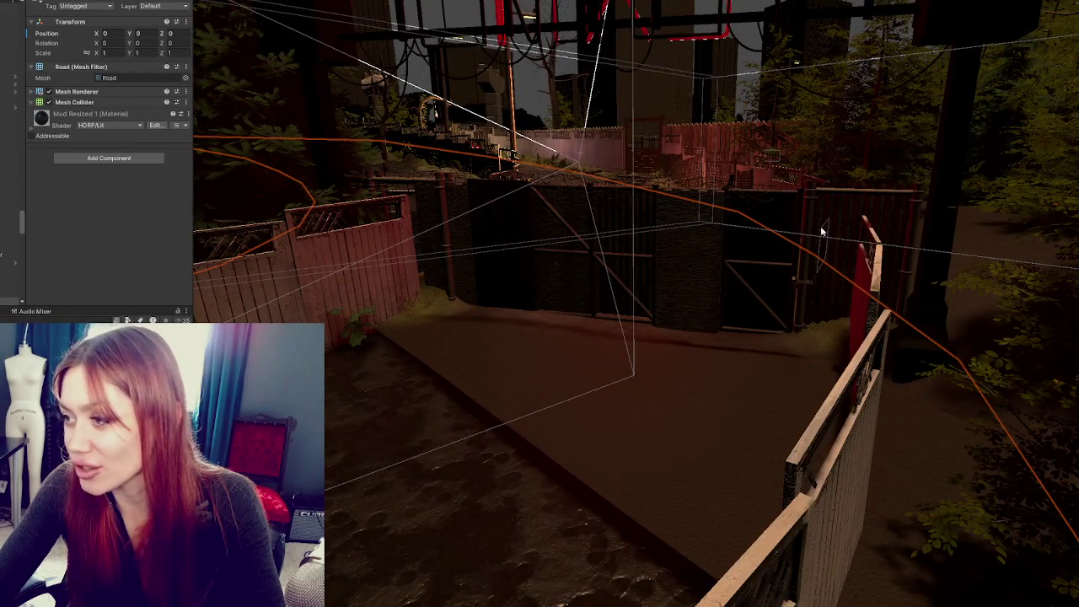
mouse_move(562, 436)
mouse_down()
mouse_move(630, 373)
mouse_move(652, 386)
mouse_move(487, 373)
mouse_up()
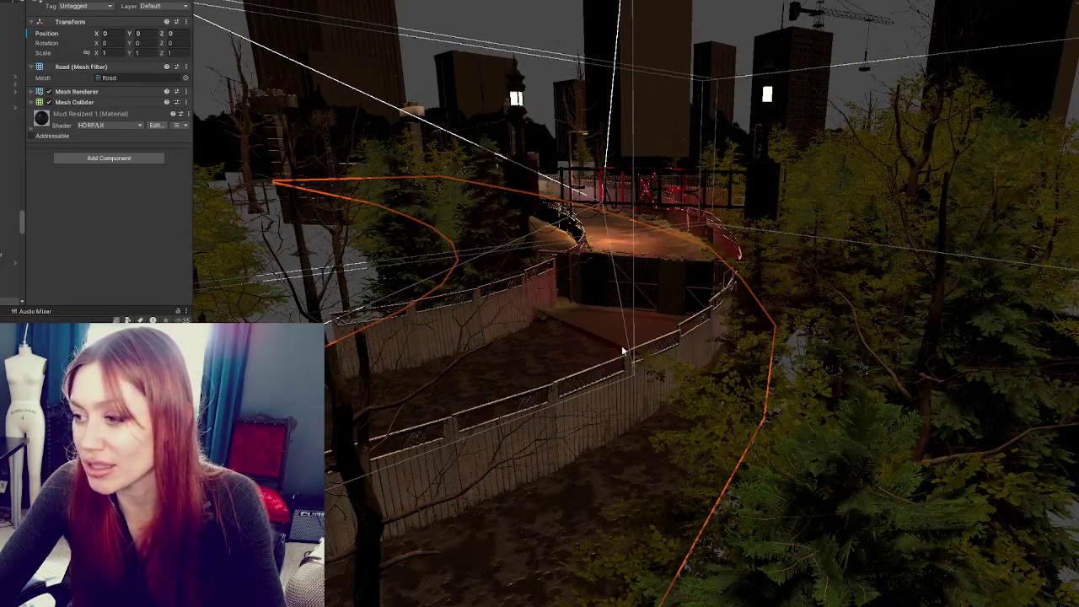
scroll(621, 345, up, 5)
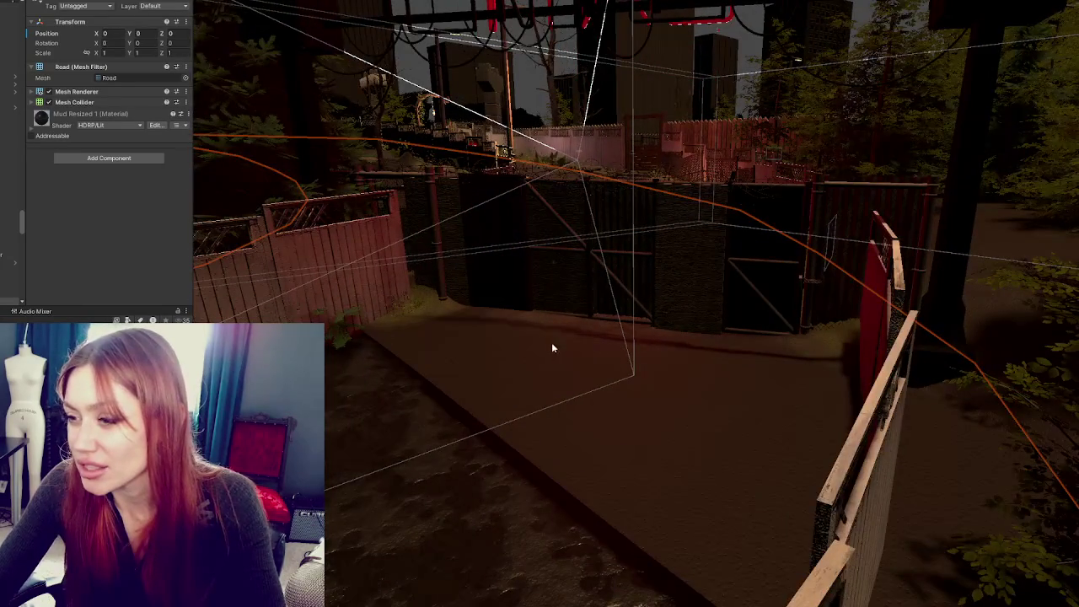
scroll(553, 348, down, 5)
mouse_move(587, 335)
mouse_down()
mouse_move(689, 421)
mouse_move(807, 433)
mouse_move(739, 234)
mouse_move(766, 210)
mouse_move(791, 403)
mouse_move(531, 345)
mouse_move(882, 278)
mouse_move(759, 304)
mouse_move(672, 286)
mouse_up()
scroll(723, 373, up, 10)
scroll(722, 374, down, 3)
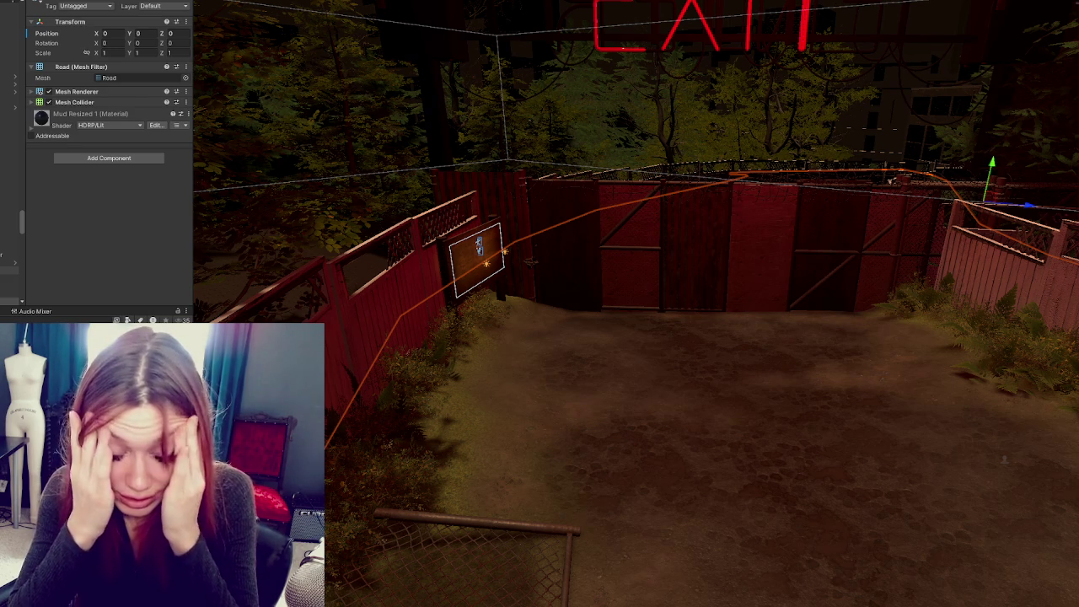
drag(712, 443, 689, 361)
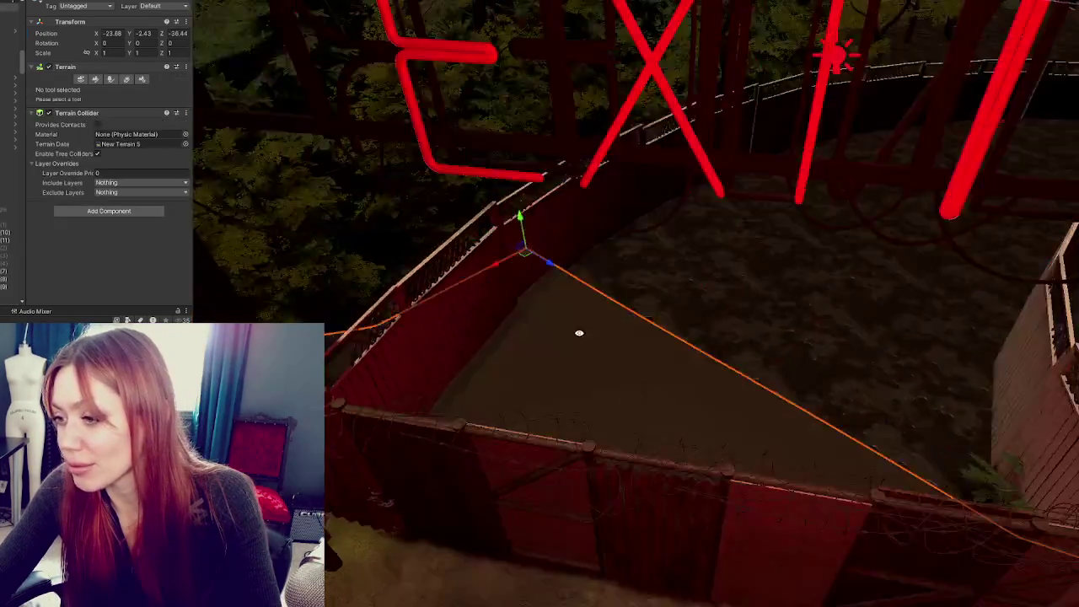
scroll(625, 239, up, 10)
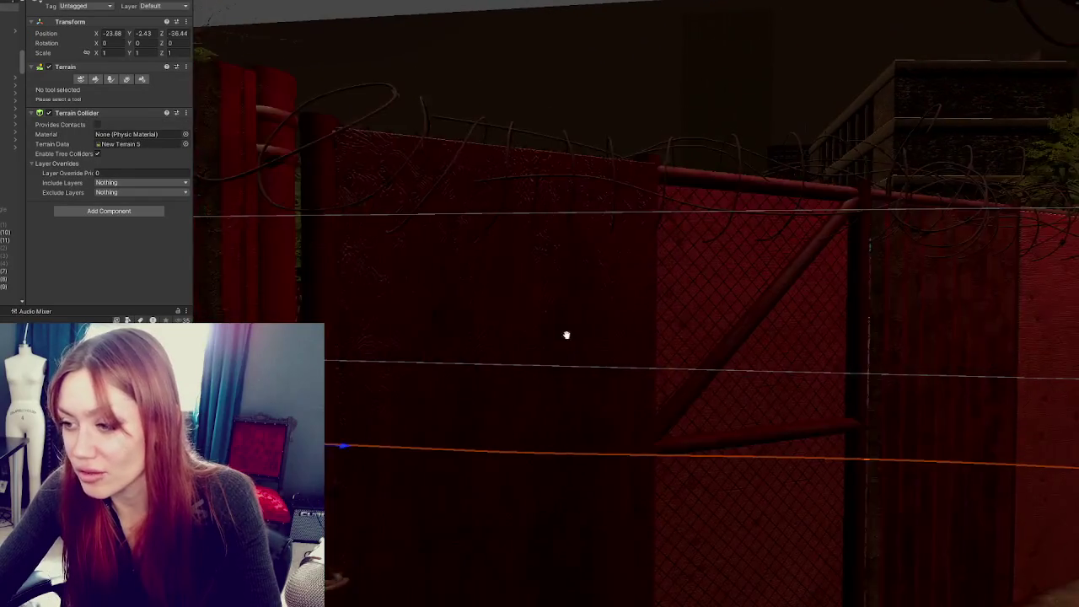
scroll(624, 295, up, 8)
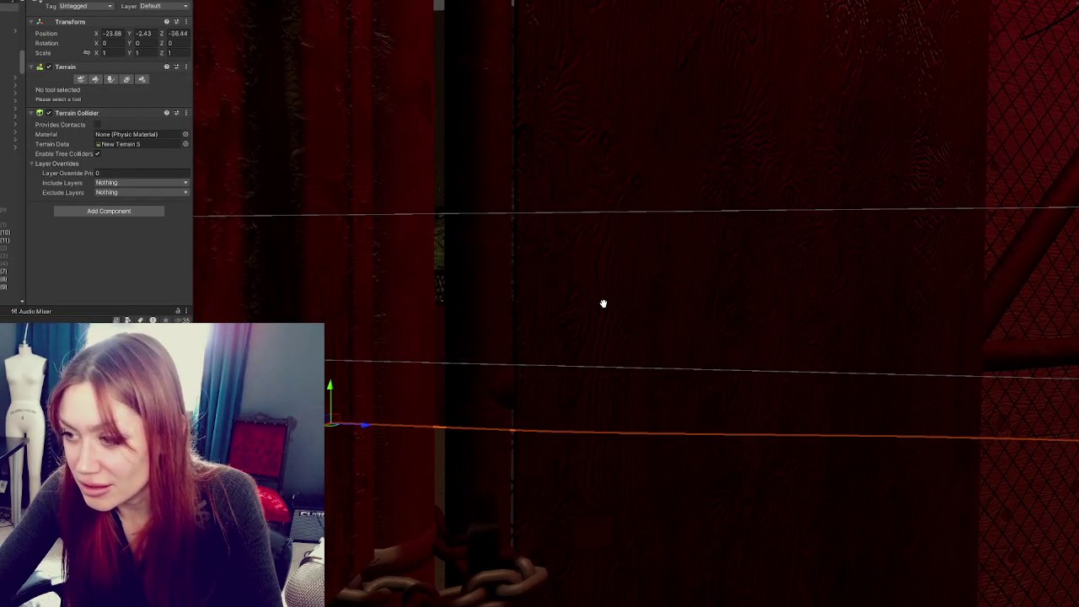
mouse_move(534, 335)
mouse_down()
mouse_move(446, 351)
mouse_move(646, 351)
mouse_move(445, 333)
mouse_move(587, 430)
mouse_move(414, 317)
mouse_up()
mouse_move(660, 377)
mouse_down()
mouse_move(658, 295)
mouse_move(559, 233)
mouse_up()
Choose Raise or Lower Terrain and brush a bump along the edge beside the red fence
click(80, 79)
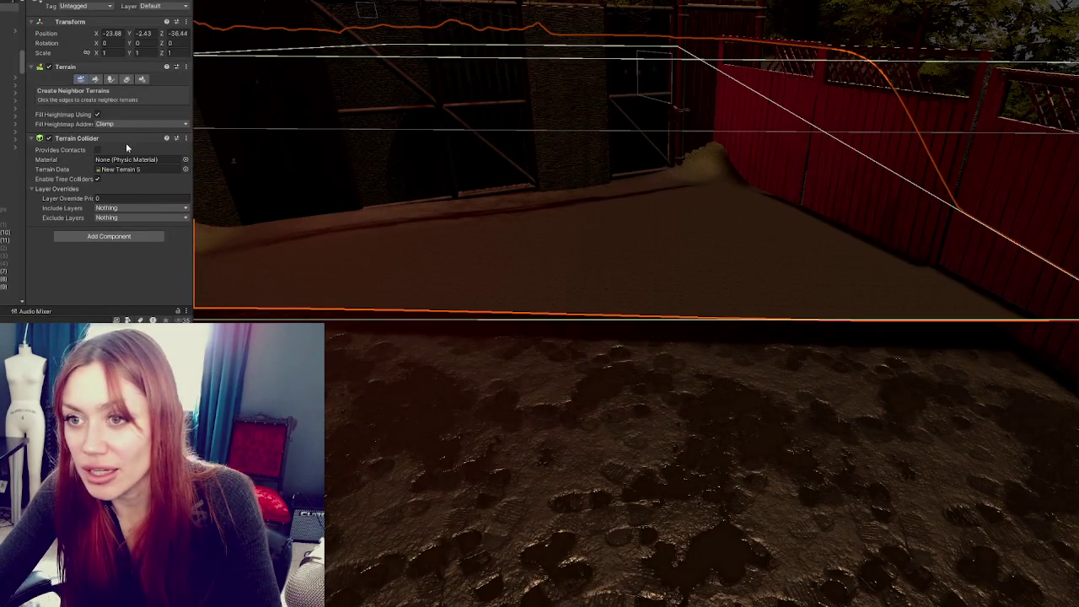
click(97, 80)
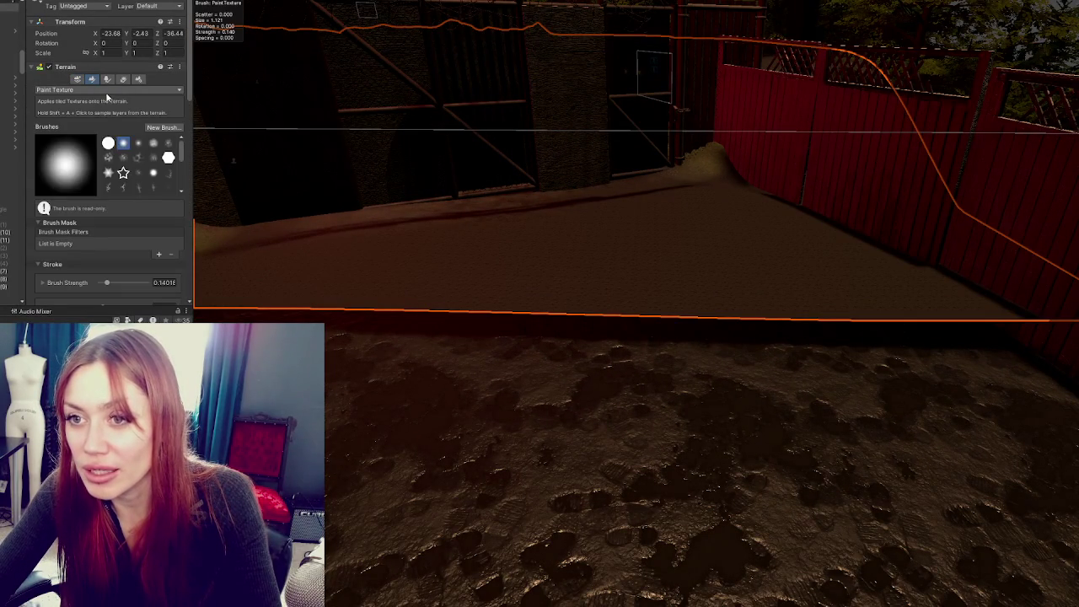
click(105, 90)
click(105, 124)
click(95, 89)
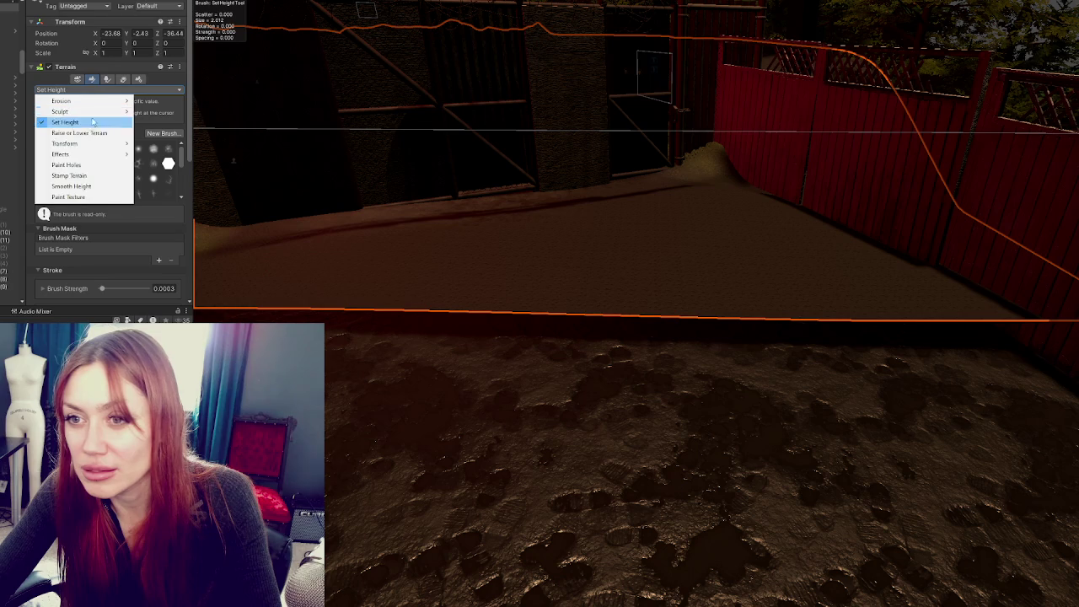
click(96, 133)
mouse_move(646, 308)
mouse_down()
mouse_move(614, 313)
mouse_move(645, 327)
mouse_move(621, 301)
mouse_move(686, 308)
mouse_up()
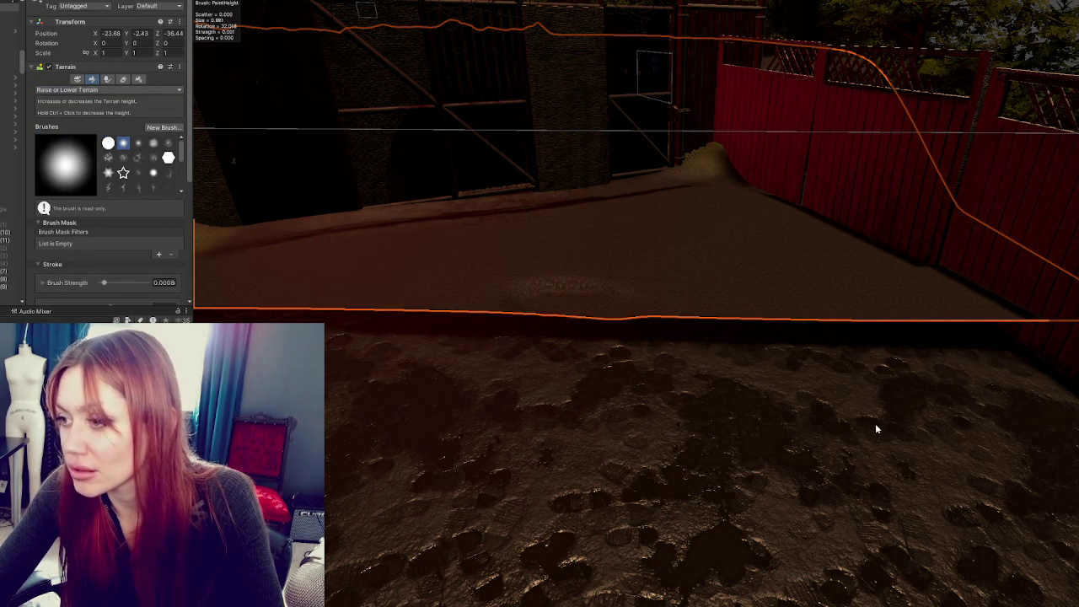
scroll(719, 344, down, 3)
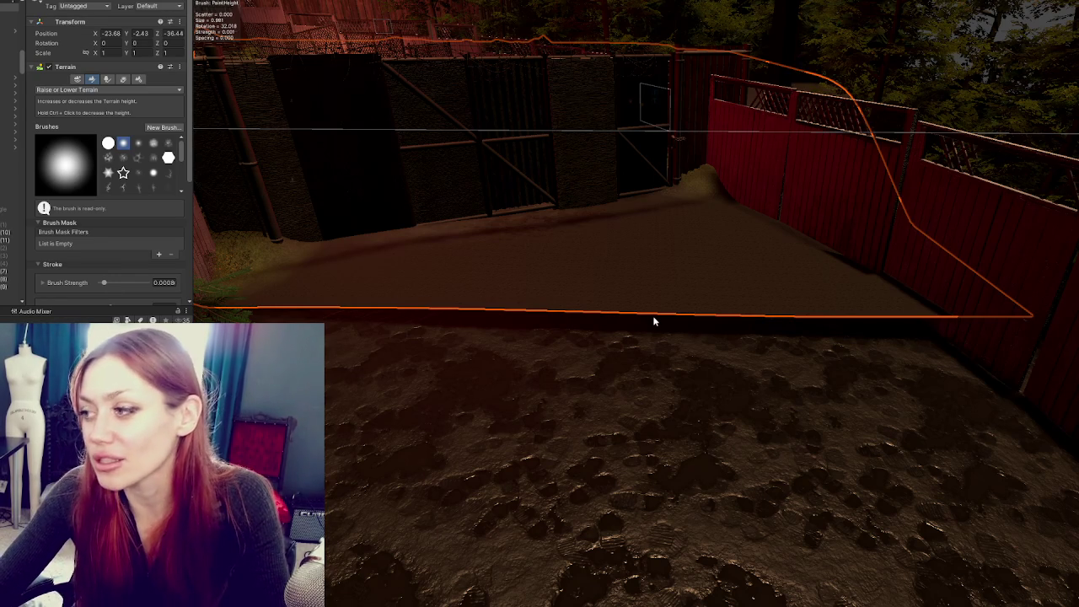
mouse_move(665, 279)
mouse_down()
mouse_move(699, 272)
mouse_move(753, 357)
mouse_up()
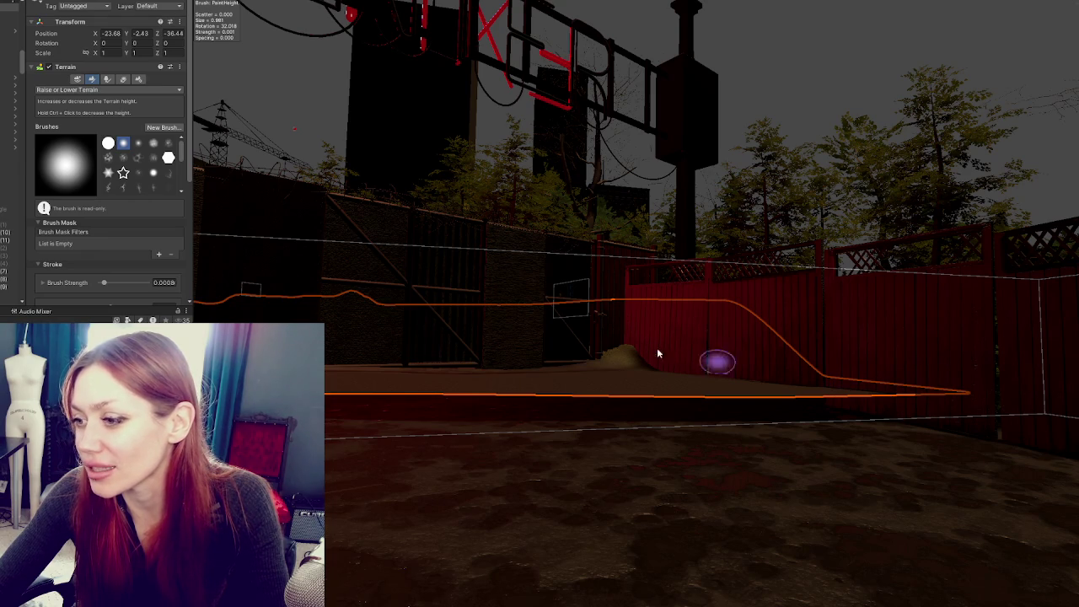
Try lowering the whole terrain with the move gizmo, then undo it
key(w)
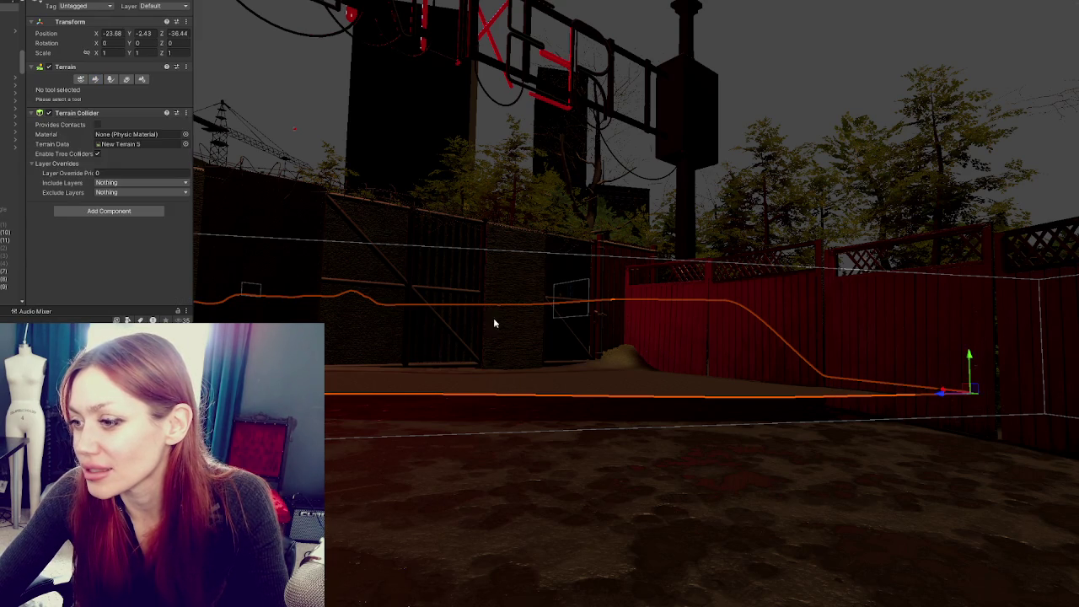
drag(970, 354, 970, 378)
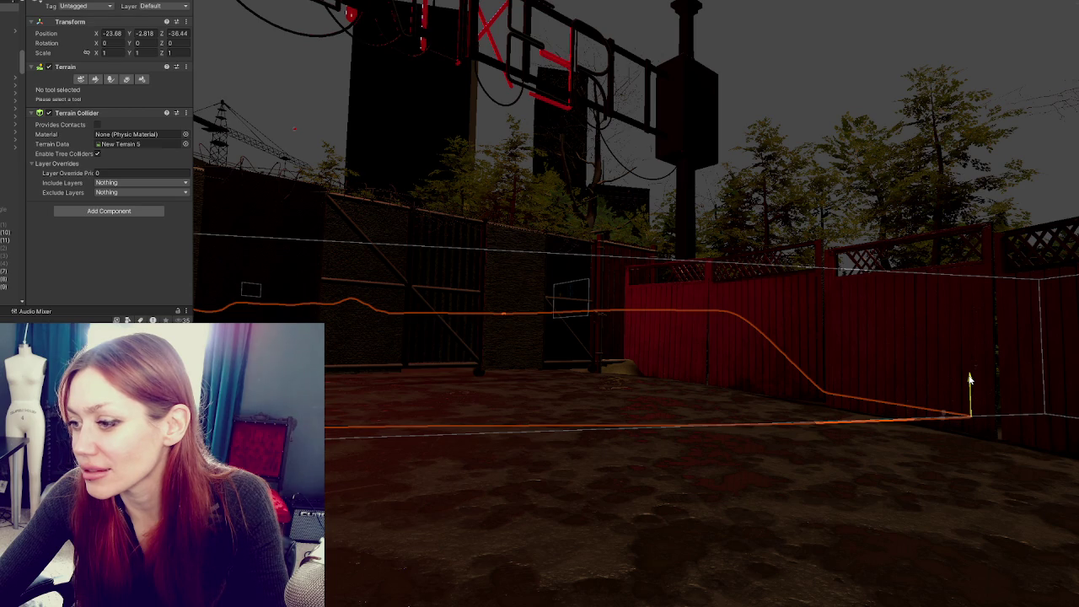
key(ctrl+z)
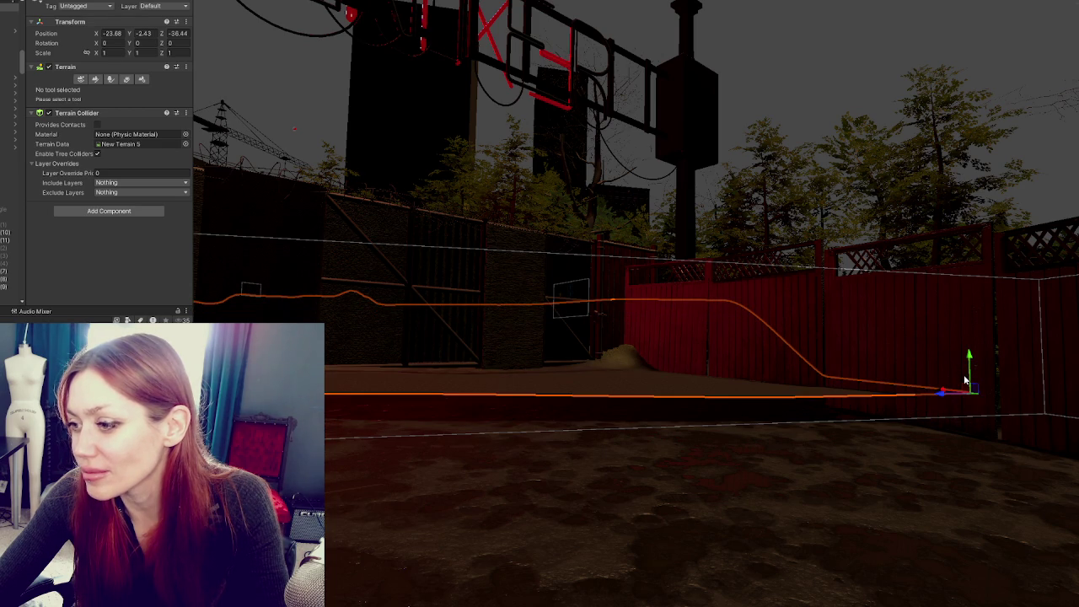
mouse_move(800, 348)
mouse_down()
mouse_move(758, 199)
mouse_move(706, 443)
mouse_move(730, 266)
mouse_up()
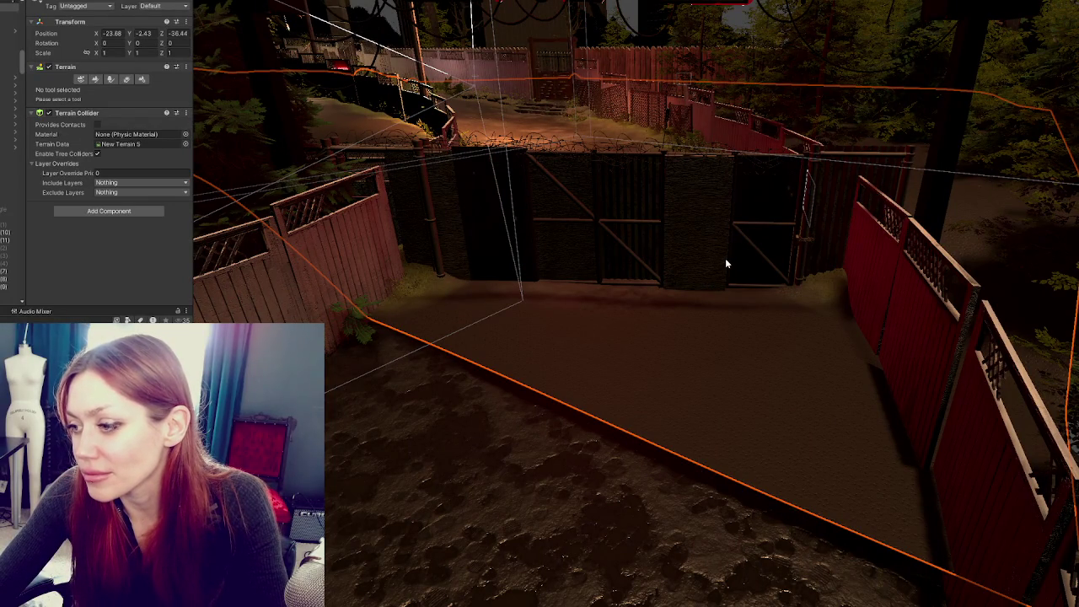
Rotate the Road 2025 piece to about 97, then 82 degrees, shift it, then delete it
mouse_move(726, 263)
mouse_down()
mouse_move(725, 275)
mouse_move(622, 324)
mouse_move(566, 332)
mouse_move(405, 297)
mouse_move(550, 345)
mouse_move(754, 290)
mouse_move(575, 251)
mouse_move(558, 360)
mouse_up()
drag(492, 354, 553, 368)
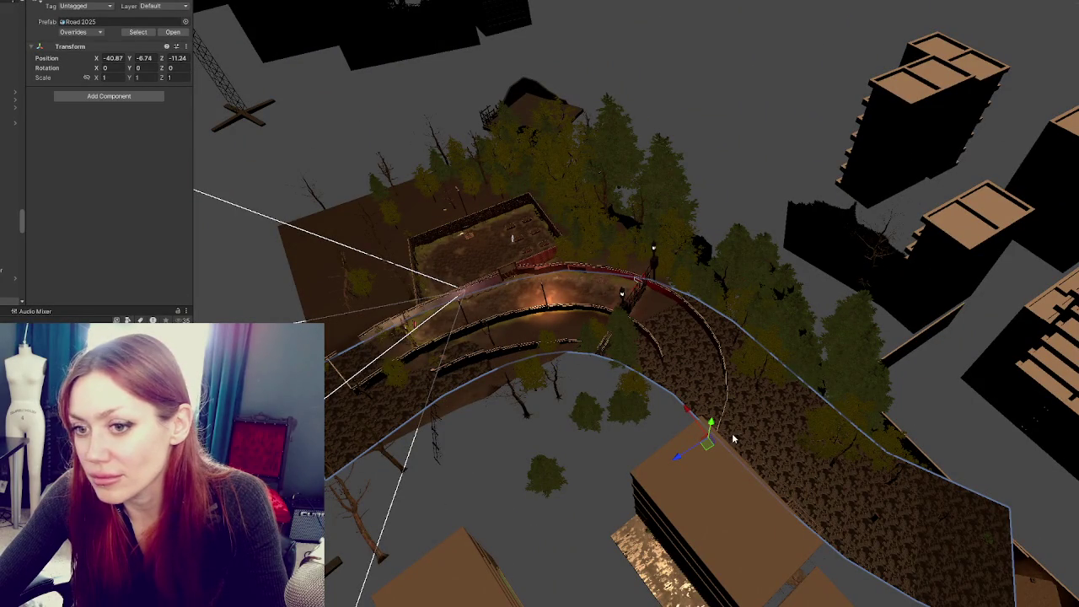
scroll(1, 272, down, 3)
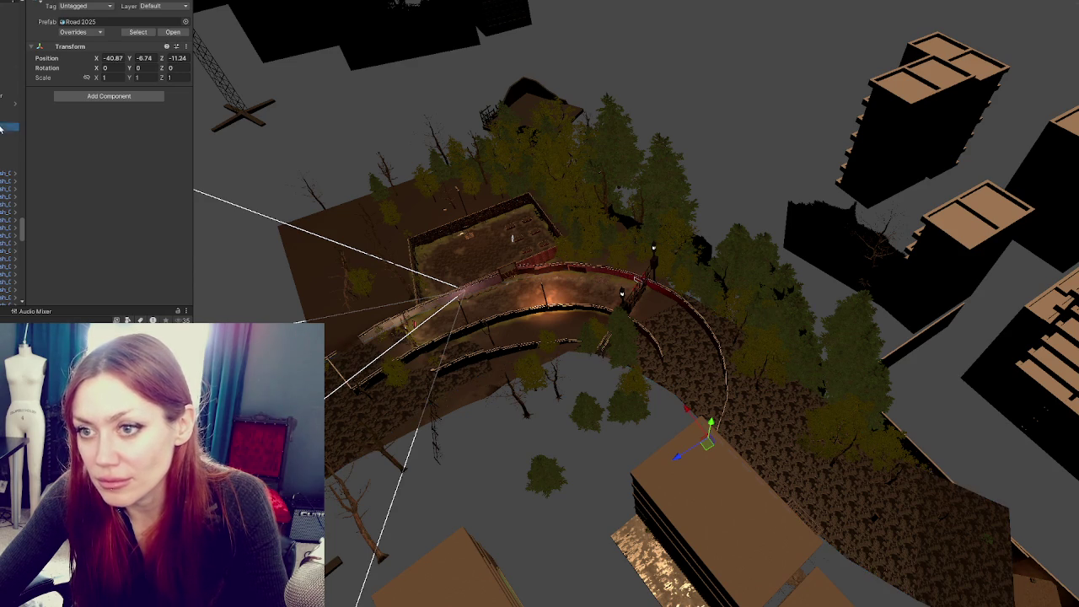
key(e)
mouse_move(672, 432)
mouse_down()
mouse_move(578, 470)
mouse_move(590, 472)
mouse_up()
key(w)
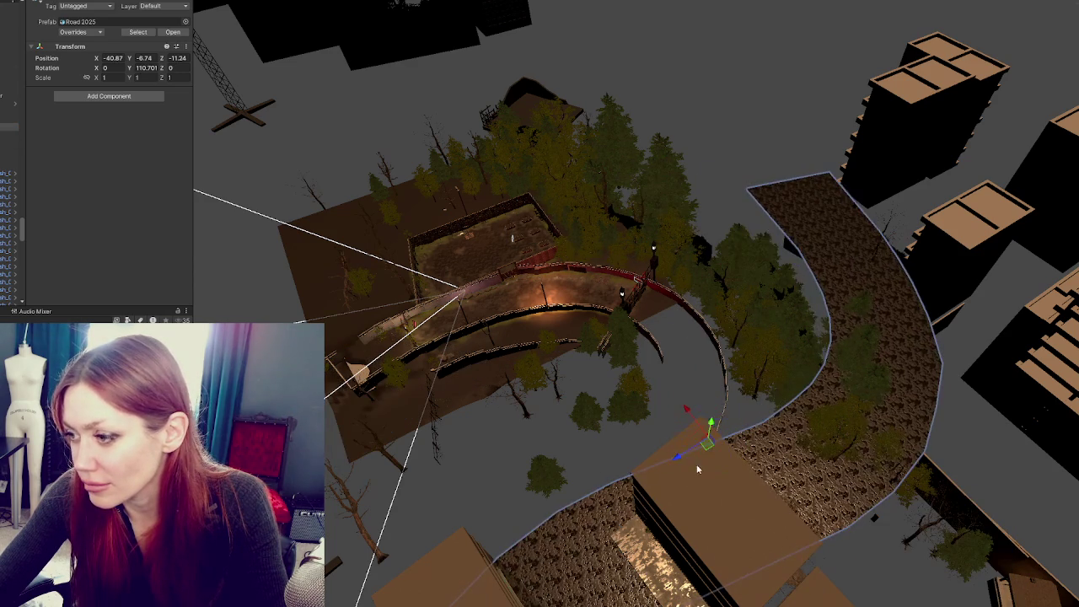
mouse_move(699, 434)
mouse_down()
mouse_move(621, 469)
mouse_move(404, 282)
mouse_move(480, 272)
mouse_up()
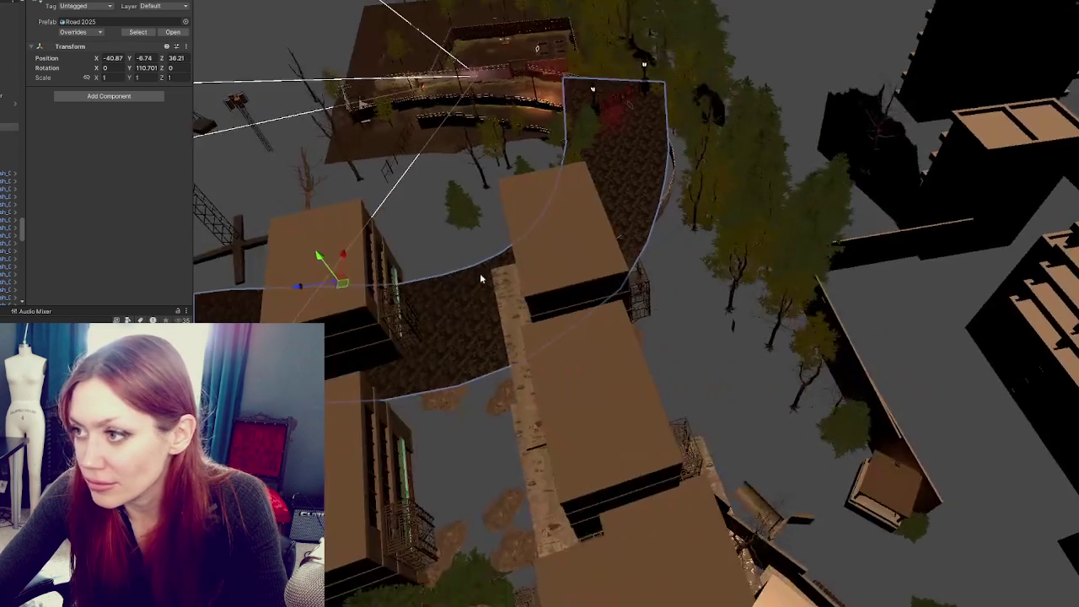
drag(371, 294, 354, 275)
key(w)
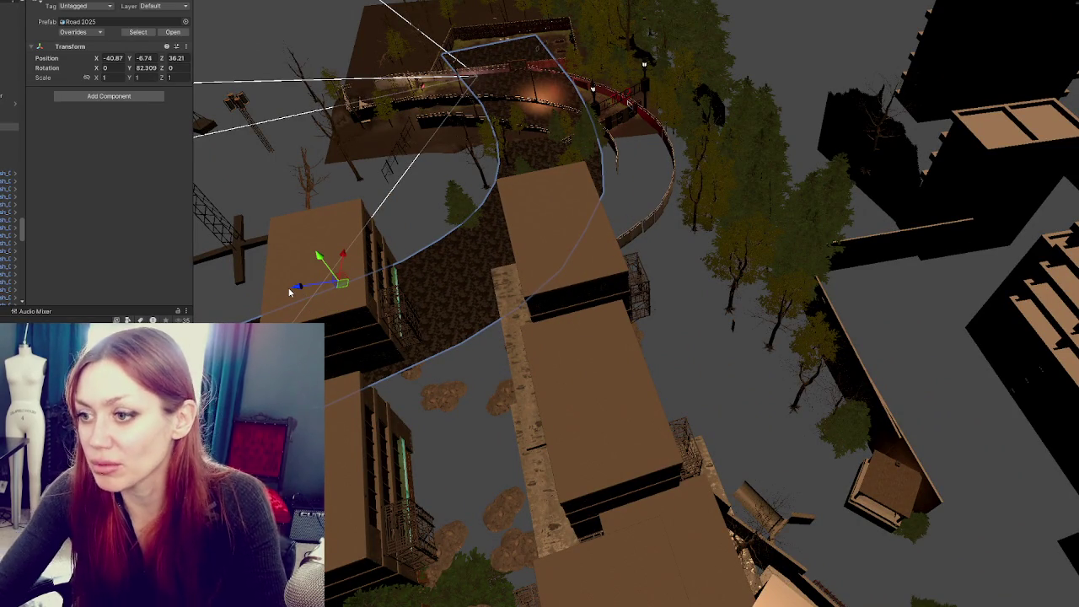
key(Delete)
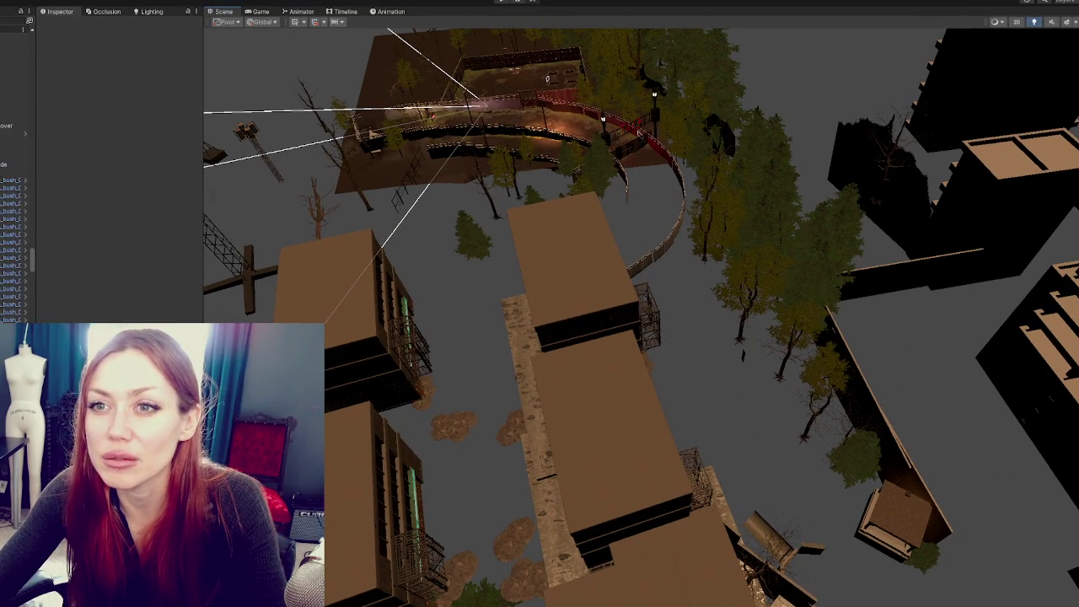
Create a Plane from GameObject > 3D Object and raise it into the yard
click(33, 0)
mouse_move(46, 46)
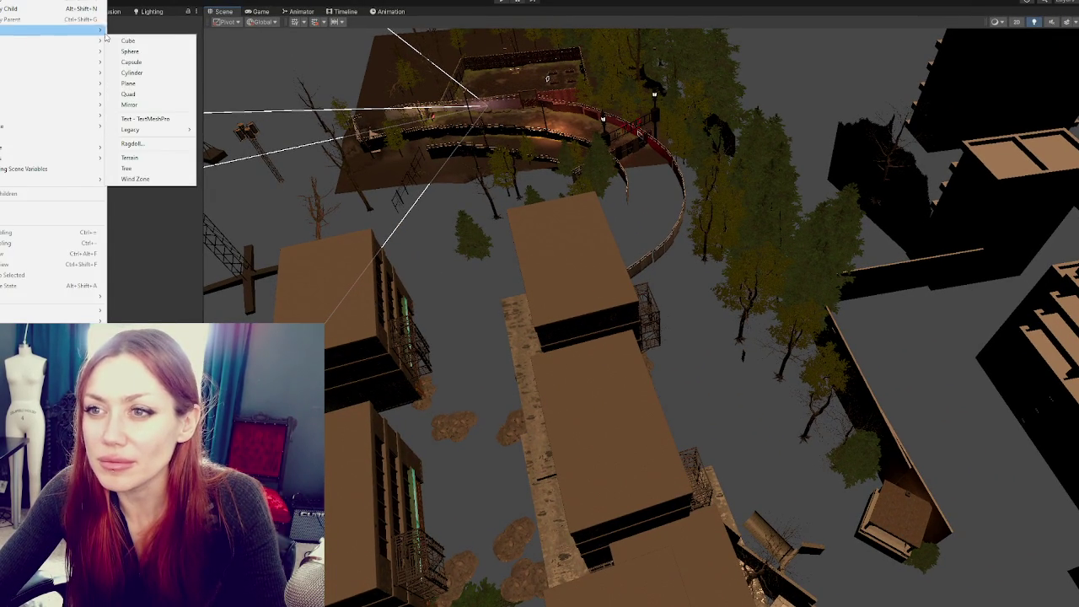
click(135, 84)
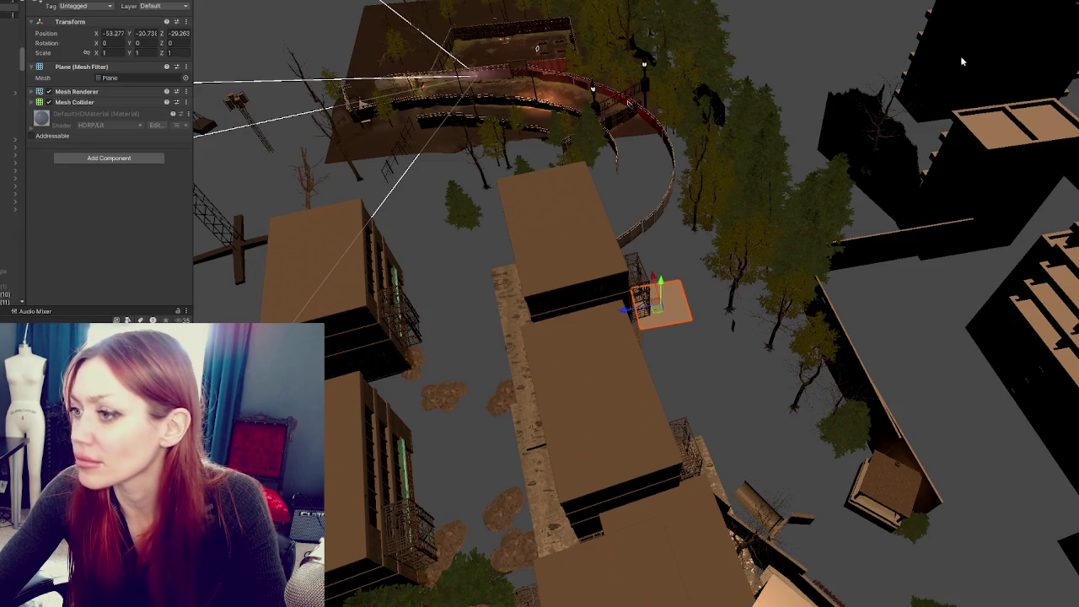
drag(664, 283, 620, 150)
key(f)
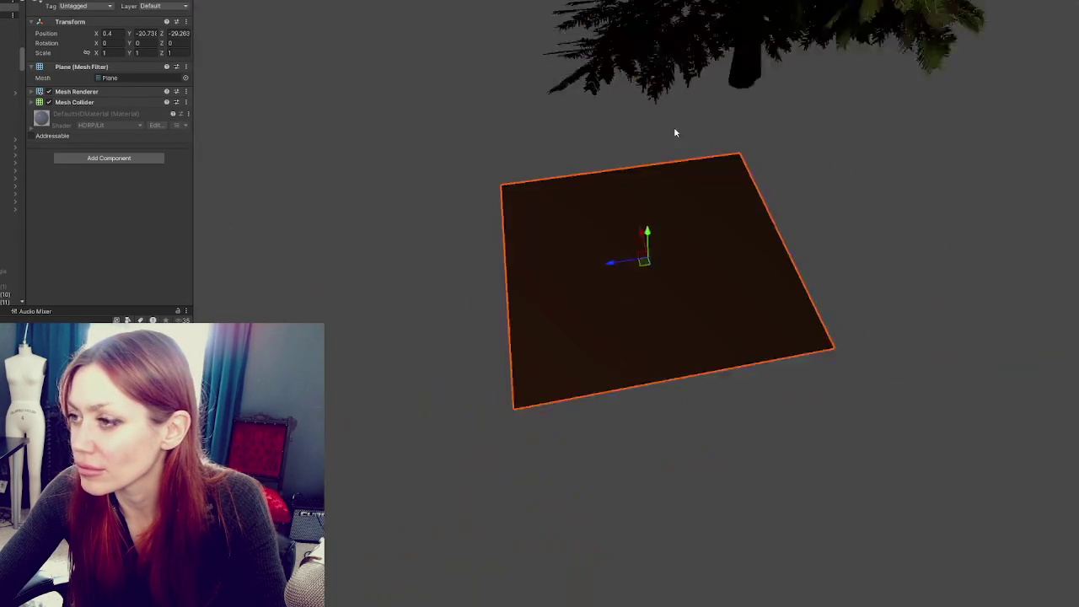
scroll(733, 207, down, 5)
mouse_move(661, 290)
mouse_down()
mouse_move(661, 156)
mouse_move(671, 326)
mouse_move(712, 355)
mouse_move(715, 369)
mouse_up()
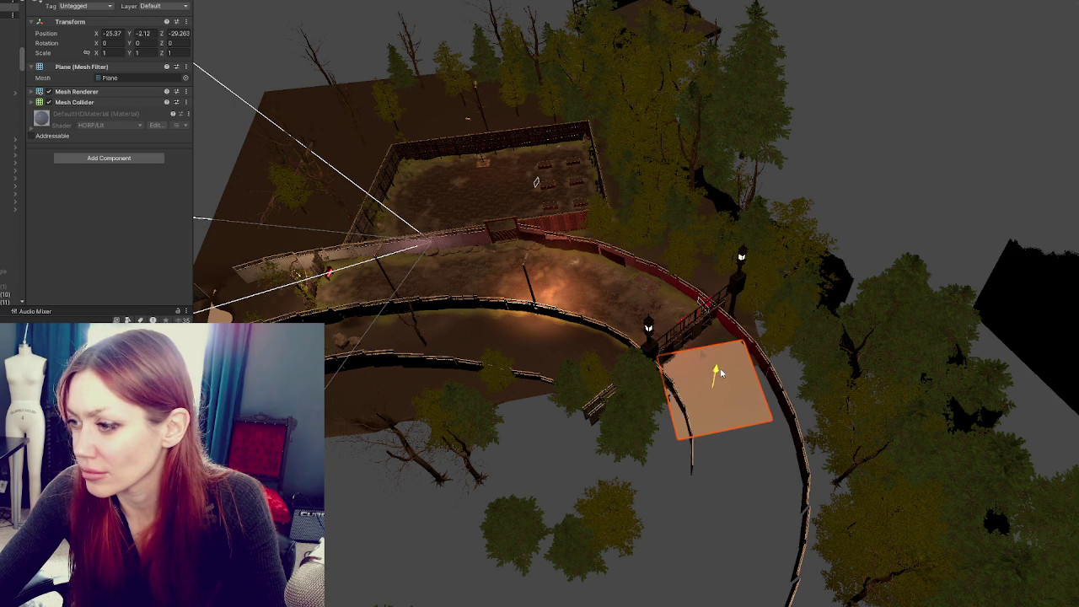
key(f)
scroll(764, 312, down, 3)
Stretch the Plane to about 2.2 by 2.35, shift it, and turn it to about -29.8 degrees
mouse_move(801, 285)
mouse_down()
mouse_move(695, 293)
mouse_move(854, 290)
mouse_up()
key(r)
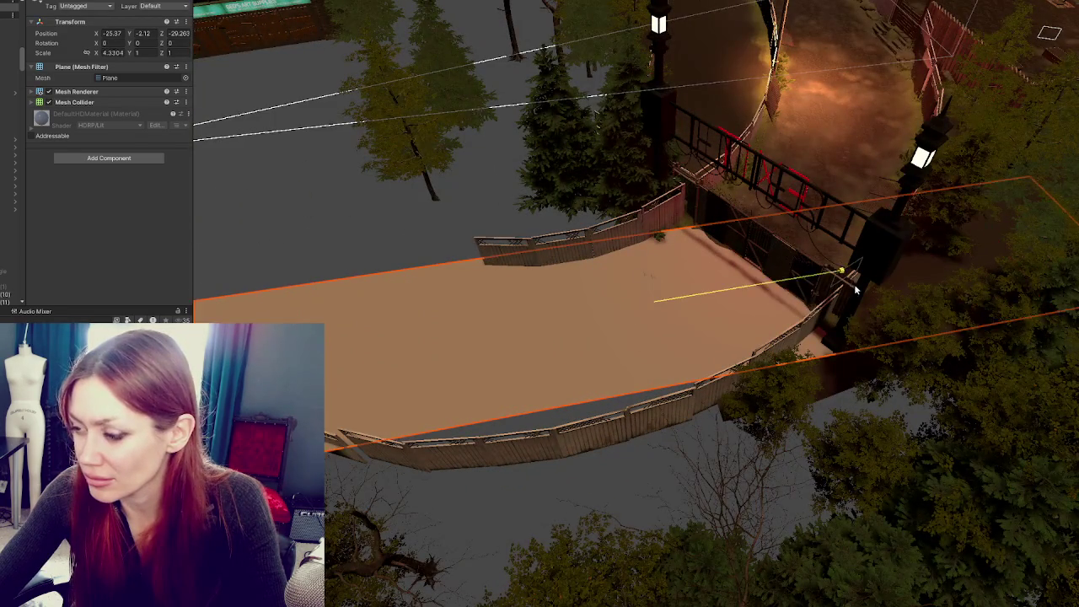
mouse_move(652, 275)
mouse_down()
mouse_move(650, 302)
mouse_move(588, 342)
mouse_move(487, 361)
mouse_move(475, 322)
mouse_move(438, 322)
mouse_move(460, 322)
mouse_move(440, 352)
mouse_move(332, 368)
mouse_move(487, 217)
mouse_move(506, 222)
mouse_move(462, 213)
mouse_move(428, 243)
mouse_move(392, 230)
mouse_up()
key(w)
key(w)
key(e)
key(w)
key(e)
key(w)
drag(439, 267, 404, 244)
mouse_move(361, 208)
mouse_down()
mouse_move(365, 199)
mouse_move(562, 296)
mouse_move(644, 241)
mouse_move(450, 219)
mouse_move(639, 291)
mouse_move(615, 295)
mouse_move(684, 253)
mouse_up()
mouse_move(613, 58)
mouse_down()
mouse_move(621, 51)
mouse_move(659, 102)
mouse_move(614, 114)
mouse_move(614, 96)
mouse_move(578, 163)
mouse_move(607, 156)
mouse_move(586, 87)
mouse_move(584, 100)
mouse_up()
key(e)
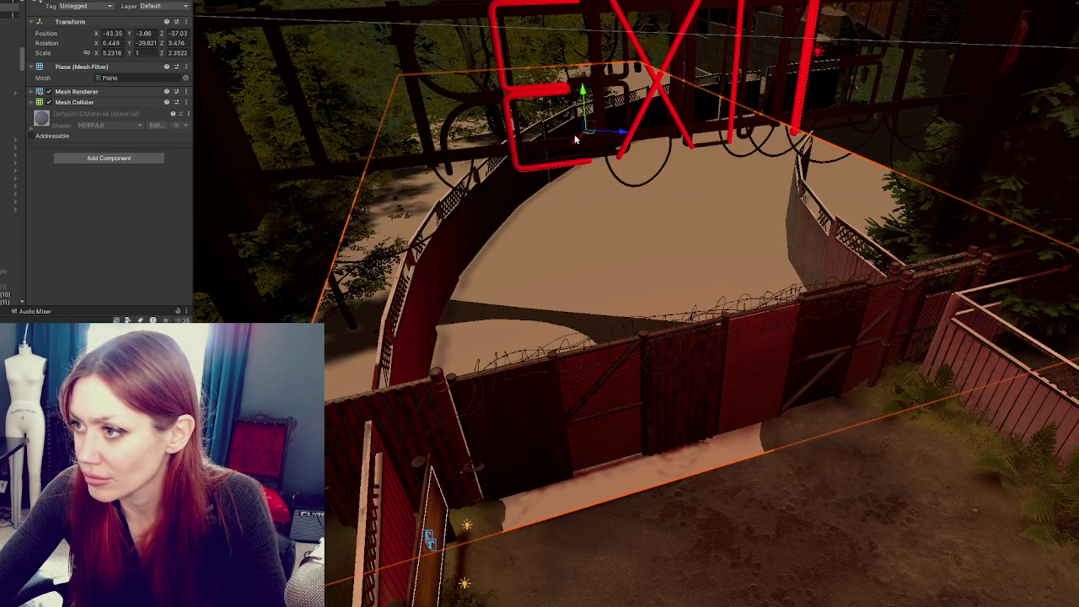
Shift the ground plane slightly along X and lower it a little
drag(575, 137, 582, 137)
mouse_move(589, 94)
mouse_down()
mouse_move(582, 109)
mouse_move(588, 84)
mouse_up()
key(w)
key(w)
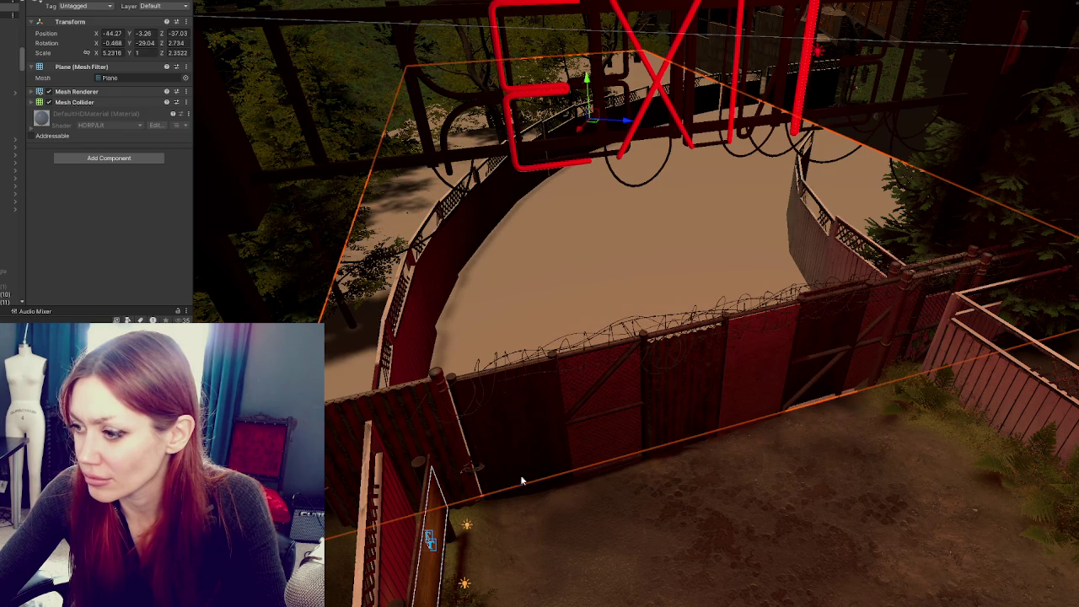
key(f)
scroll(693, 387, up, 5)
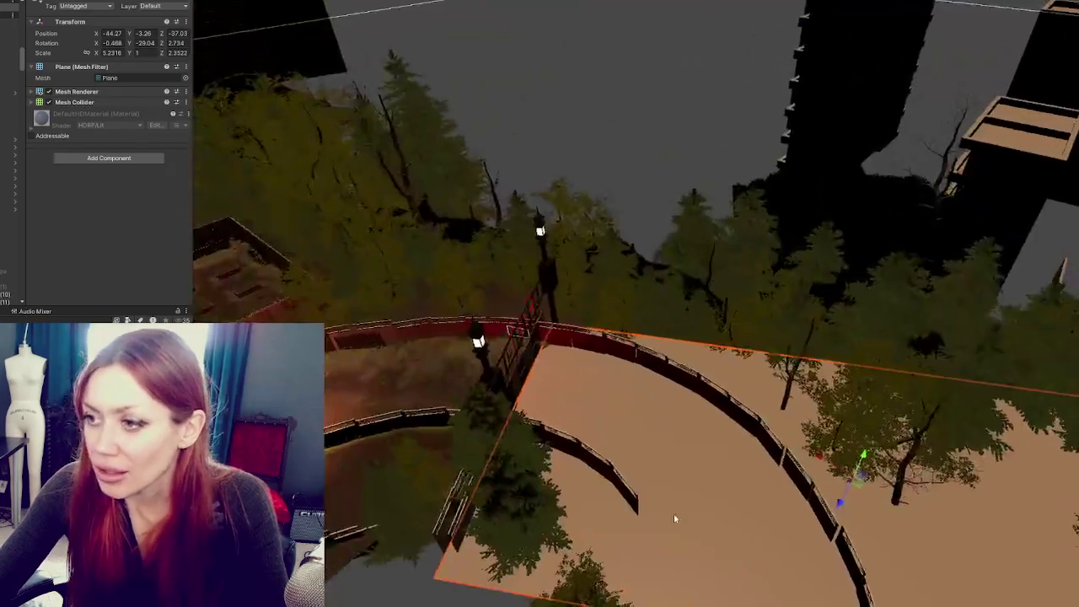
mouse_move(674, 519)
mouse_down()
mouse_move(596, 398)
mouse_move(709, 397)
mouse_move(454, 321)
mouse_move(461, 37)
mouse_move(614, 332)
mouse_move(638, 222)
mouse_move(802, 224)
mouse_move(862, 193)
mouse_move(927, 294)
mouse_move(862, 217)
mouse_move(758, 170)
mouse_move(699, 163)
mouse_move(546, 195)
mouse_move(569, 189)
mouse_move(557, 173)
mouse_move(562, 320)
mouse_move(566, 284)
mouse_up()
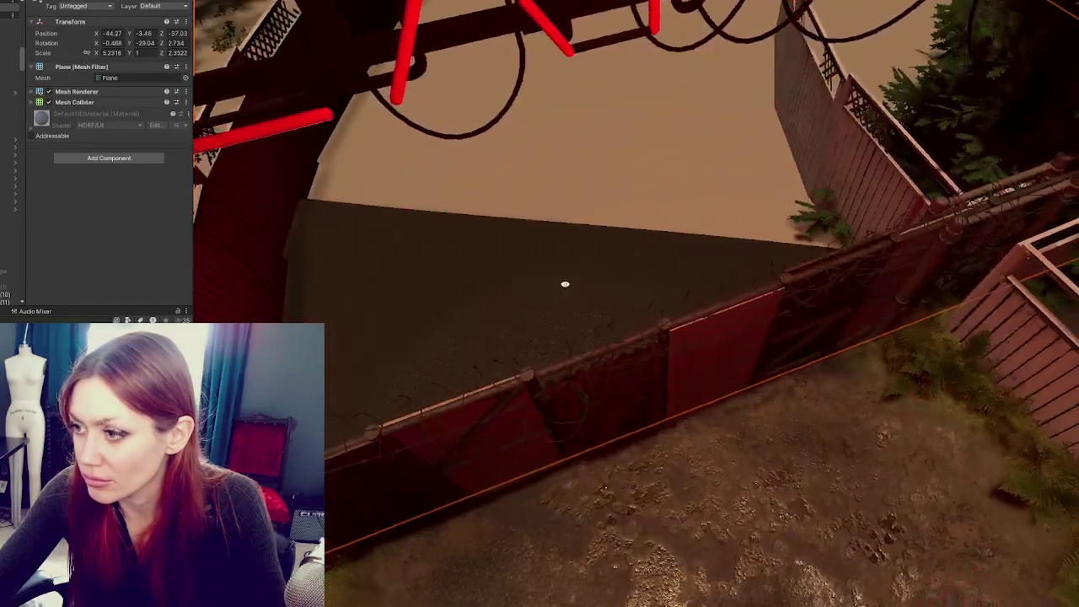
drag(528, 366, 576, 238)
scroll(644, 176, down, 3)
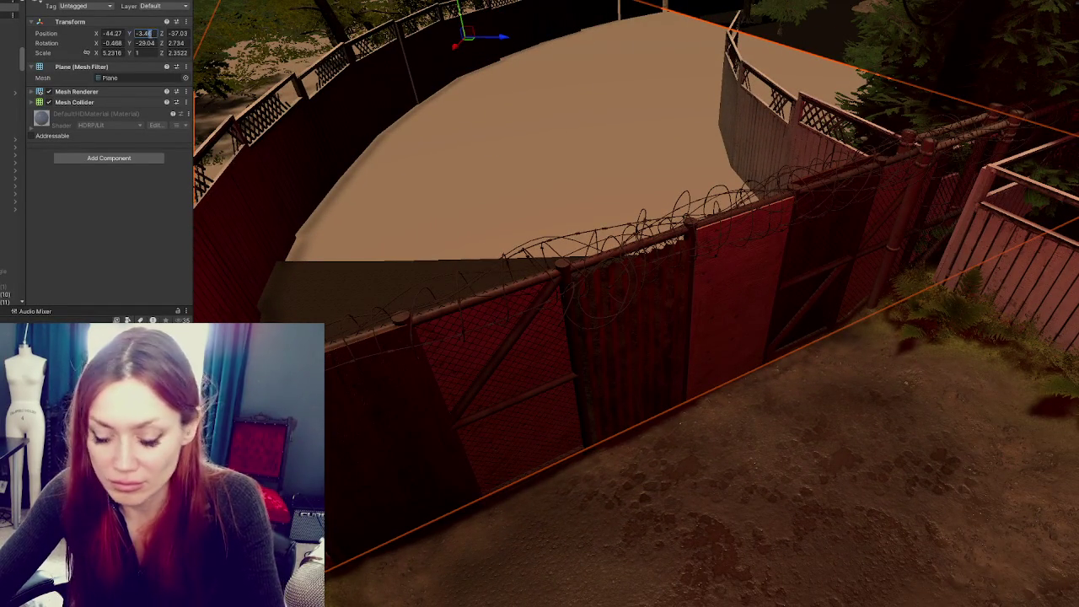
Set the Plane's Position Y to -3.5, after trying -3.3, -3.2 and -3.1
text(8-3)
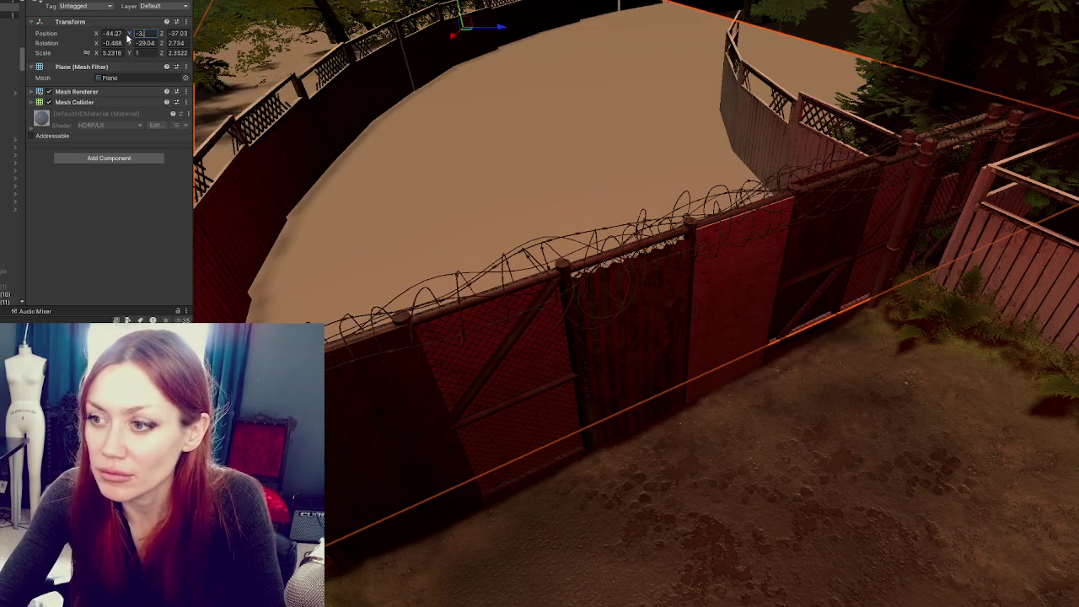
text(.3)
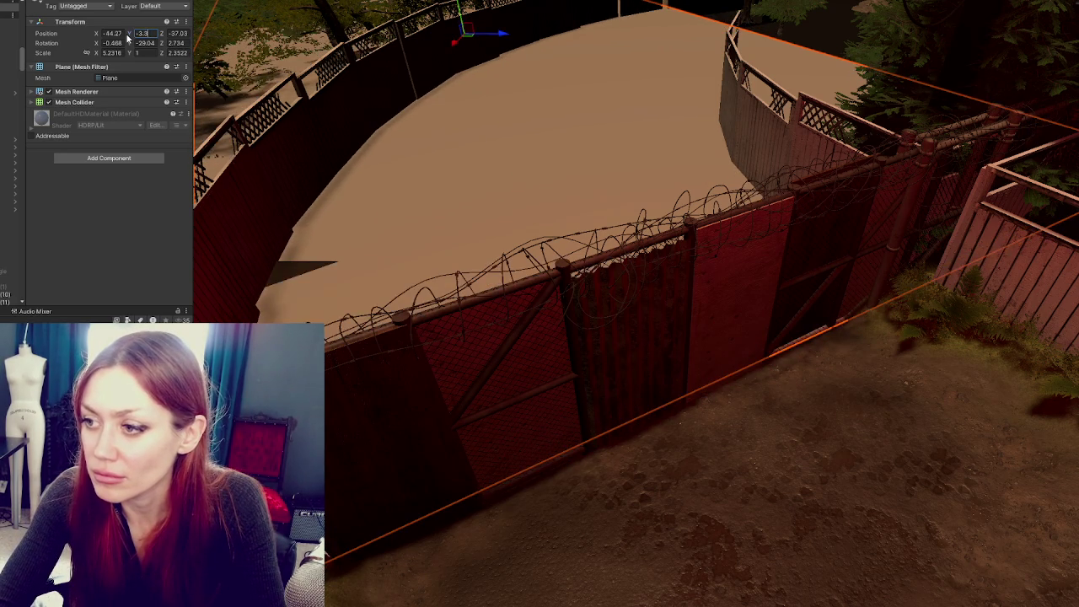
key(BackSpace)
text(2)
key(BackSpace)
text(1)
key(BackSpace)
text(5)
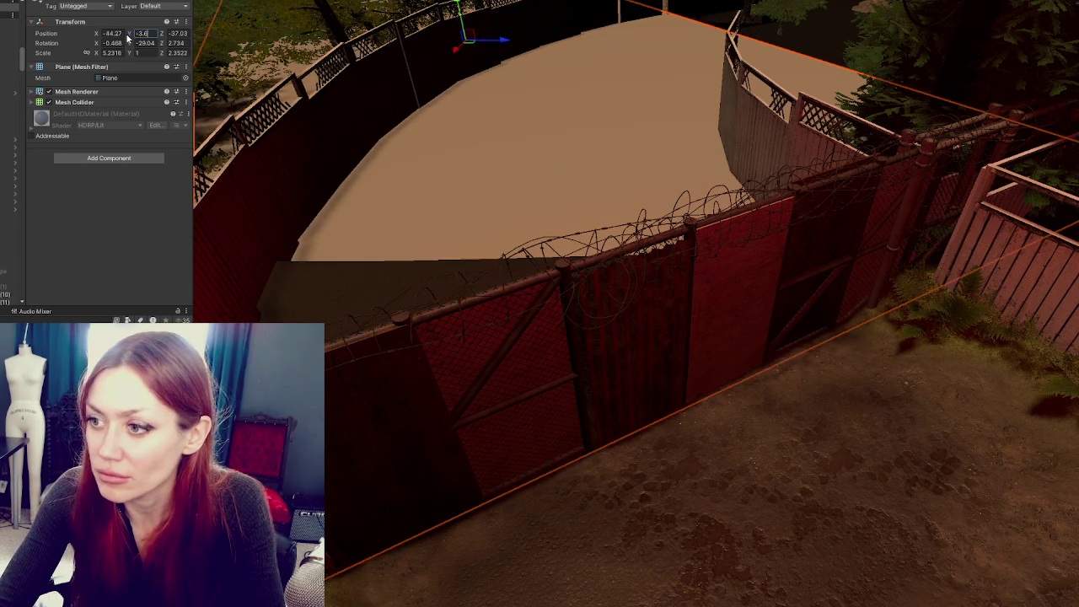
Select New Terrain 5 and pick the Raise or Lower Terrain tool
mouse_move(539, 304)
mouse_down()
mouse_move(830, 312)
mouse_move(691, 254)
mouse_up()
click(830, 311)
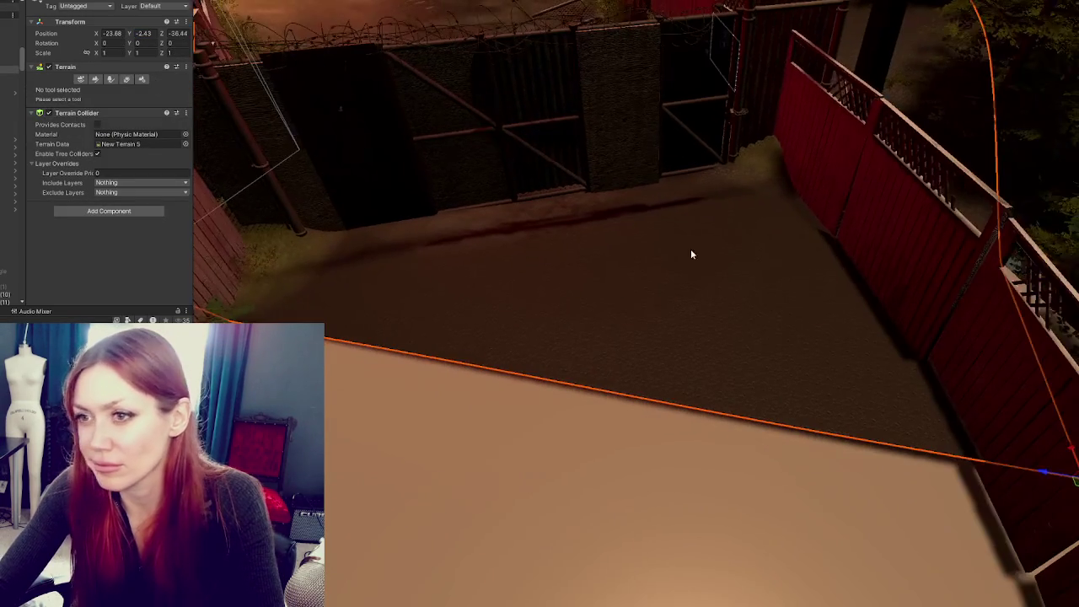
click(95, 78)
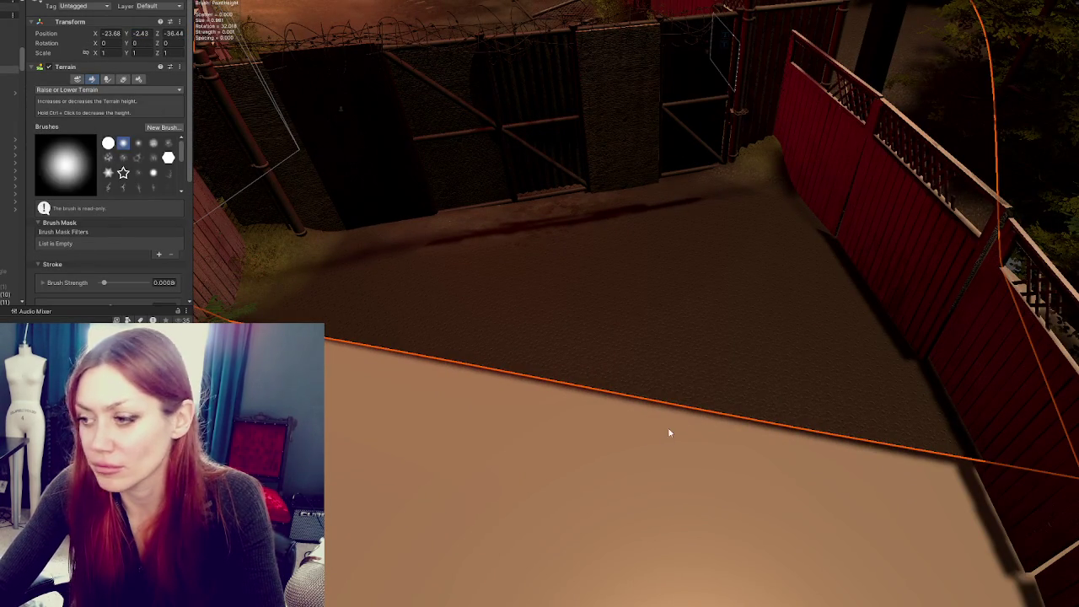
Set the brush size to 2.73 and raise a long ridge beside the fence
scroll(119, 255, down, 3)
click(131, 203)
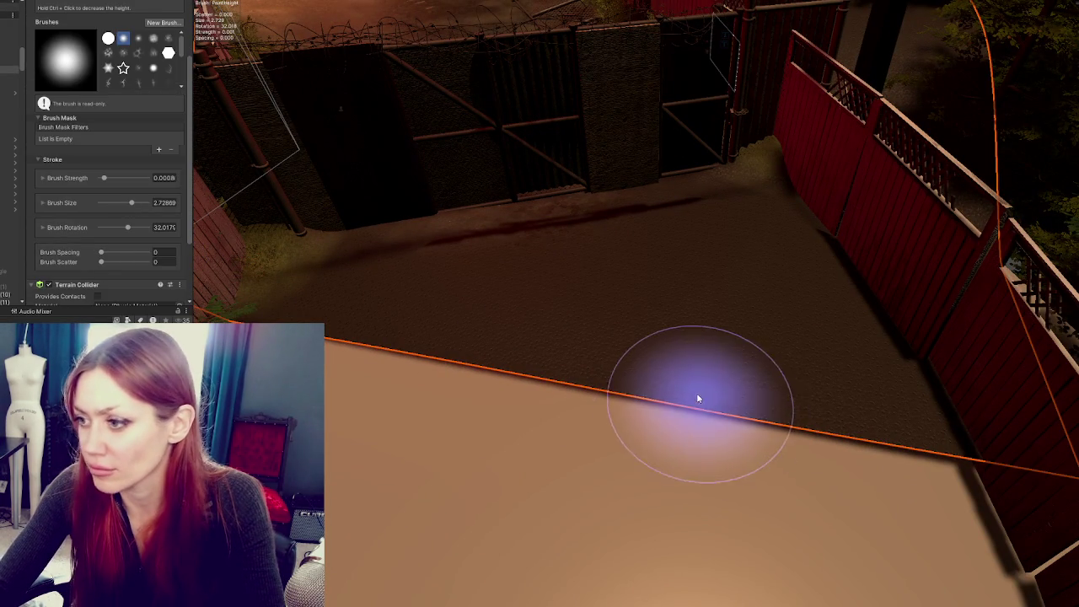
mouse_move(434, 337)
mouse_down()
mouse_move(349, 309)
mouse_move(494, 374)
mouse_move(479, 364)
mouse_up()
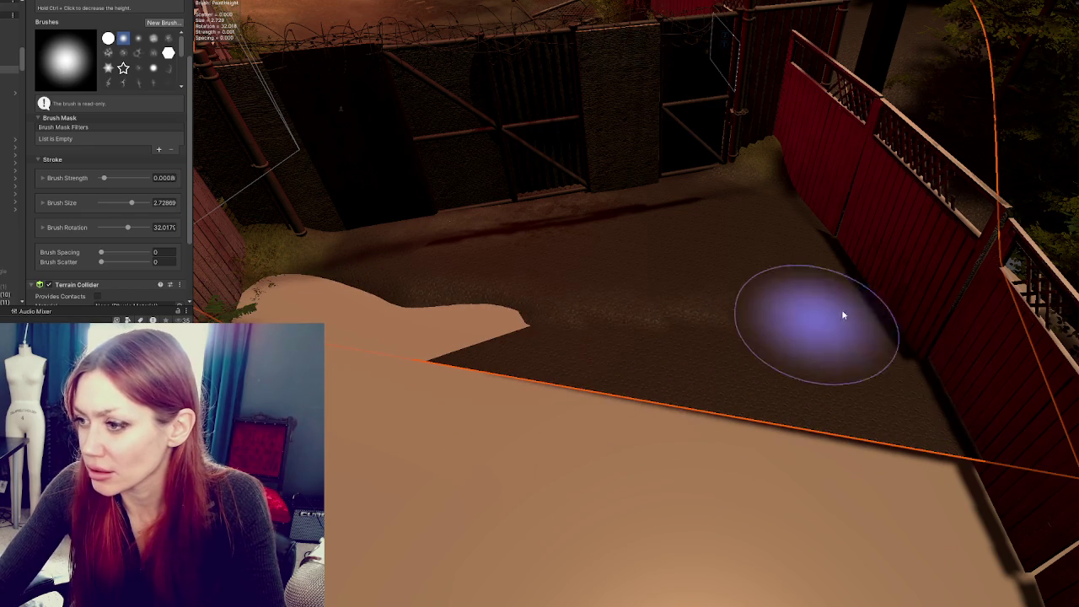
mouse_move(621, 301)
mouse_down()
mouse_move(529, 313)
mouse_move(776, 272)
mouse_up()
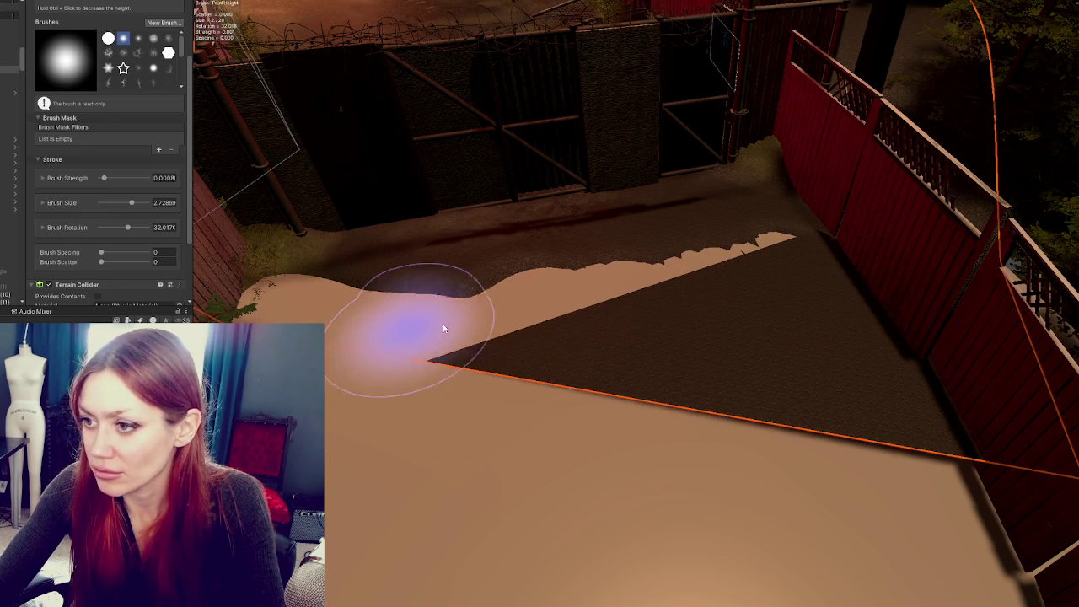
Lift the ground plane to Y -2.74 and ease its tilt to about -0.13 and 1.21 degrees
click(622, 381)
key(f)
mouse_move(572, 383)
mouse_down()
mouse_move(530, 366)
mouse_move(734, 380)
mouse_move(730, 358)
mouse_move(847, 368)
mouse_up()
mouse_move(998, 402)
mouse_down()
mouse_move(993, 424)
mouse_move(1012, 387)
mouse_move(1018, 398)
mouse_move(1015, 381)
mouse_move(1030, 398)
mouse_move(1014, 369)
mouse_up()
key(w)
key(e)
key(w)
click(1015, 400)
click(981, 443)
key(e)
key(w)
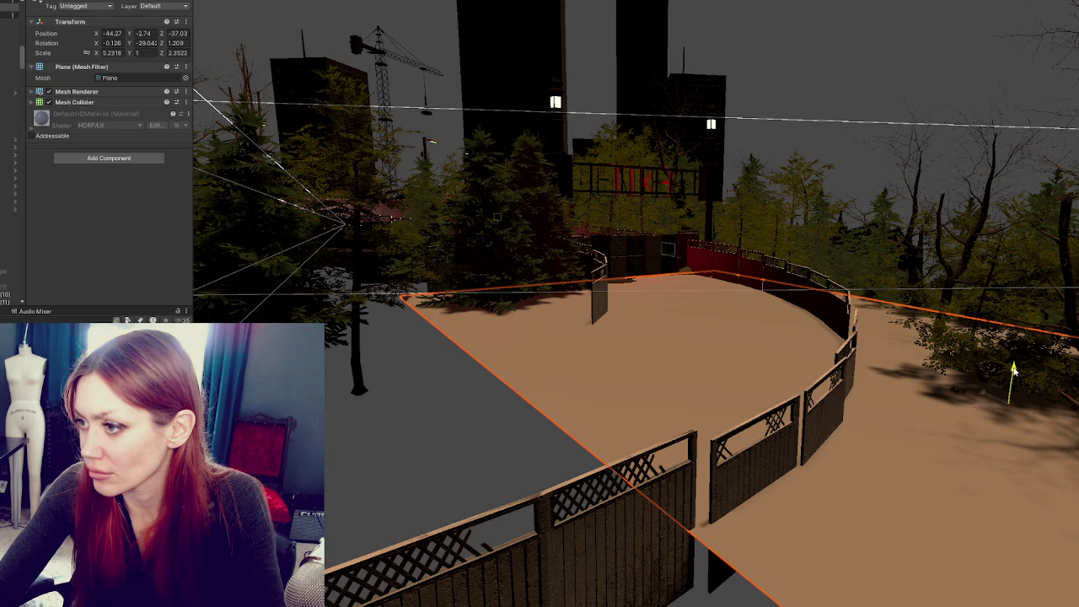
Orbit toward the EXIT sign, then select and frame the Mud ground plane
mouse_move(900, 342)
mouse_down()
mouse_move(860, 286)
mouse_move(911, 354)
mouse_up()
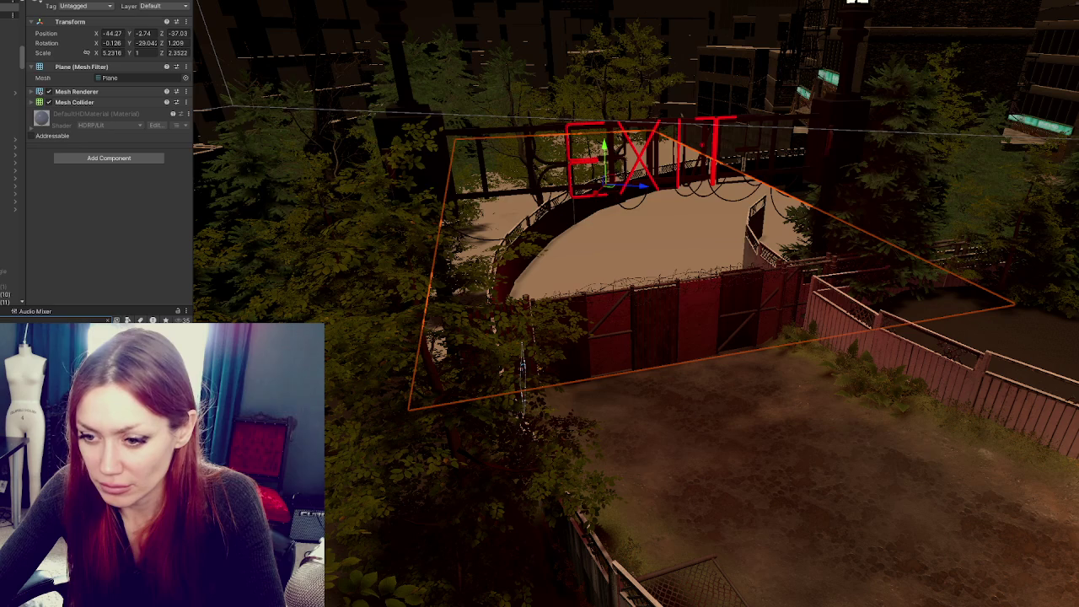
click(653, 241)
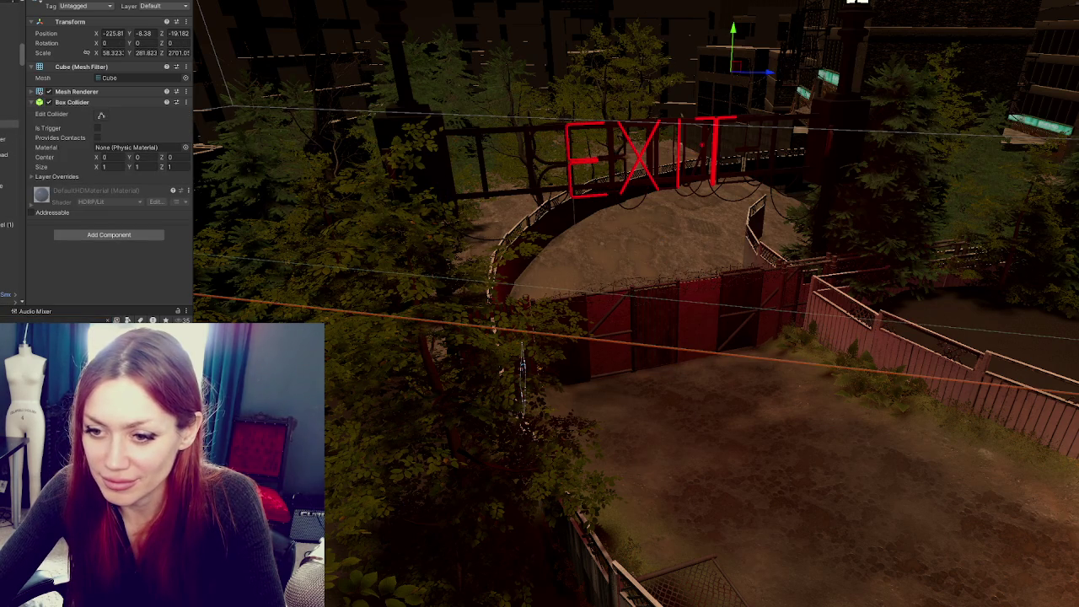
scroll(108, 151, down, 10)
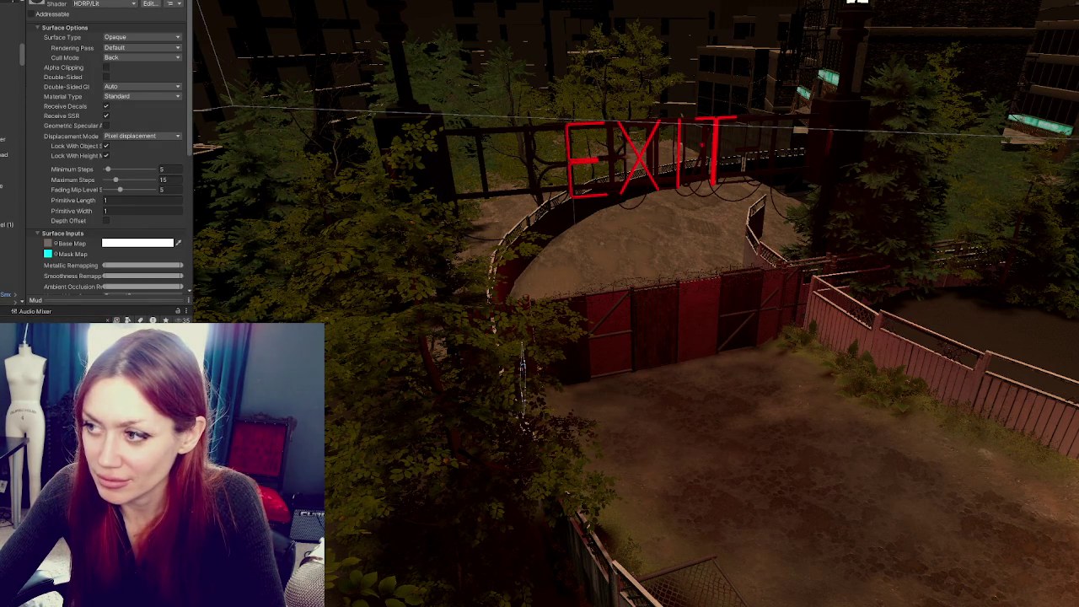
click(732, 216)
key(f)
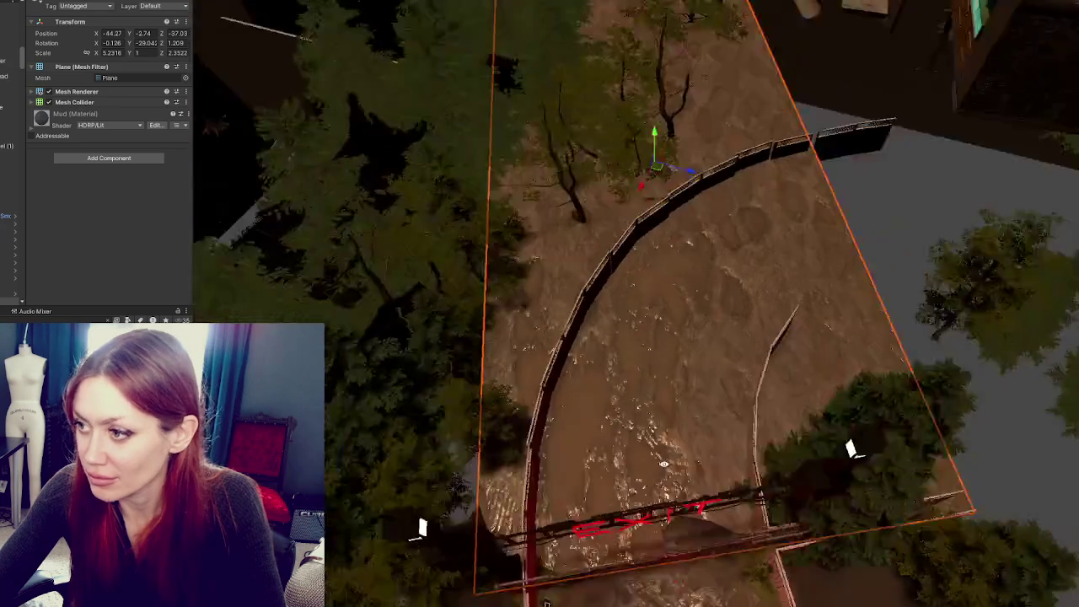
Trial-resize the Mud plane along X, undo it, and scroll to the Mud material settings
key(x)
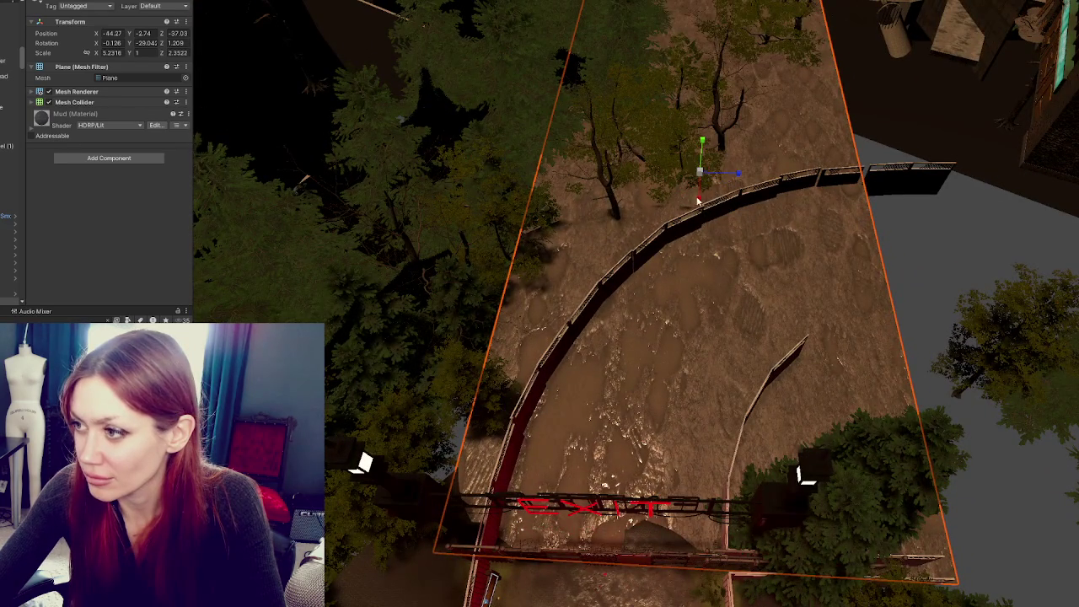
key(ctrl+z)
mouse_move(698, 201)
mouse_down()
mouse_move(636, 411)
mouse_move(653, 381)
mouse_move(919, 354)
mouse_up()
key(ctrl+z)
key(ctrl+z)
scroll(108, 152, down, 3)
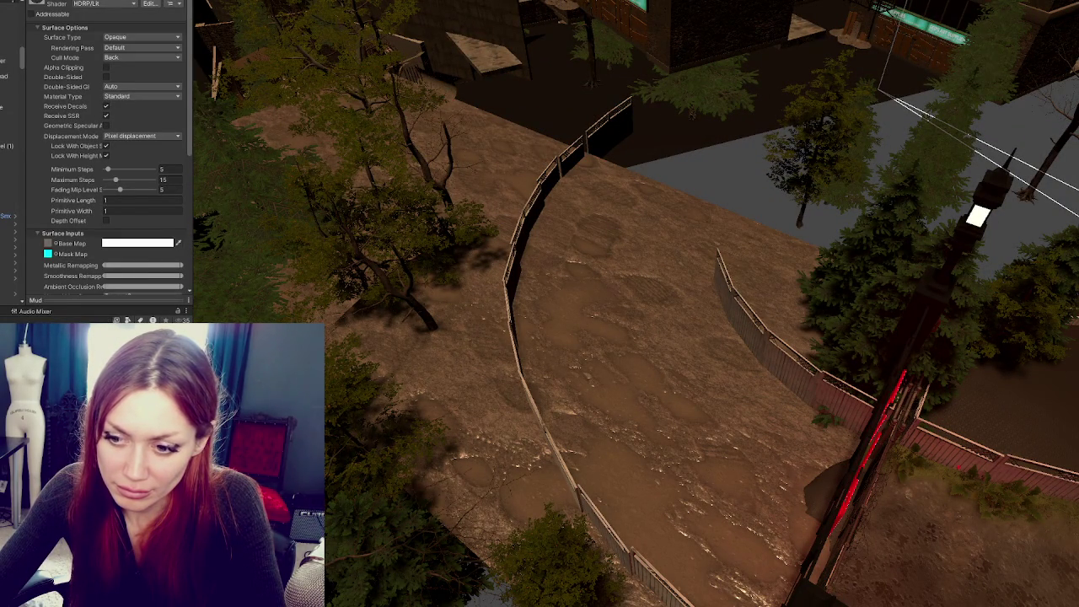
Create a new folder in the Project window
right_click(154, 274)
mouse_move(177, 281)
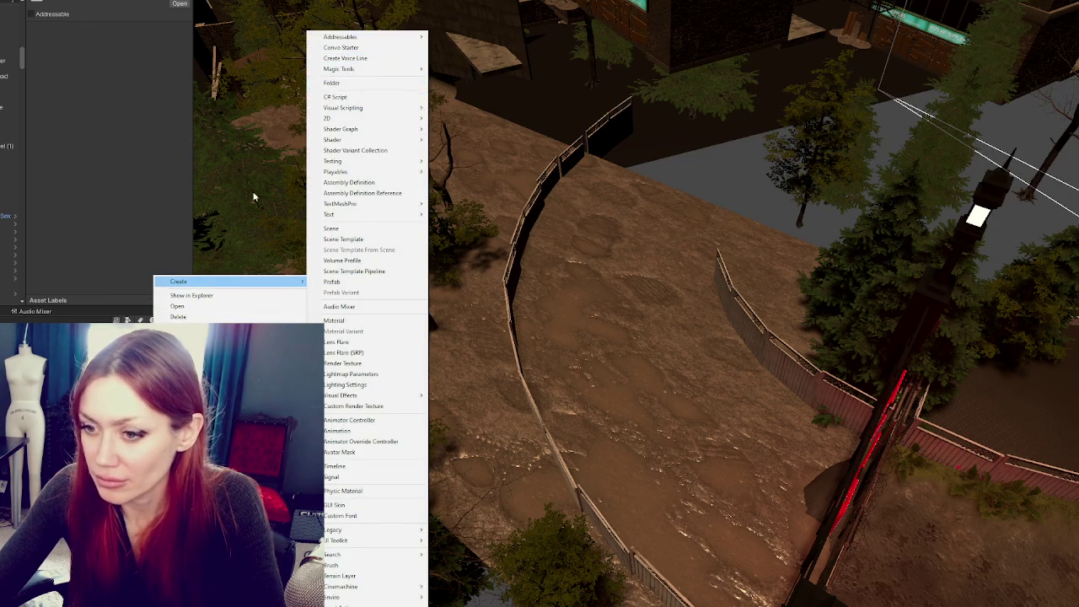
click(253, 197)
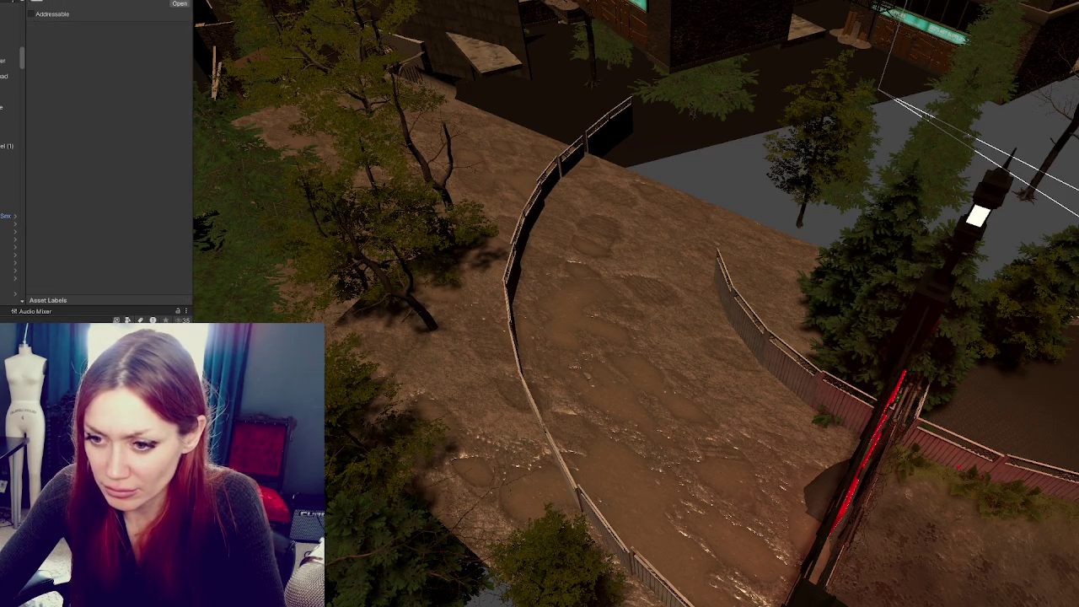
right_click(106, 146)
mouse_move(169, 150)
click(295, 84)
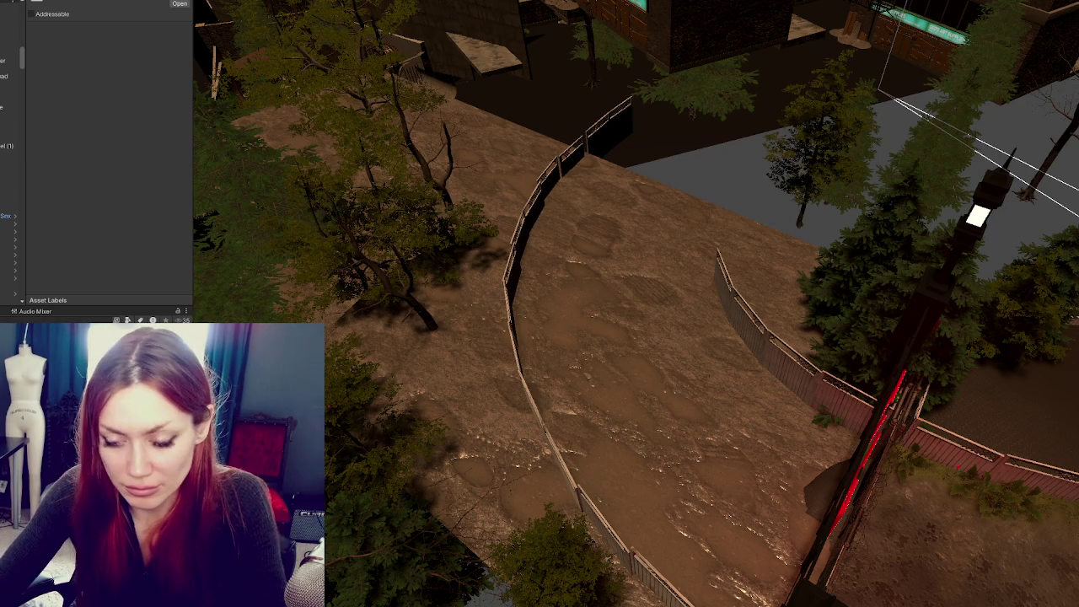
Apply the Mud material to the path ground and try tiling values of 5 and 10
mouse_move(126, 362)
mouse_down()
mouse_move(126, 341)
mouse_move(580, 343)
mouse_up()
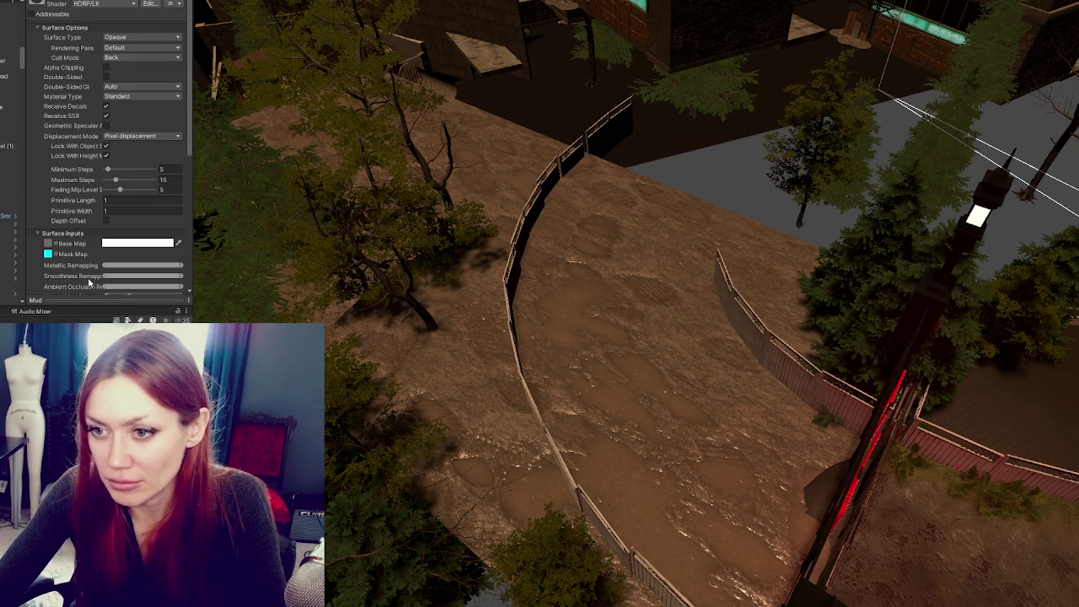
scroll(124, 178, down, 4)
click(118, 215)
text(5)
key(Tab)
text(5)
key(shift+Tab)
text(10)
key(Return)
Set the Mud material's texture tiling to X 20, Y 10
text(20)
key(Tab)
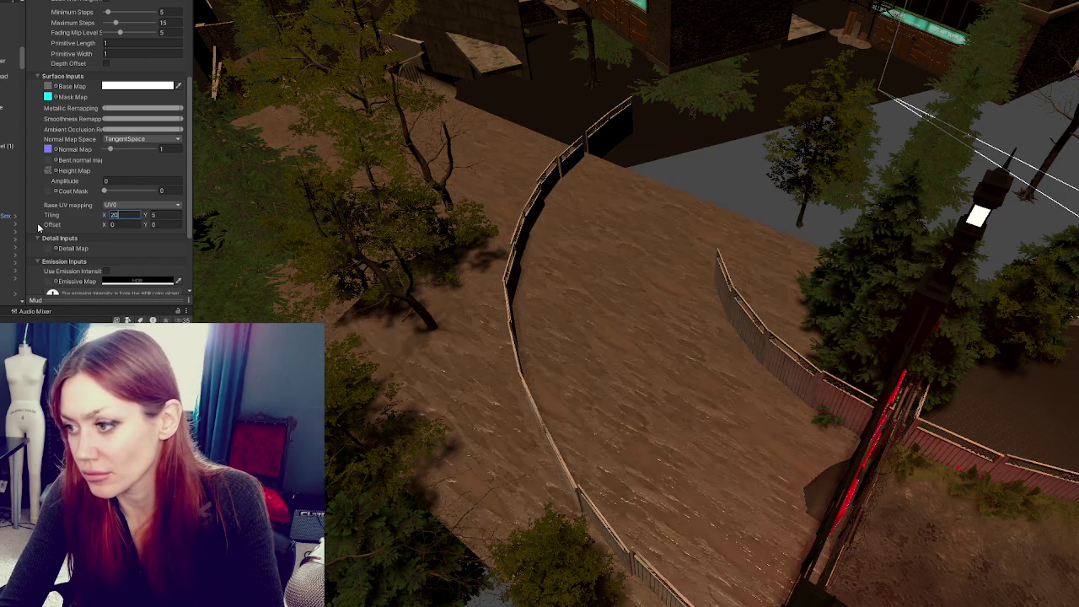
text(20)
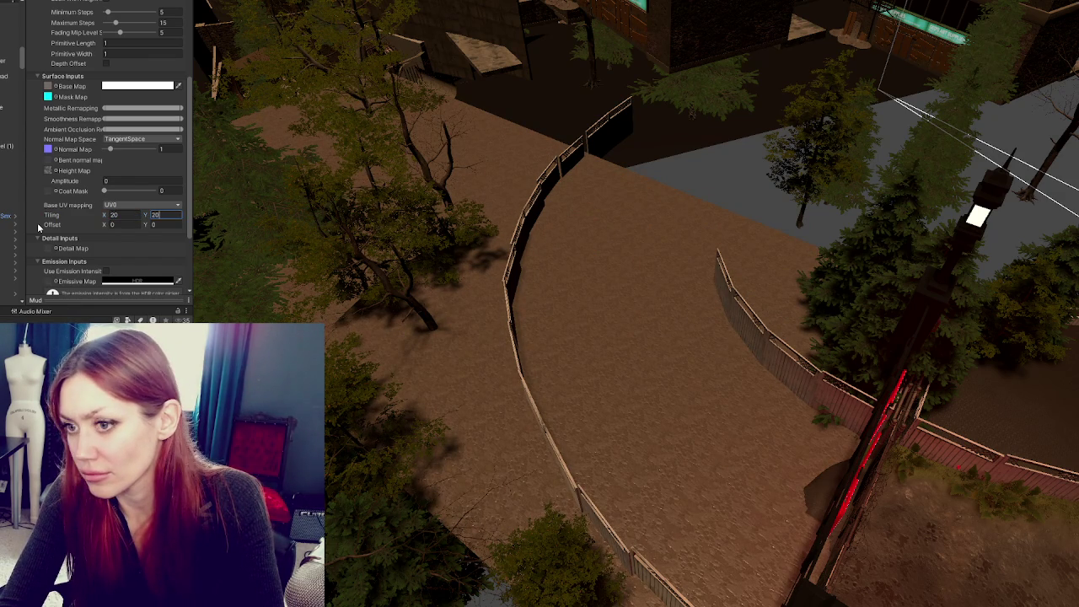
key(shift+Tab)
text(30)
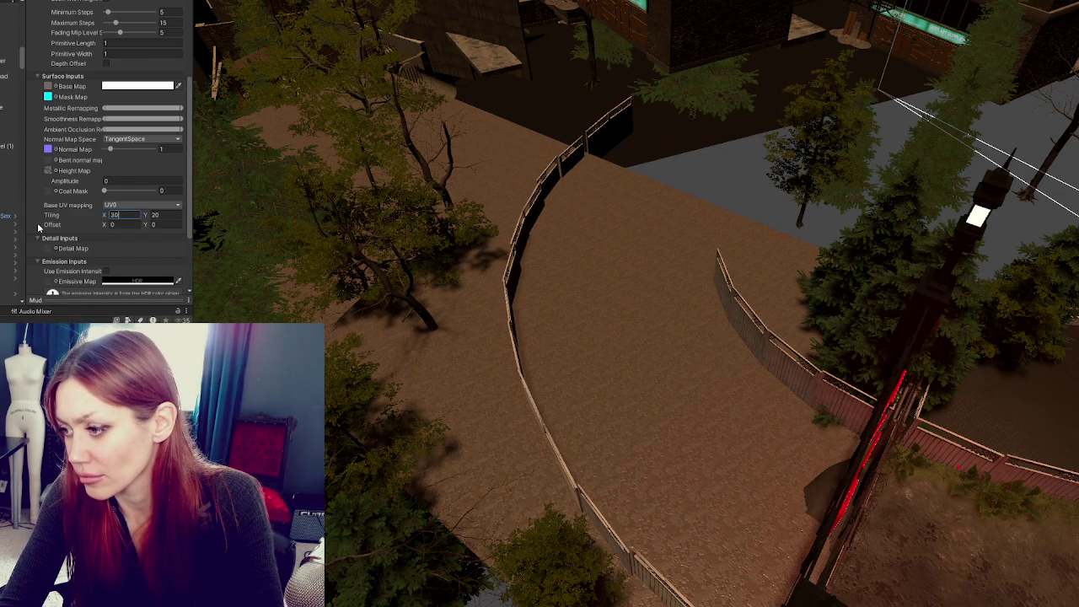
key(BackSpace)
key(BackSpace)
text(20)
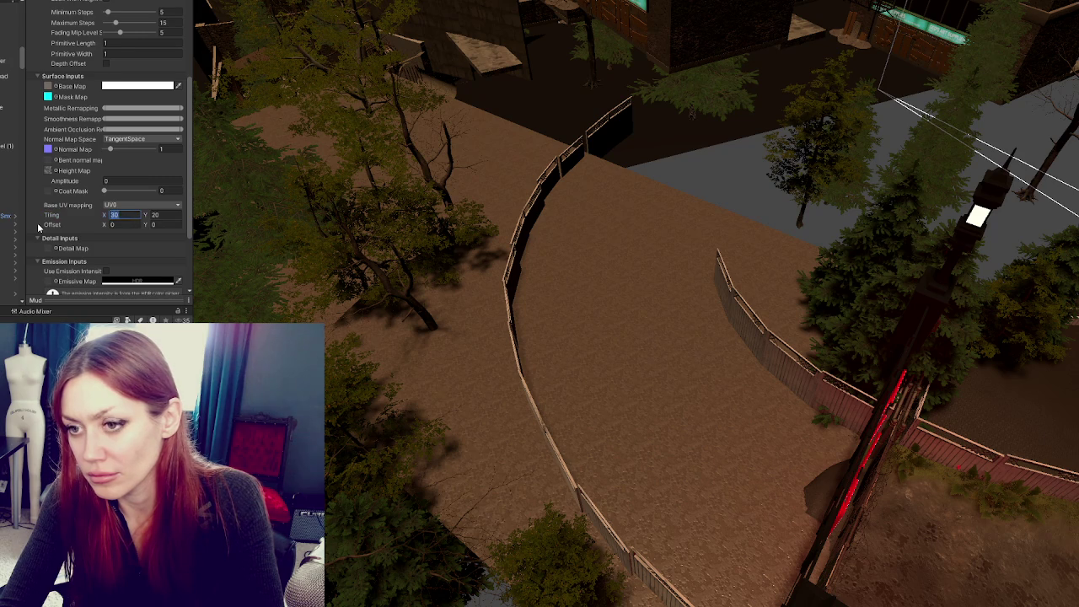
key(Tab)
text(10)
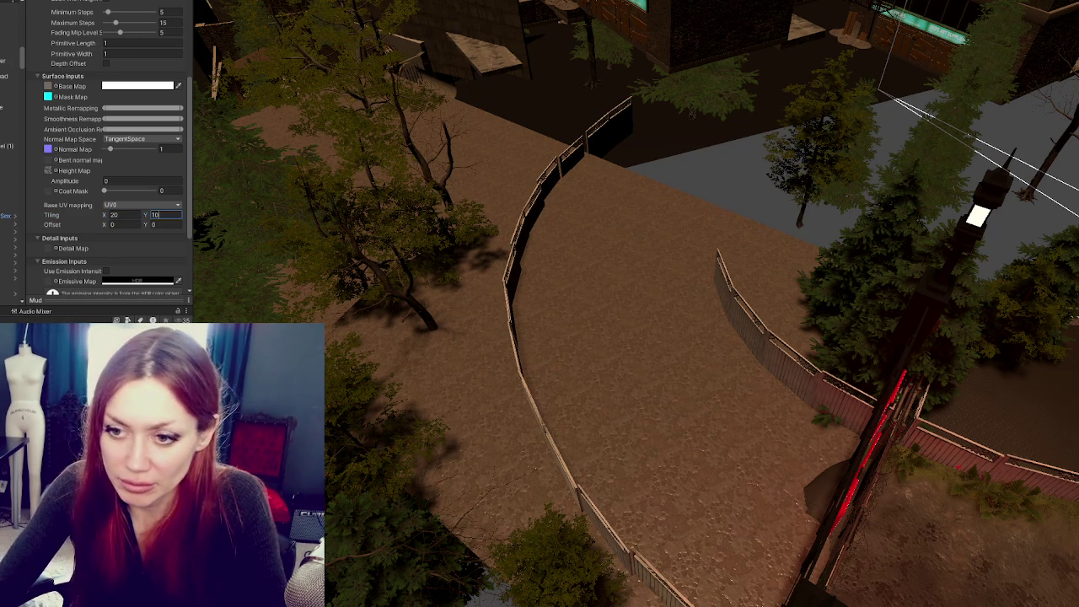
Darken the Mud base map colour to mid-grey 808080 and view the wider yard
click(140, 85)
click(175, 165)
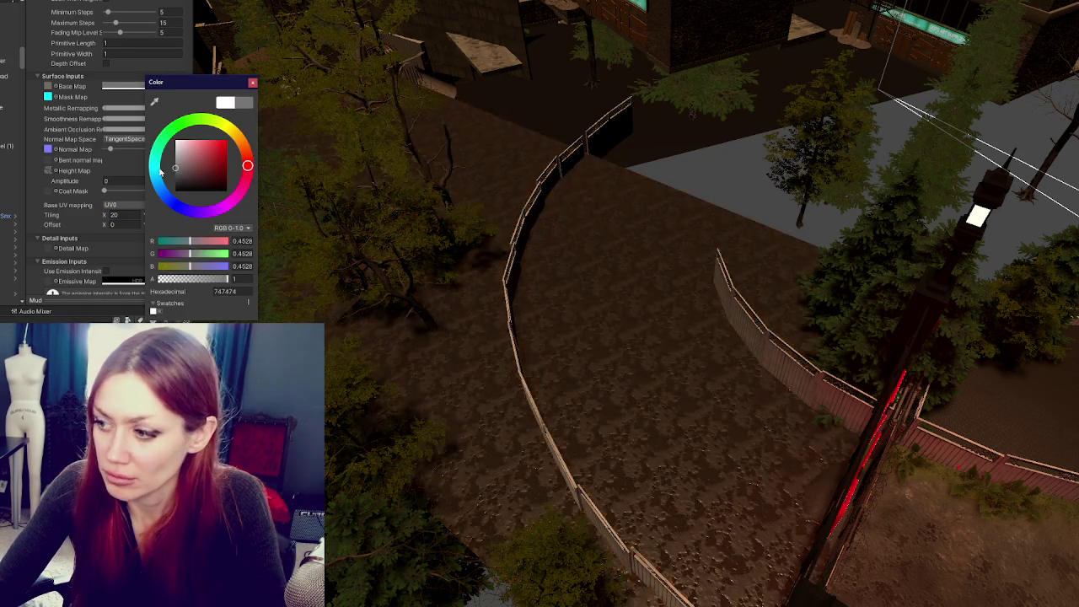
drag(159, 168, 159, 167)
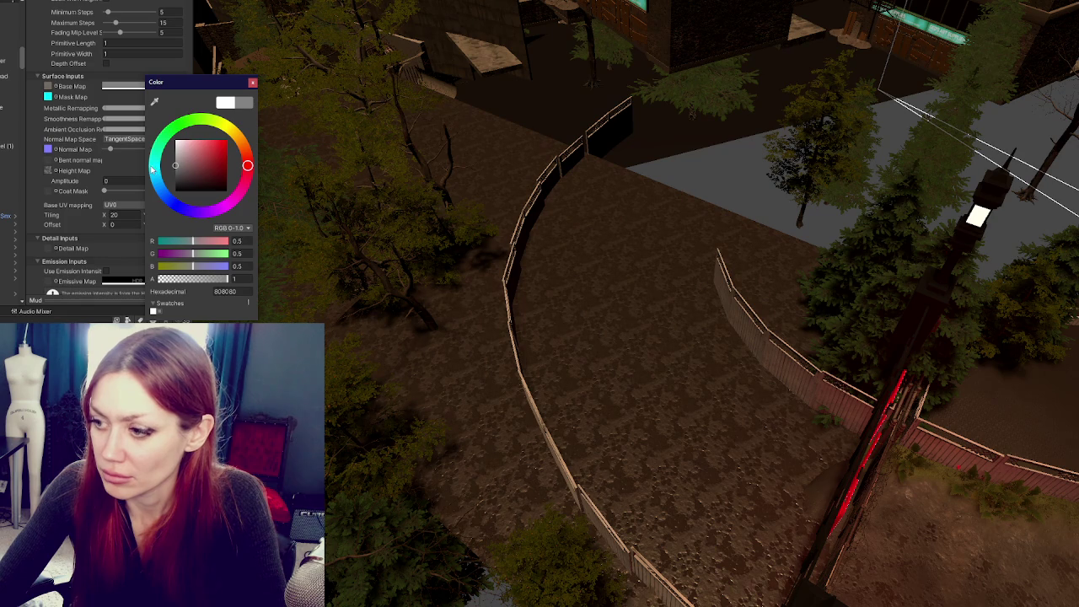
click(506, 379)
drag(506, 380, 447, 402)
click(639, 483)
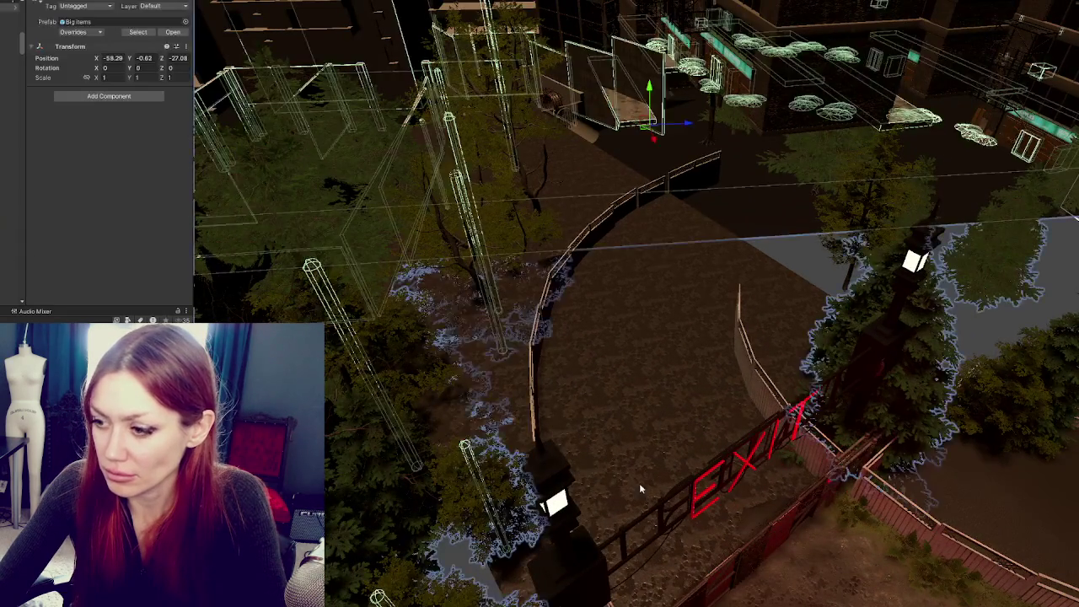
Frame the Big Items group, then enter Play mode to reach the STRAIN title menu
key(f)
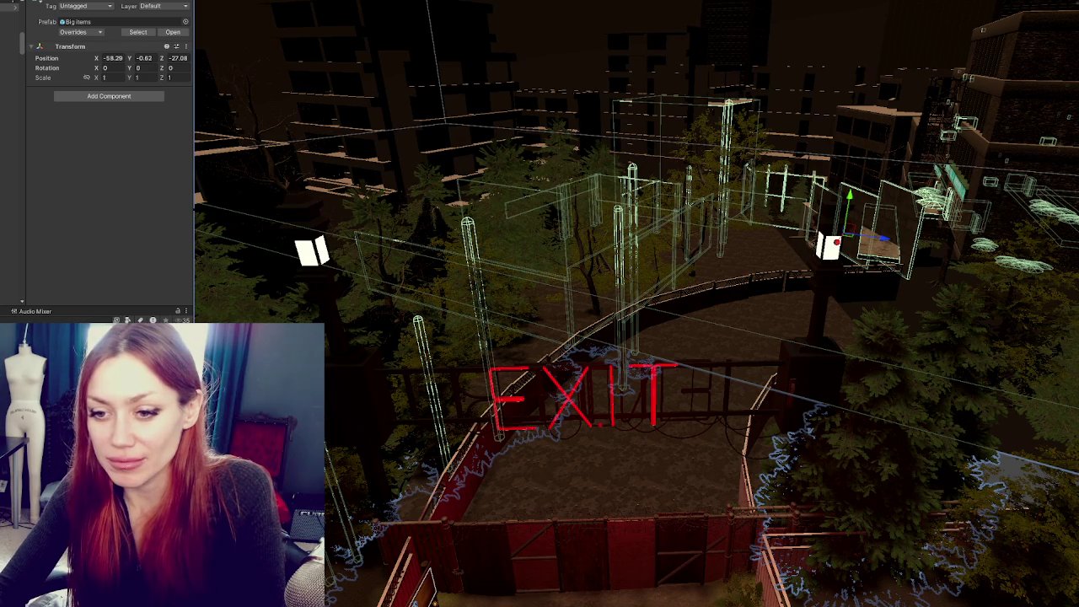
click(572, 288)
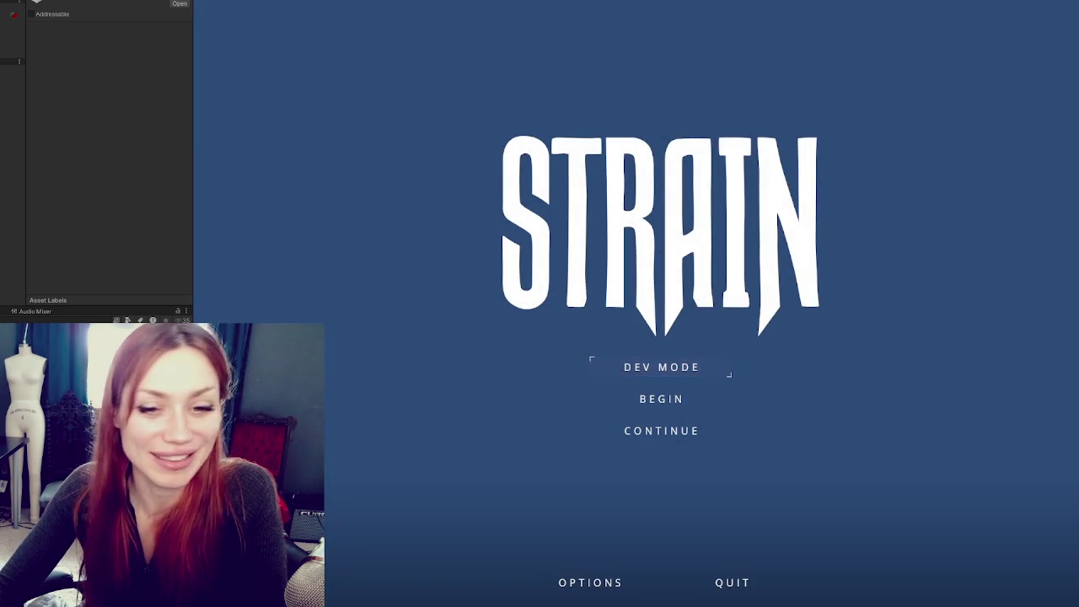
Start a game and walk through the wooden gate, past the red fence into the alley
click(641, 367)
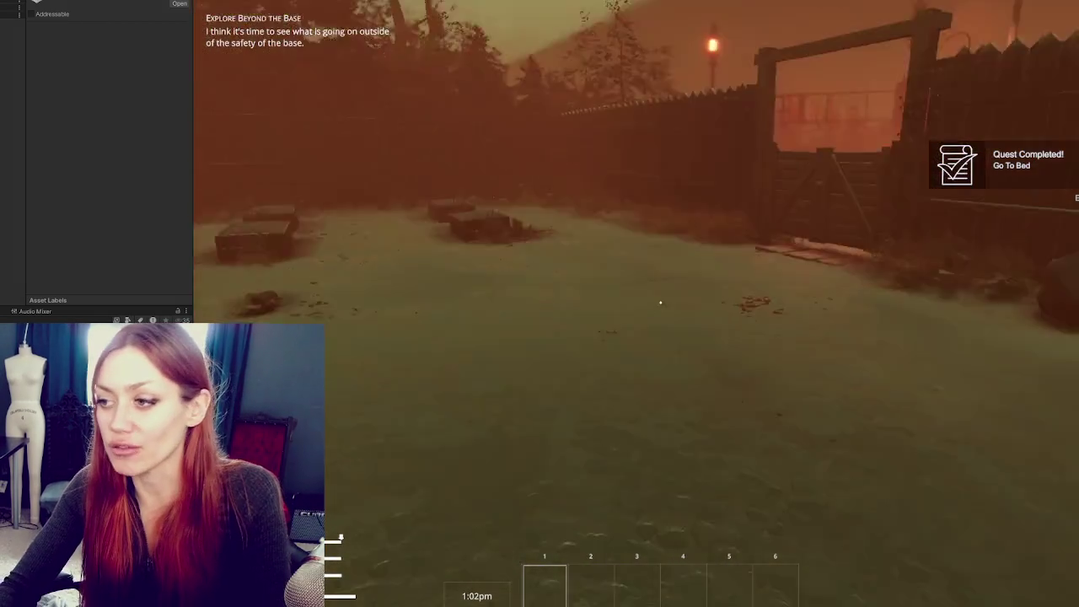
key(w)
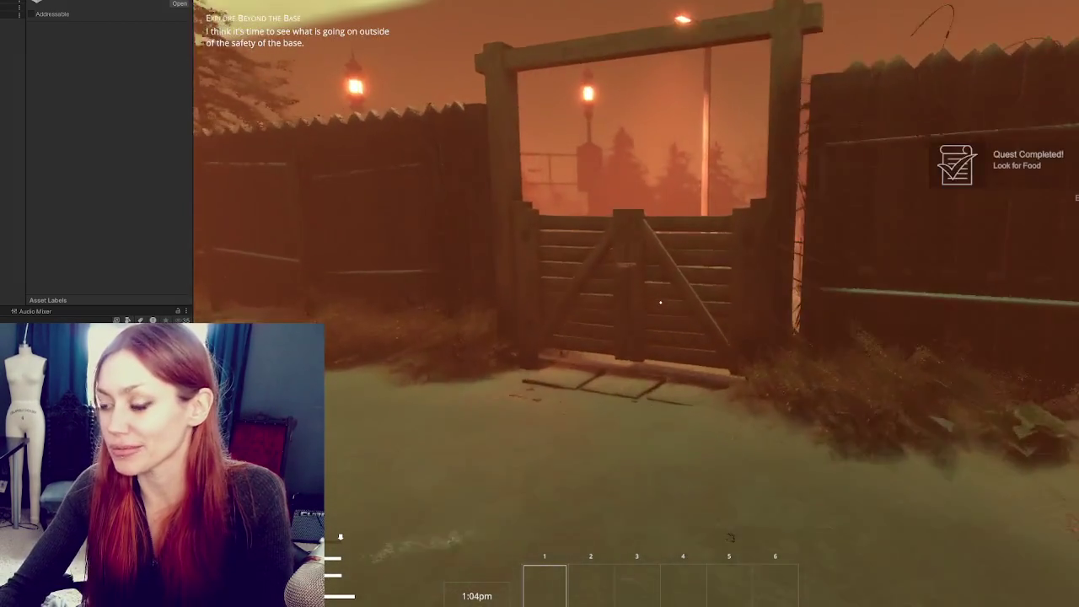
key(w)
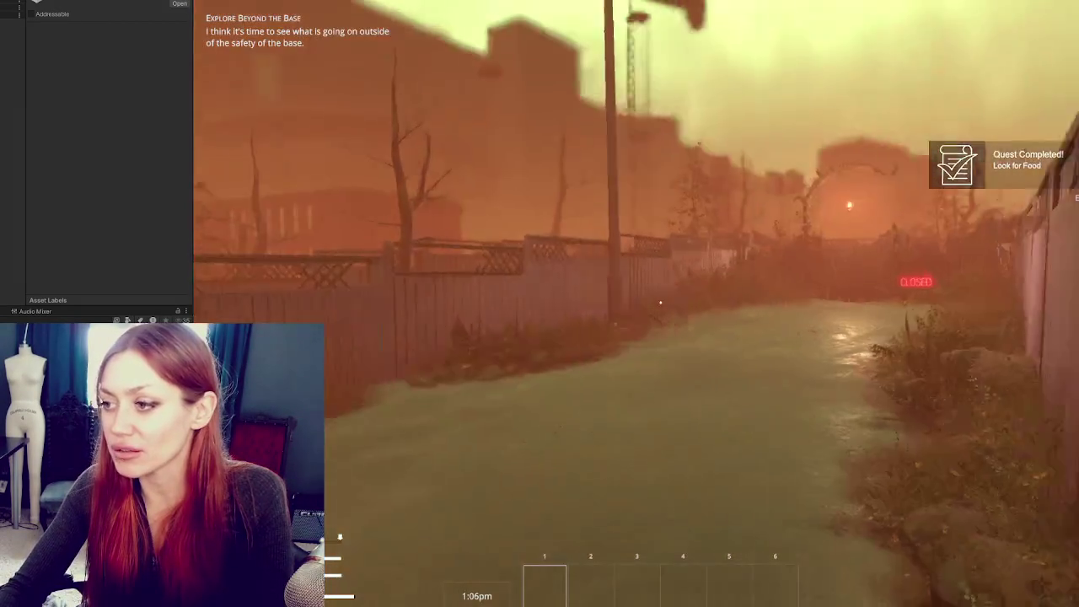
key(w)
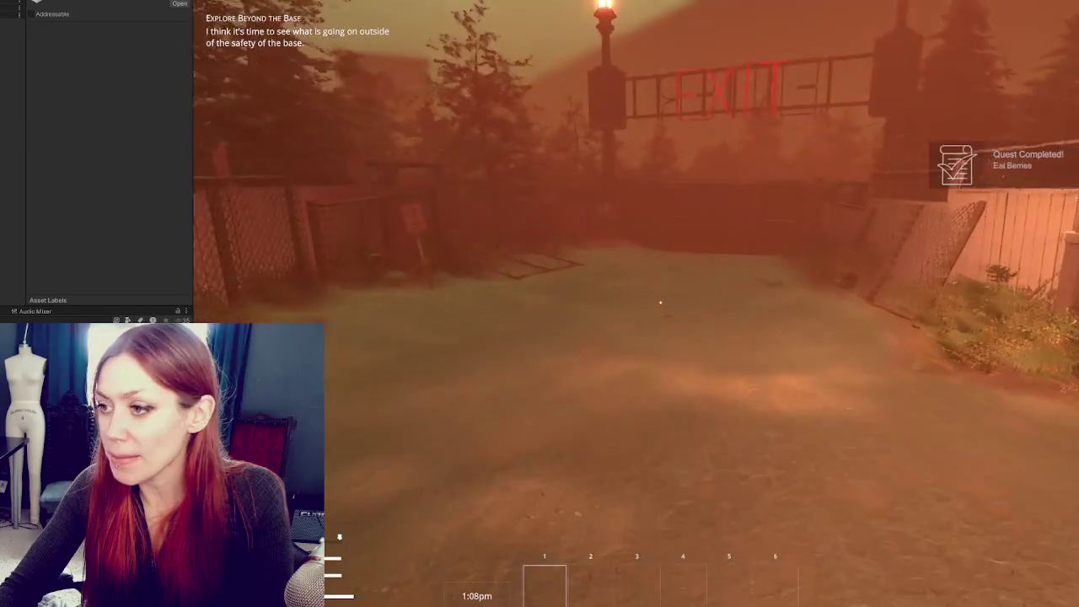
key(w)
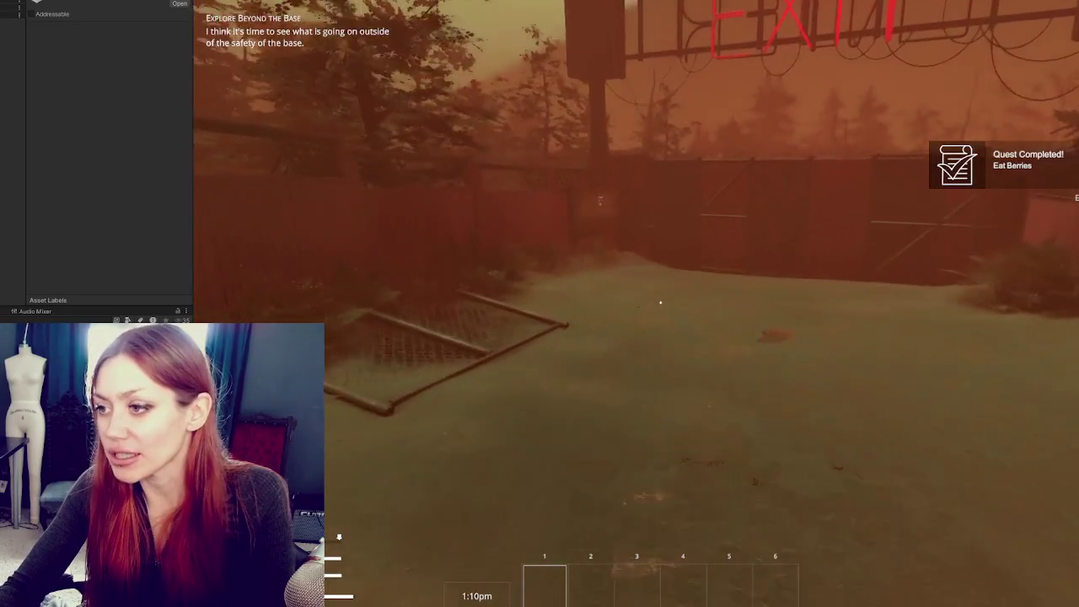
key(w)
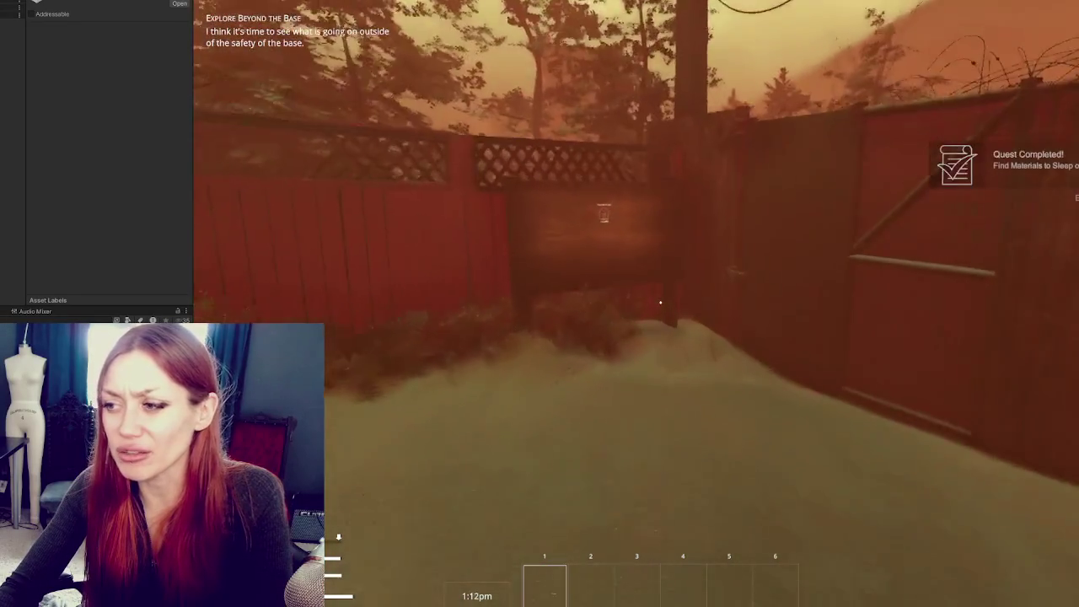
key(w)
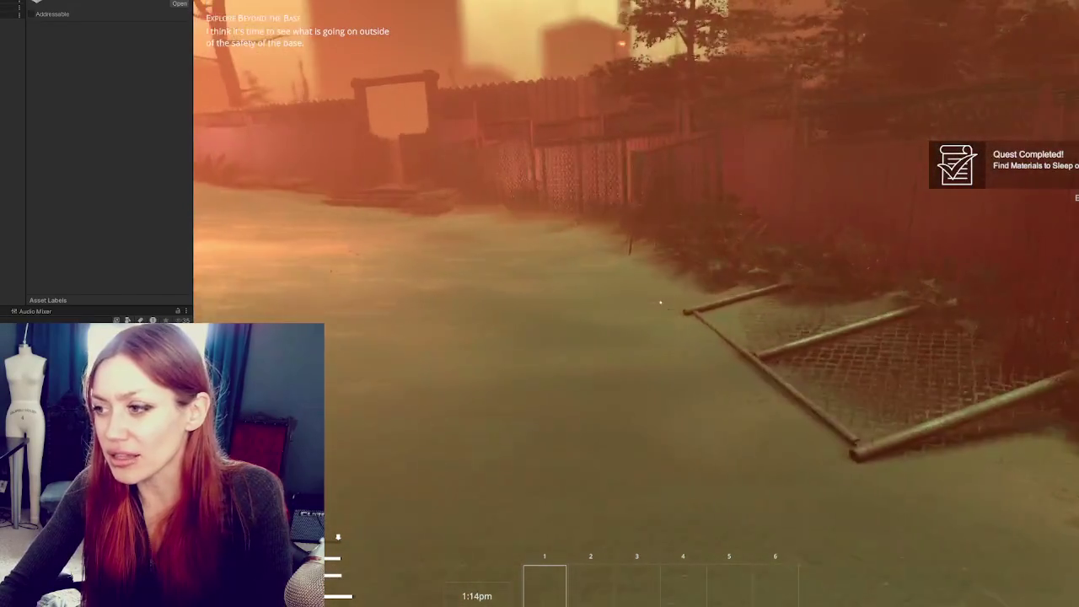
Continue past the chain-link fence and EXIT gate toward the doorway, then open the pause menu
key(w)
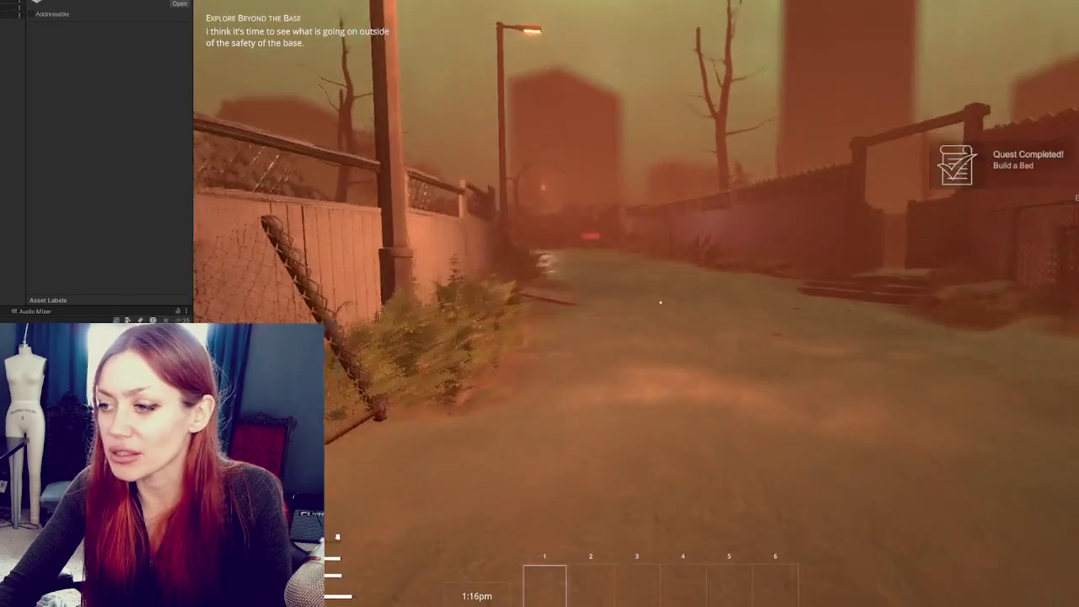
key(w)
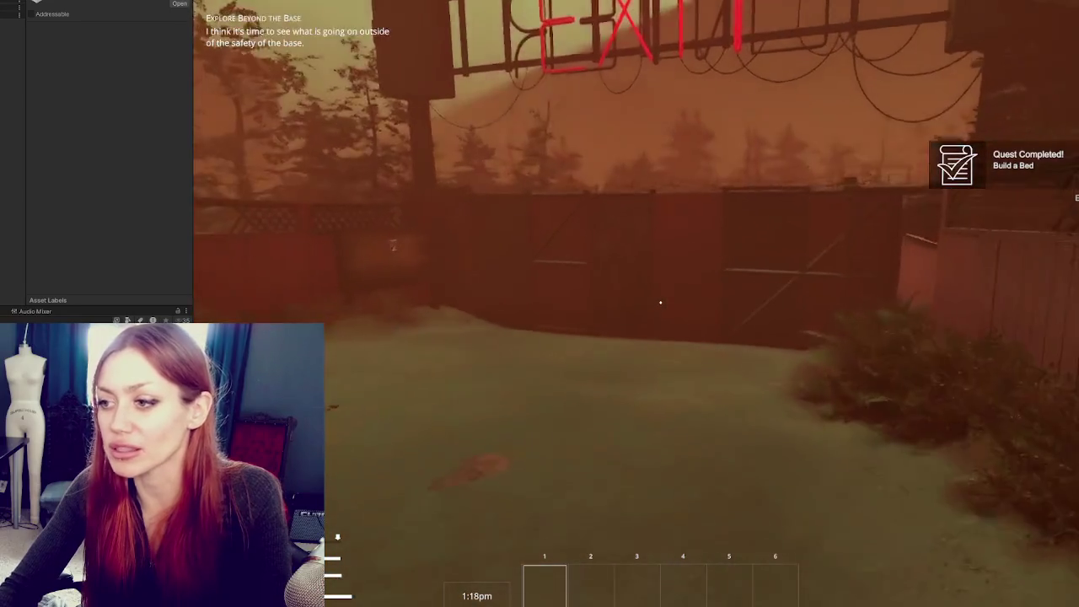
key(w)
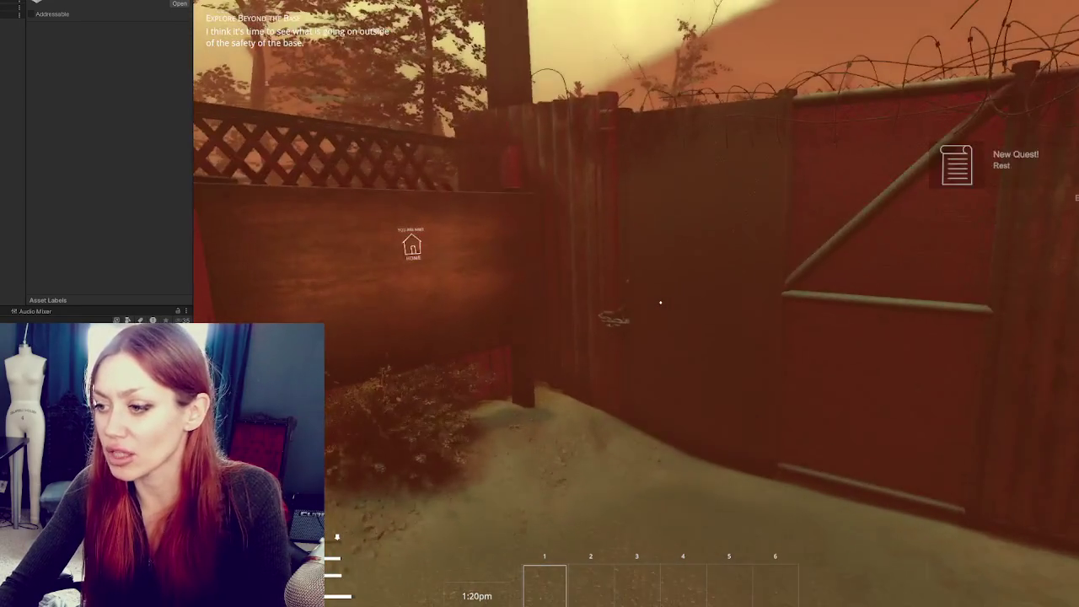
key(w)
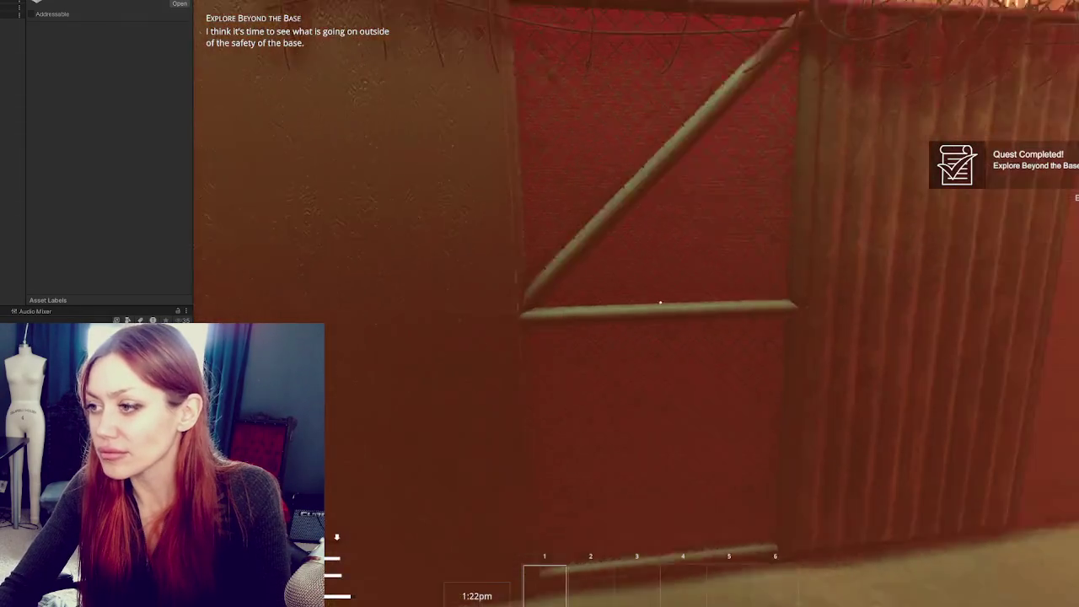
key(e)
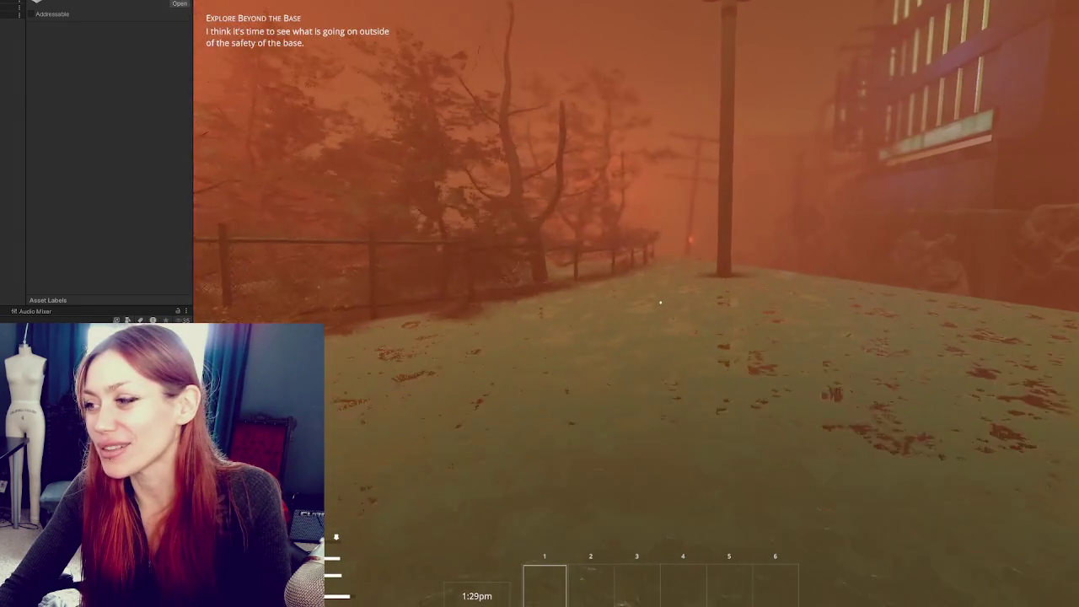
key(Escape)
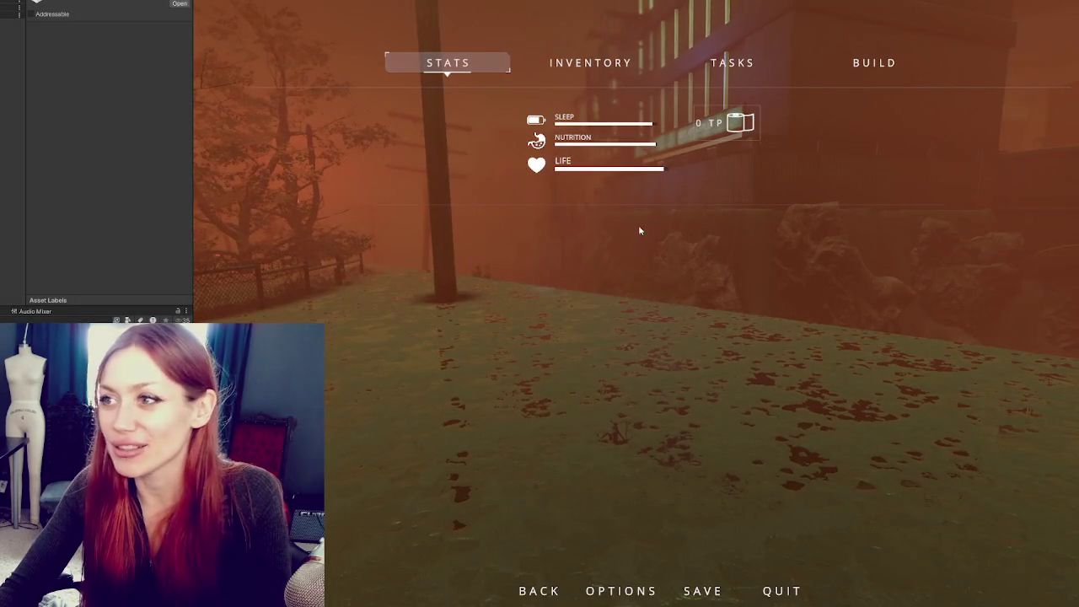
Stop Play mode with Ctrl+P to return to the editor's Scene view
key(ctrl+p)
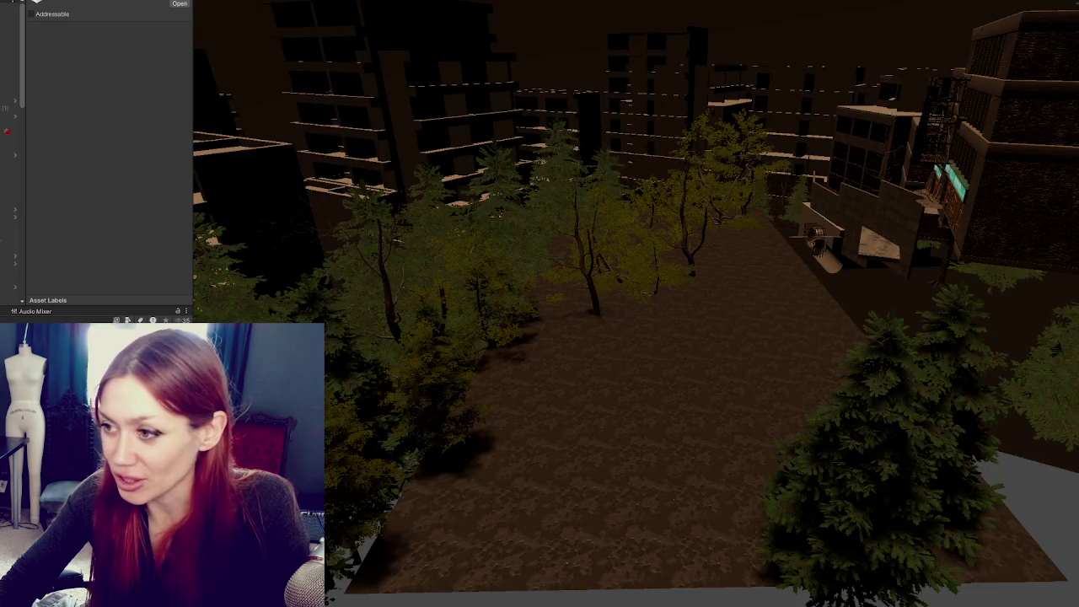
Select the mud ground plane and restore the hidden fences and EXIT sign
click(680, 430)
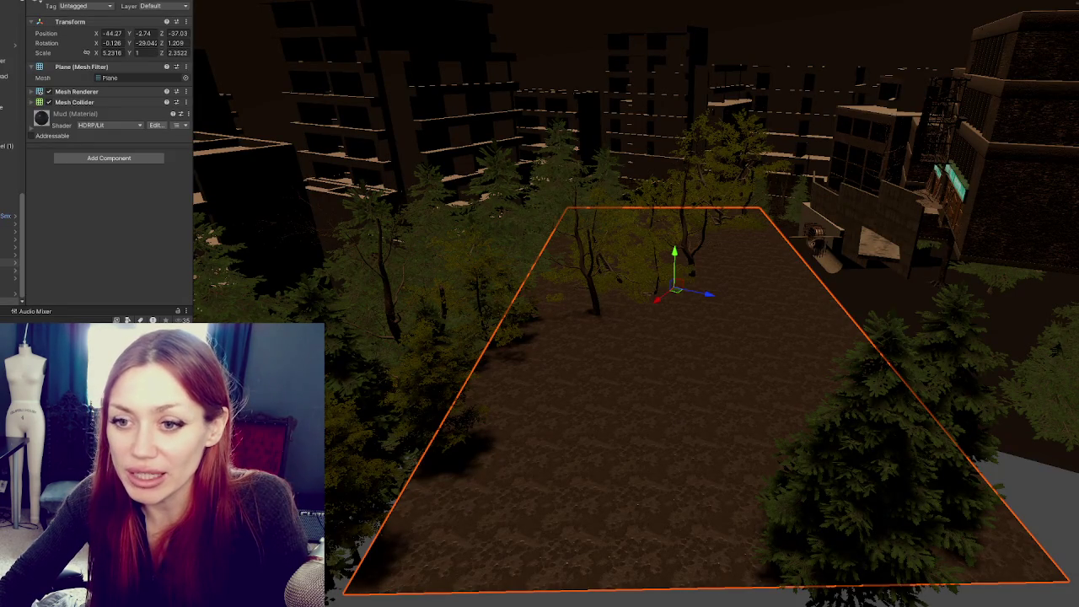
right_click(111, 177)
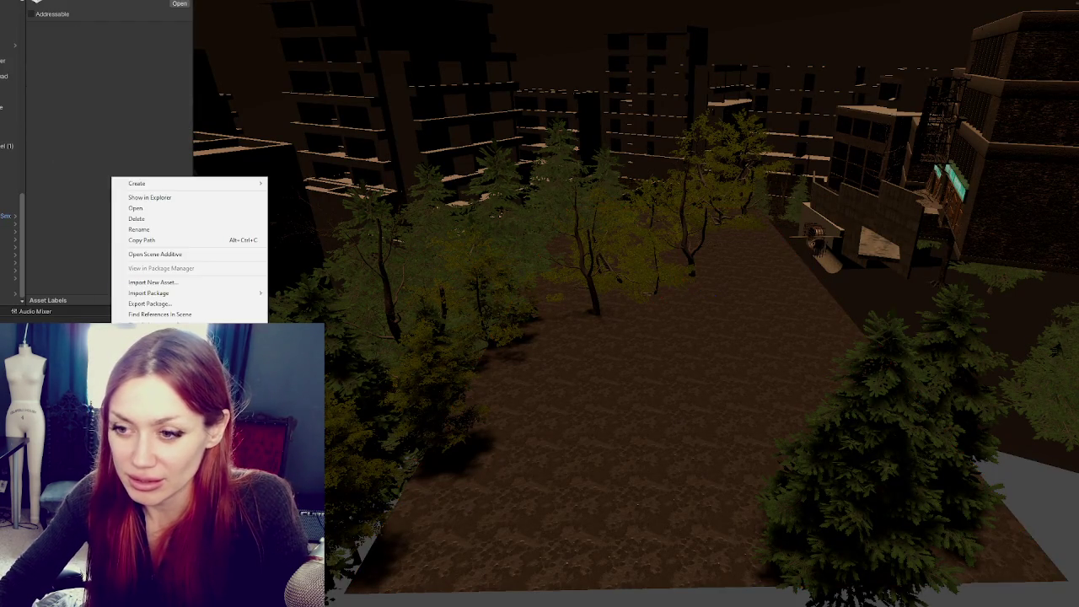
click(169, 255)
key(ctrl+z)
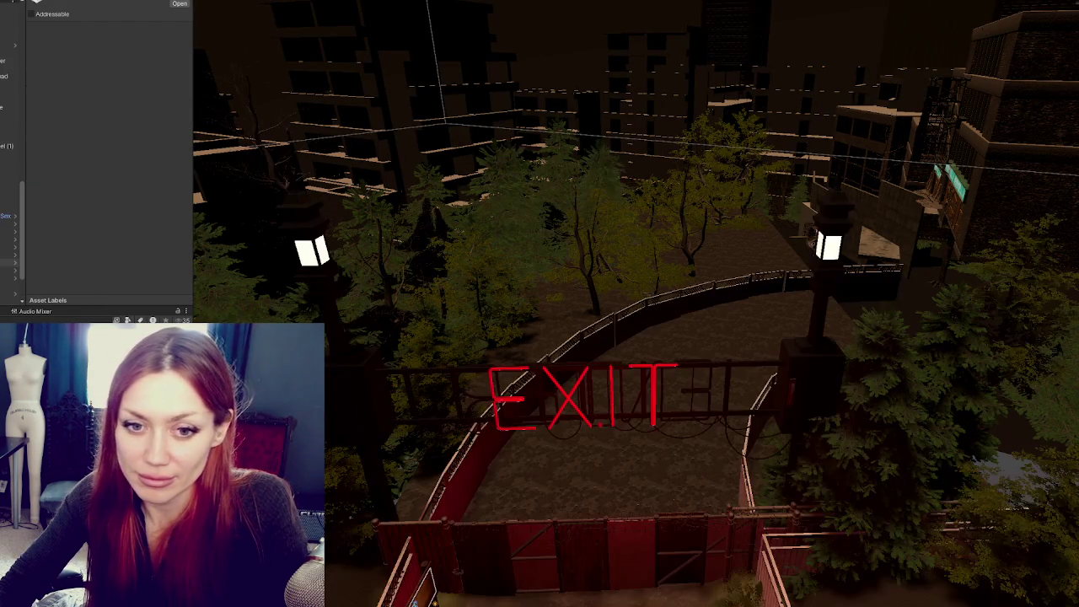
key(ctrl+z)
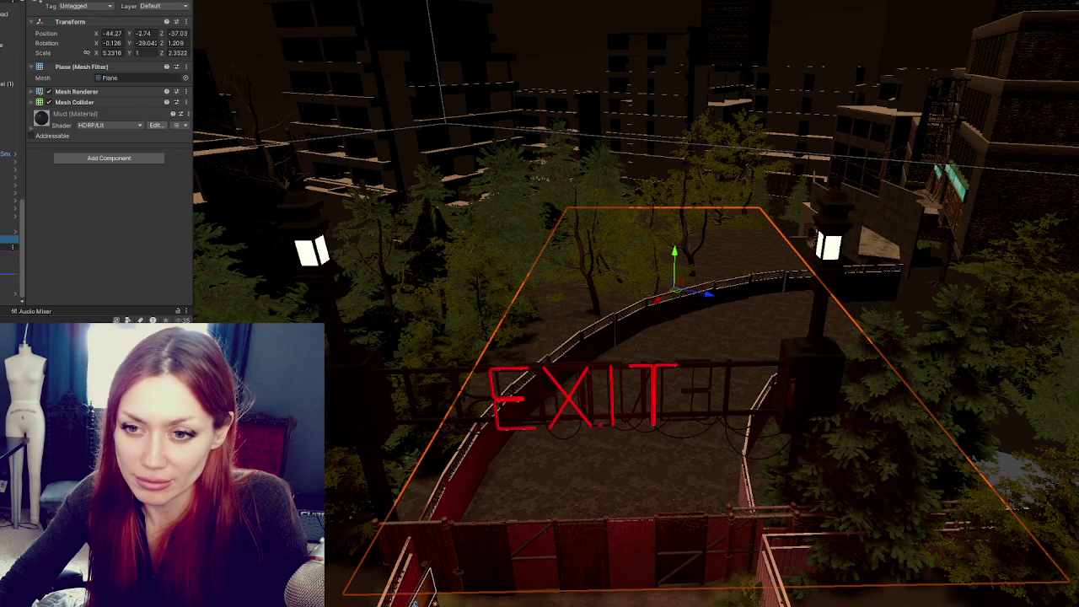
Check the plane's Tag options, leaving it Untagged
click(85, 6)
click(101, 21)
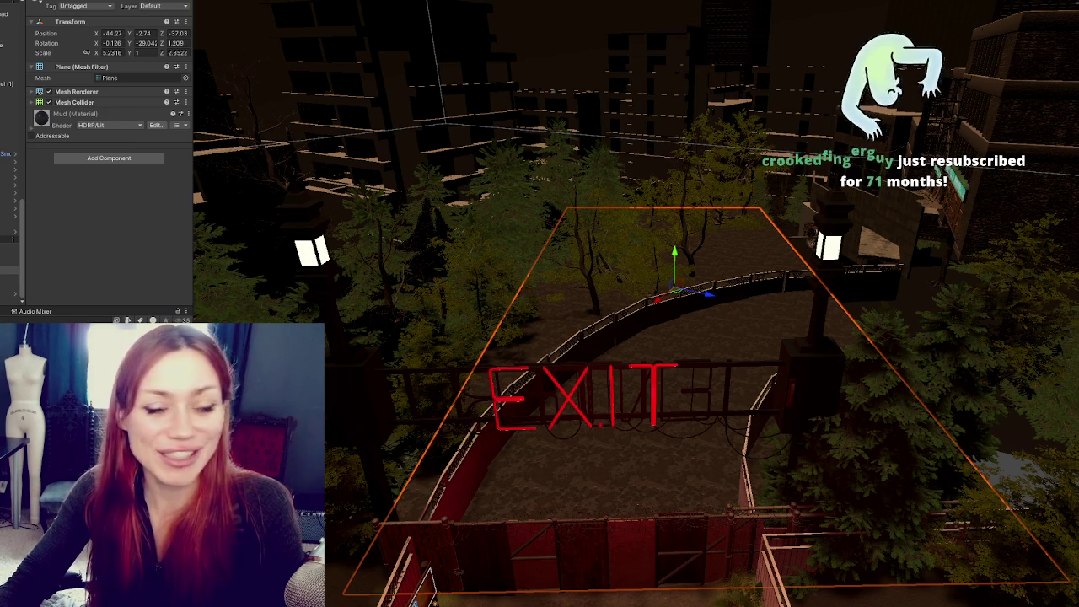
scroll(632, 354, down, 2)
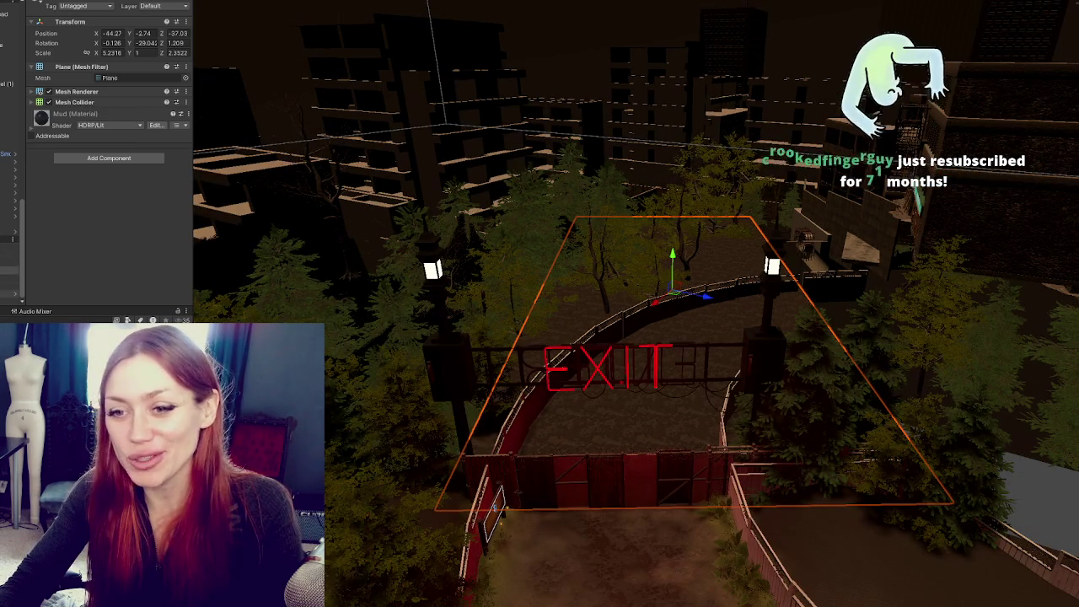
click(649, 398)
Frame the CLOSED sign and its point light, then orbit to a low angle around the light
key(f)
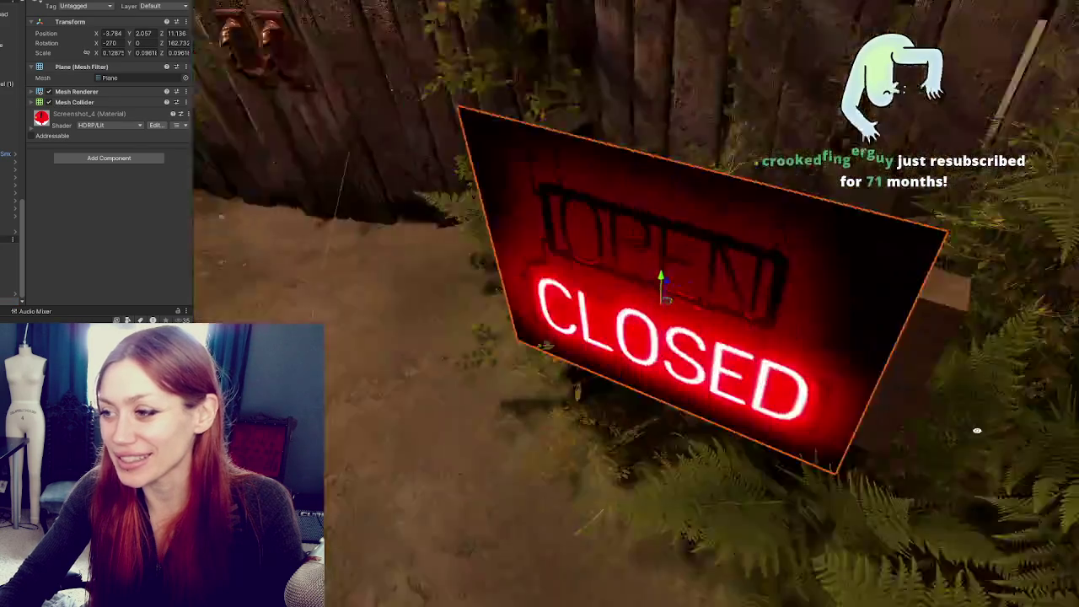
scroll(657, 321, down, 3)
click(761, 343)
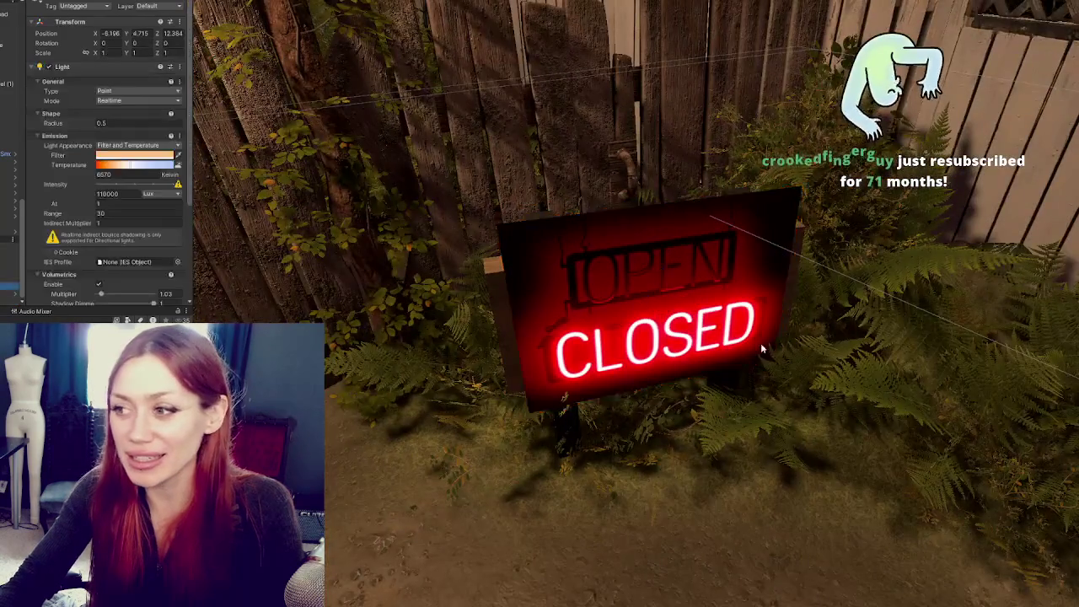
key(f)
mouse_move(742, 348)
mouse_down()
mouse_move(683, 360)
mouse_move(568, 308)
mouse_move(559, 269)
mouse_up()
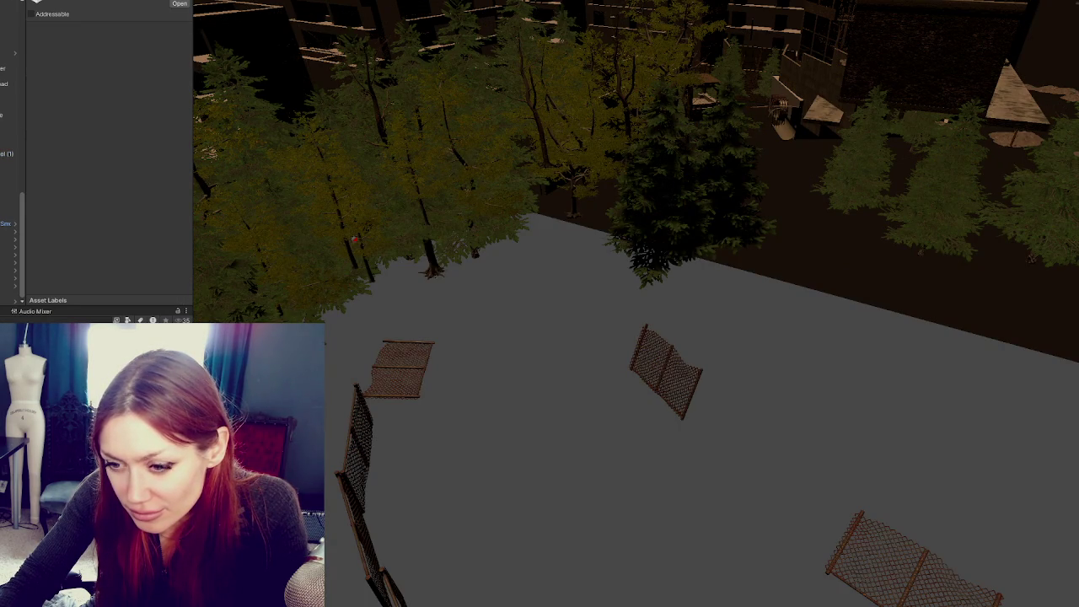
right_click(100, 234)
click(127, 238)
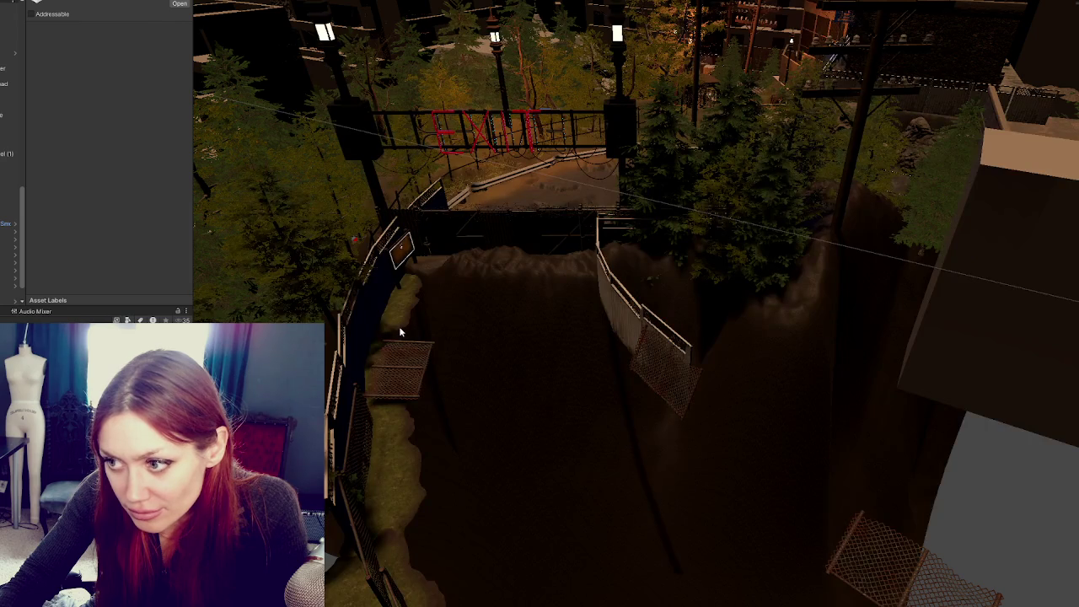
click(399, 403)
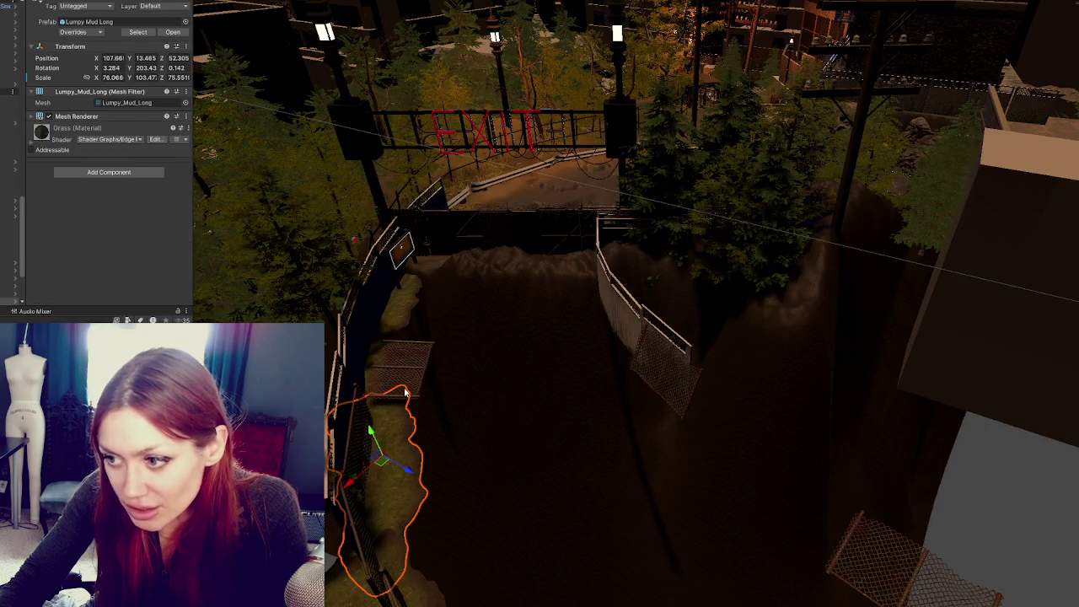
click(405, 390)
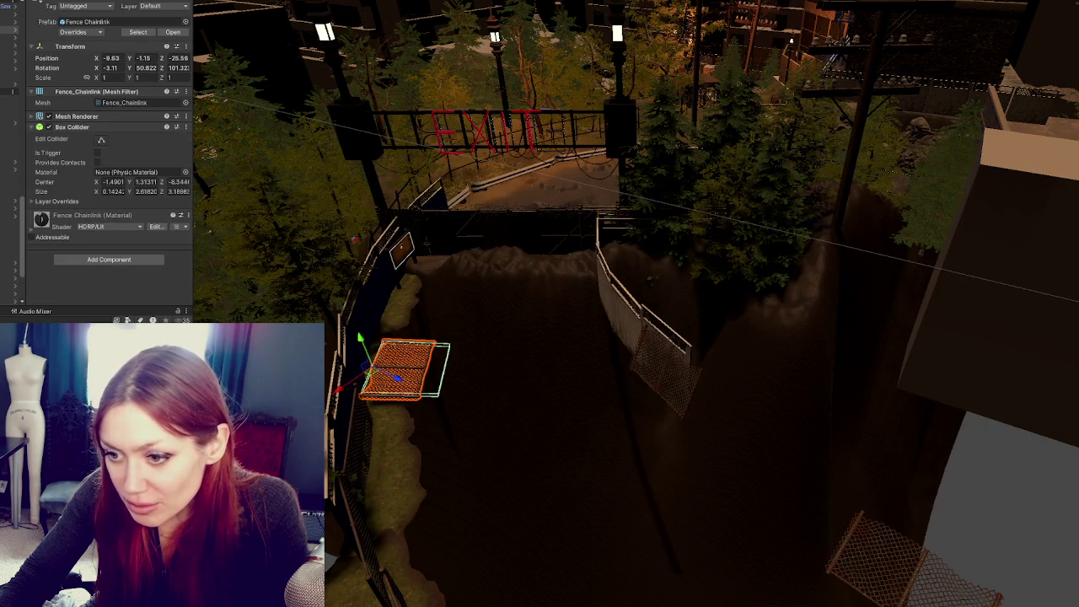
click(399, 473)
click(10, 256)
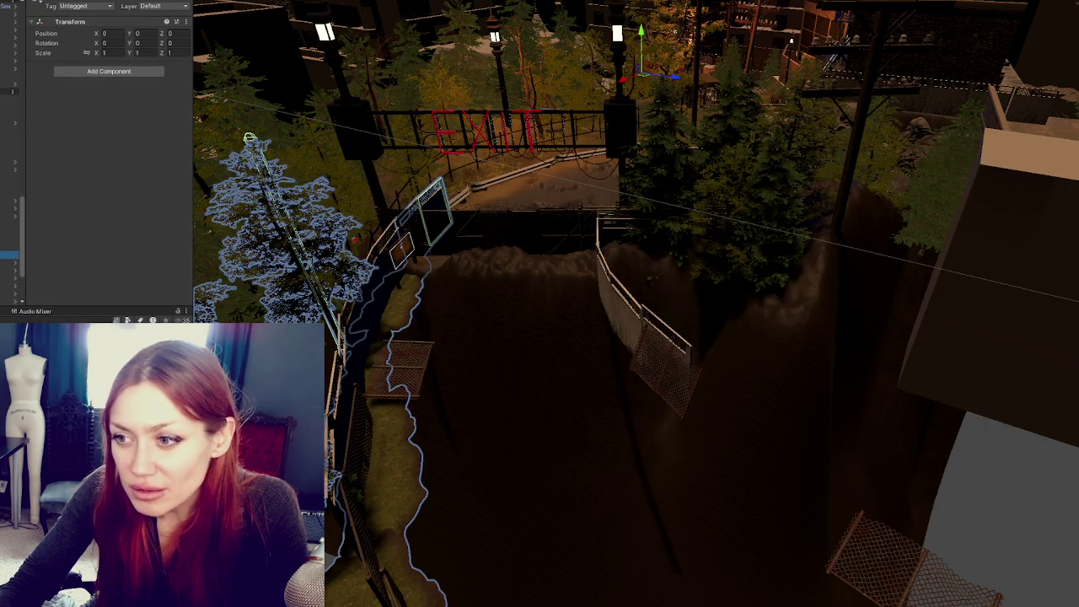
scroll(530, 424, up, 5)
click(477, 405)
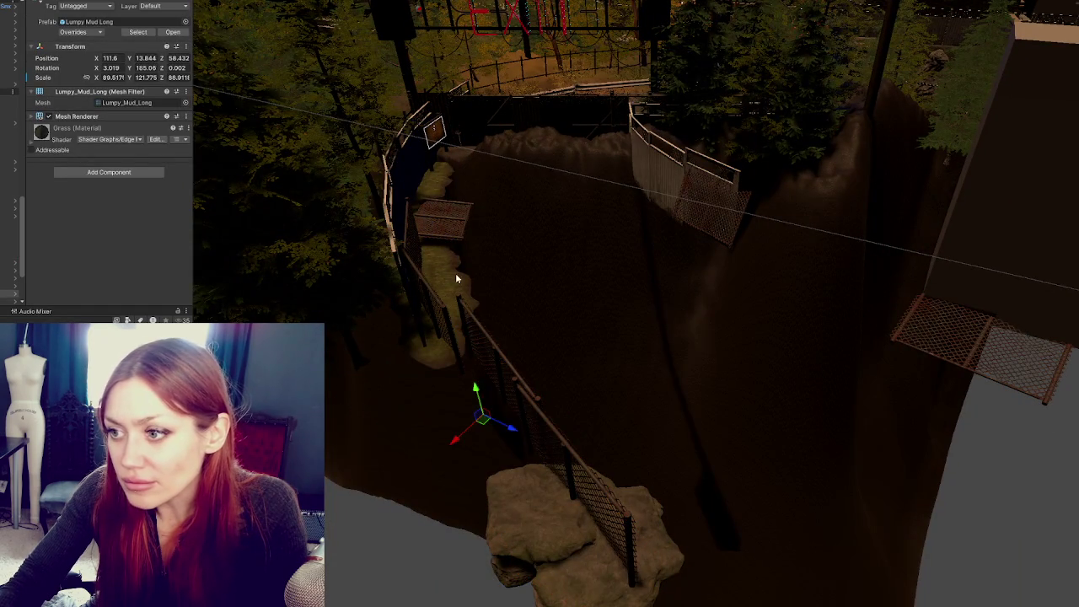
click(455, 272)
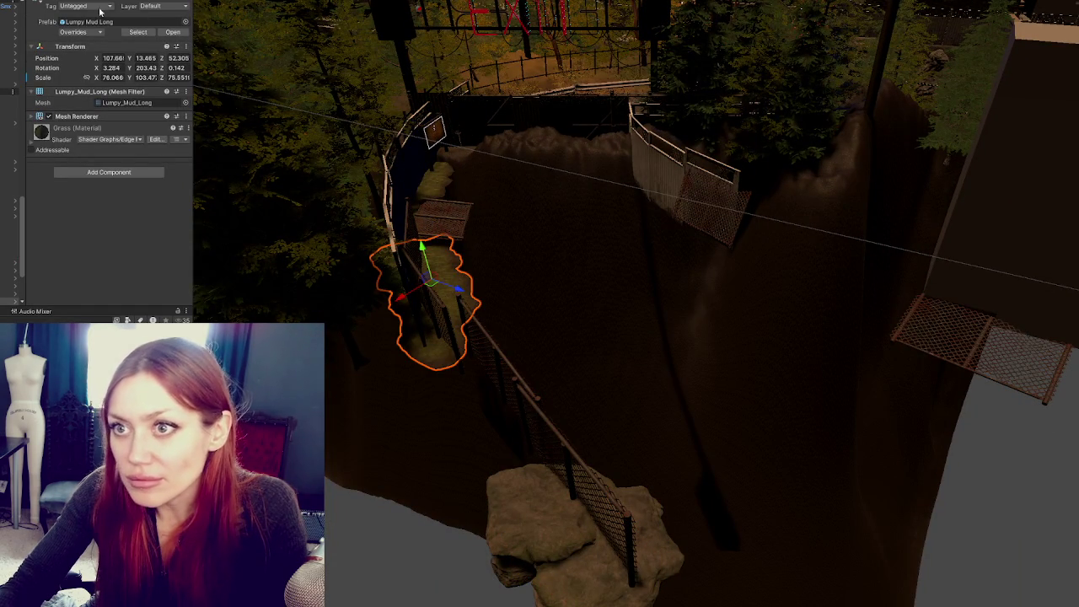
click(456, 270)
click(430, 183)
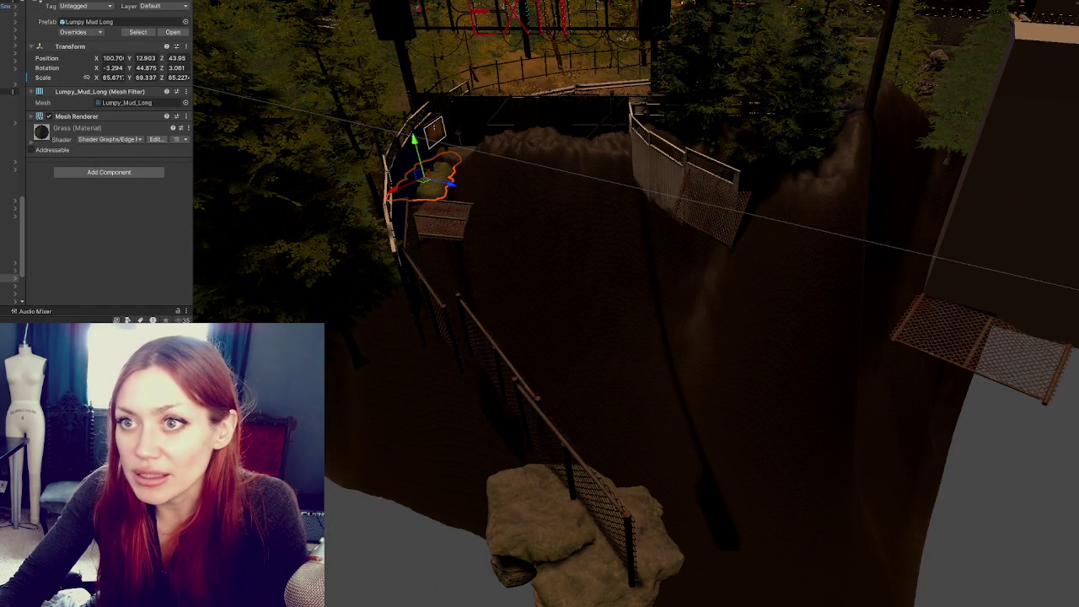
click(498, 532)
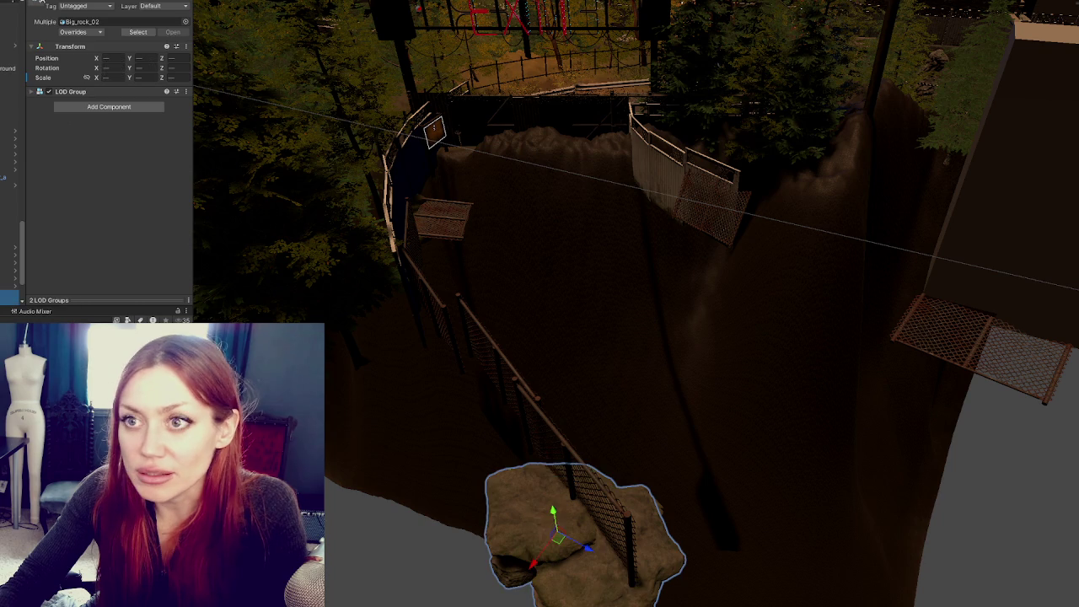
mouse_move(623, 286)
mouse_down()
mouse_move(599, 294)
mouse_move(561, 278)
mouse_up()
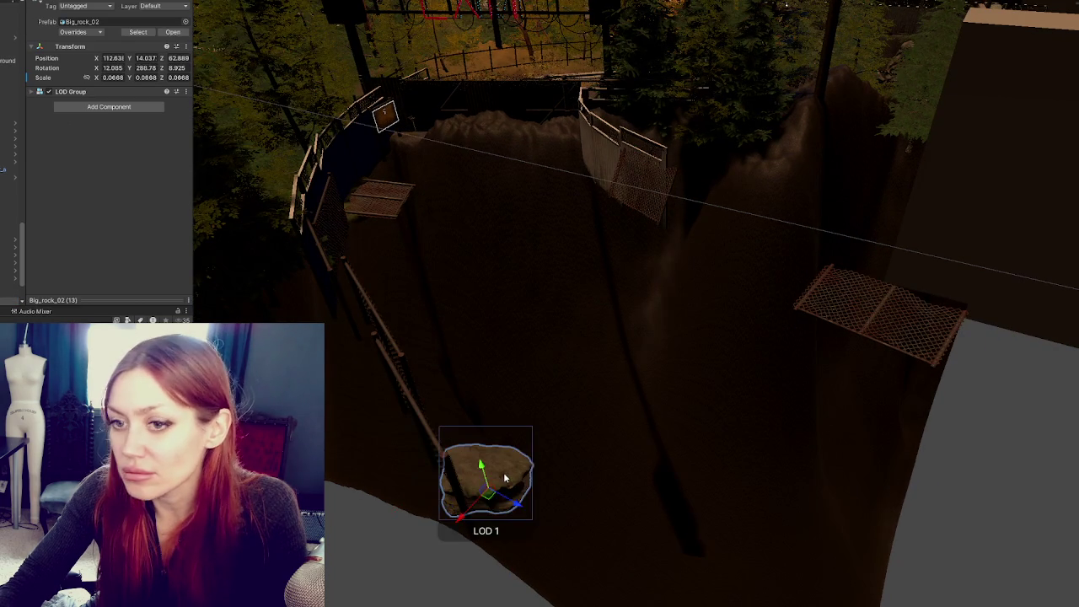
key(ctrl+z)
scroll(495, 459, down, 10)
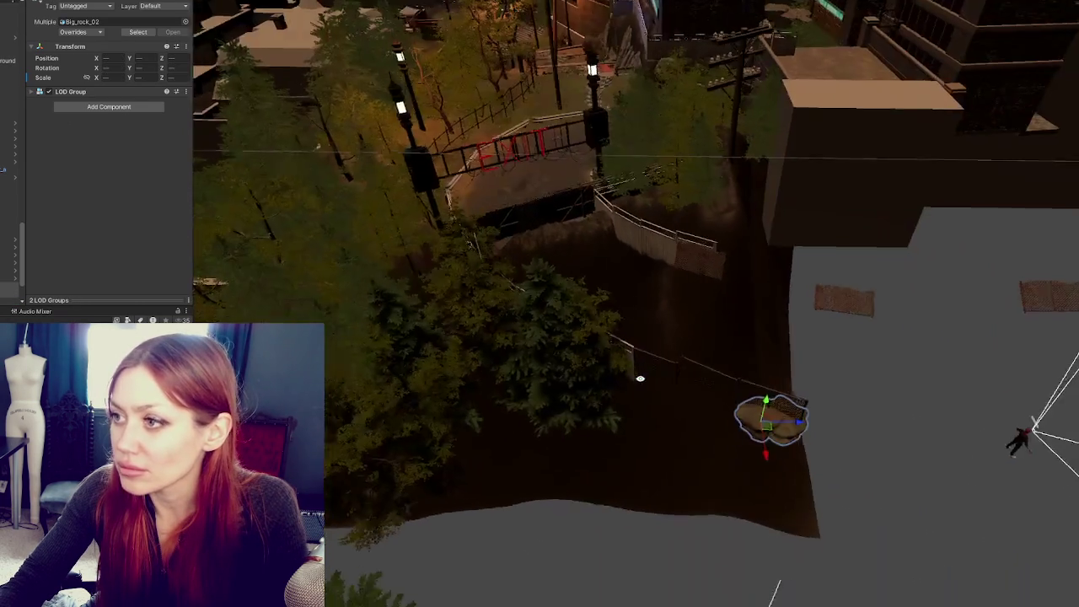
drag(640, 379, 553, 368)
scroll(553, 367, up, 3)
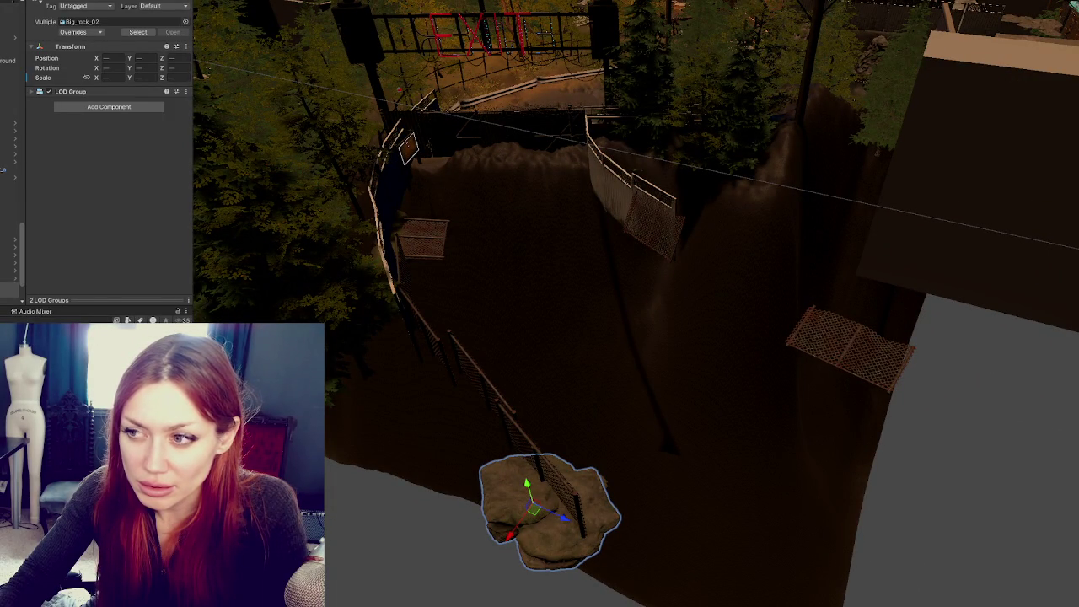
click(9, 290)
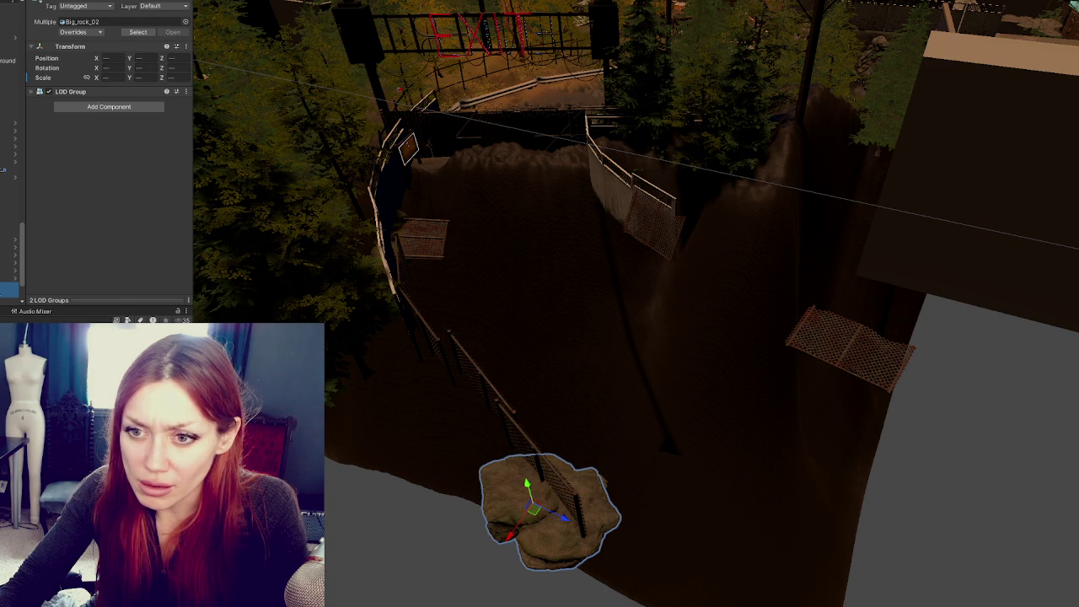
scroll(13, 253, down, 2)
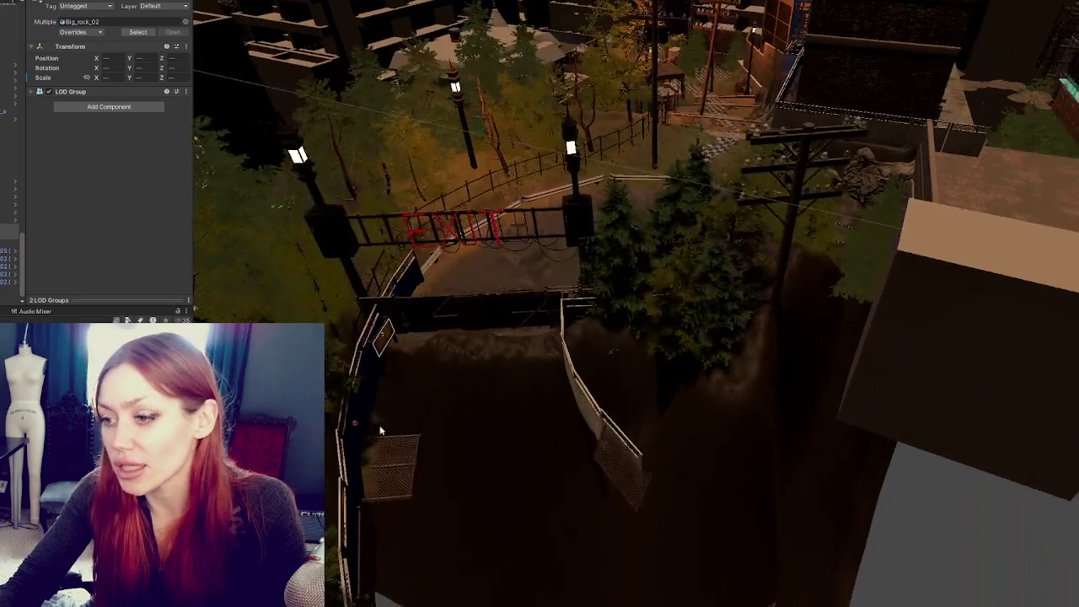
Select two chain-link panels and bring in the lit surrounding environment
click(388, 463)
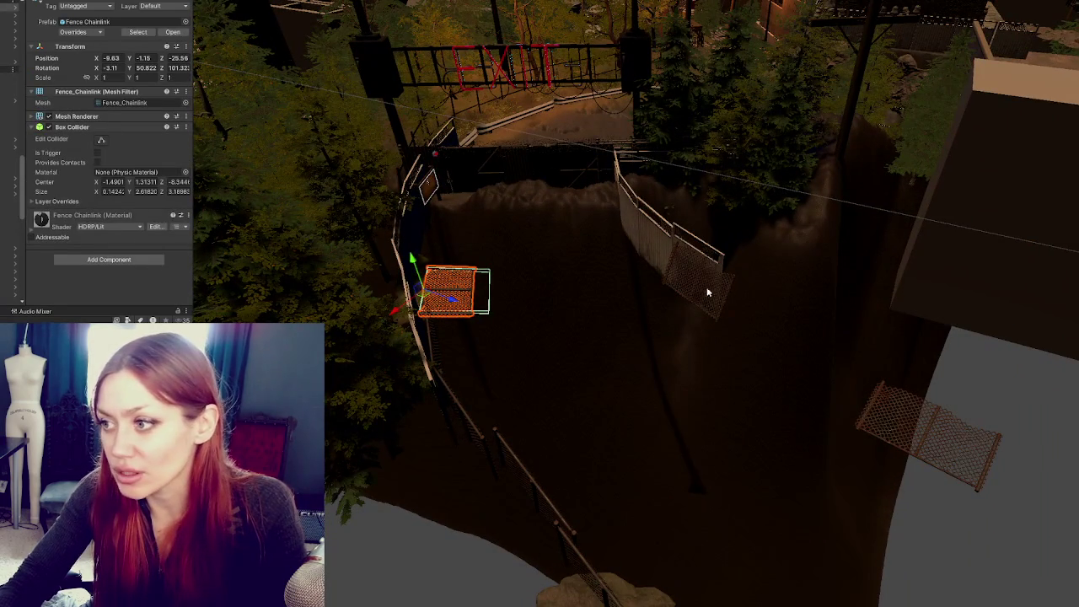
shift+click(704, 288)
right_click(120, 184)
click(224, 267)
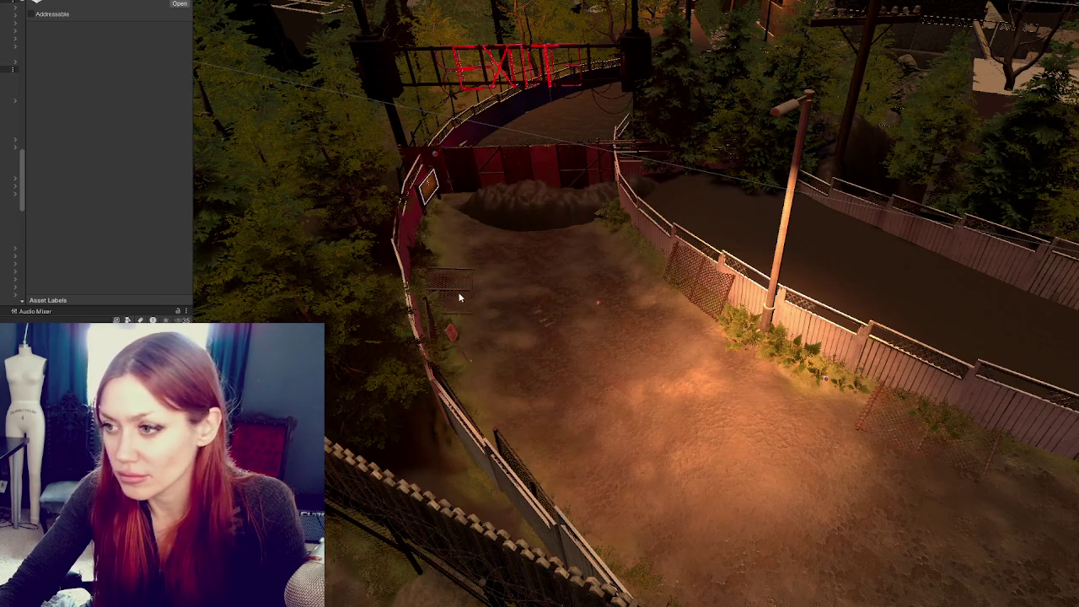
Select all the Fence_Chainlink panels in the scene and Hierarchy
click(456, 293)
shift+click(696, 275)
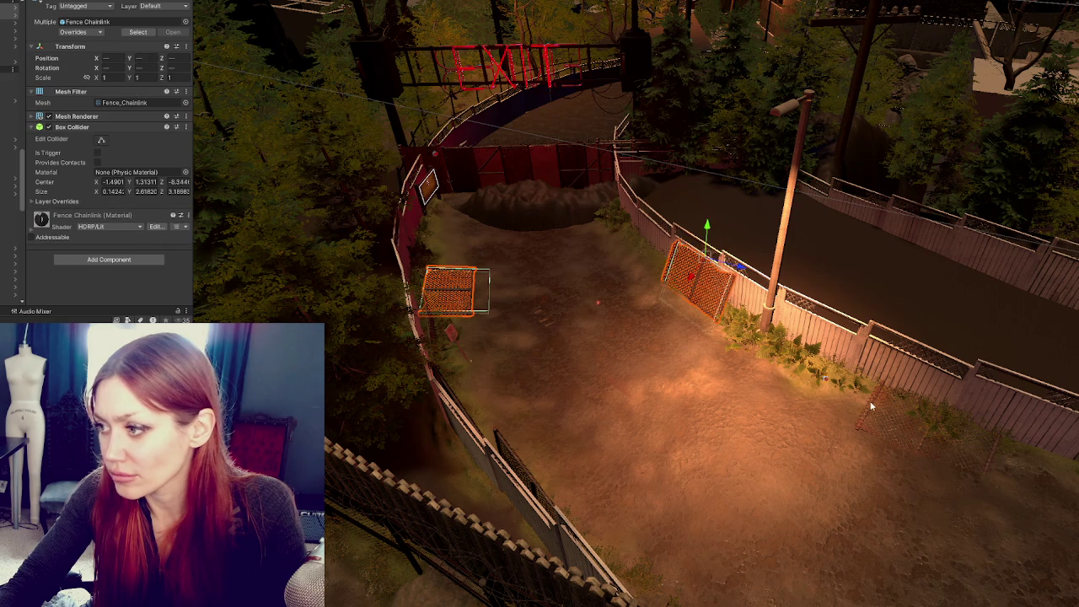
shift+click(928, 430)
click(10, 125)
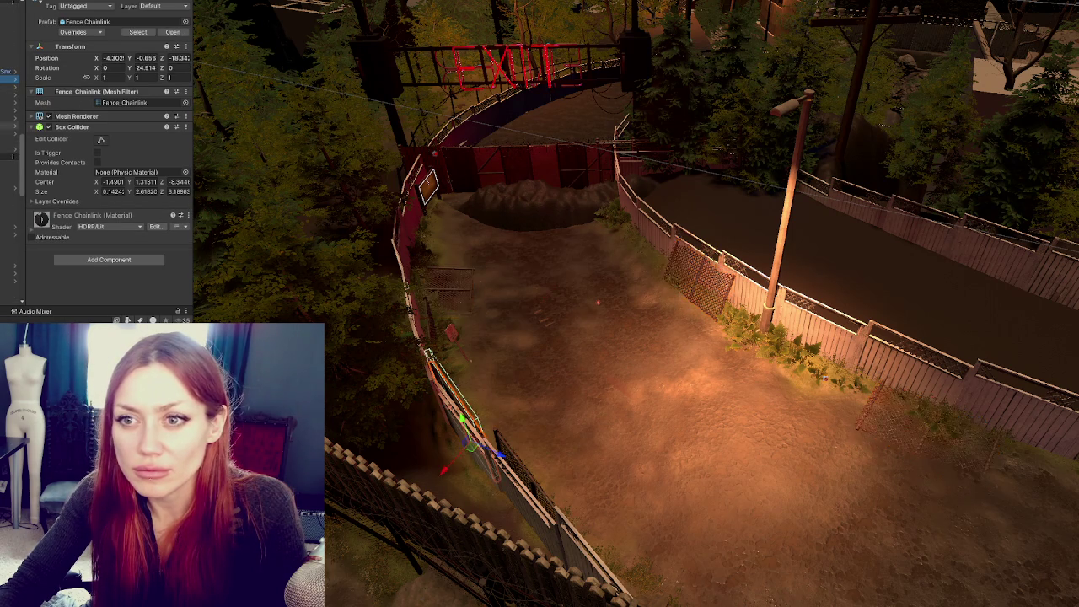
shift+click(10, 88)
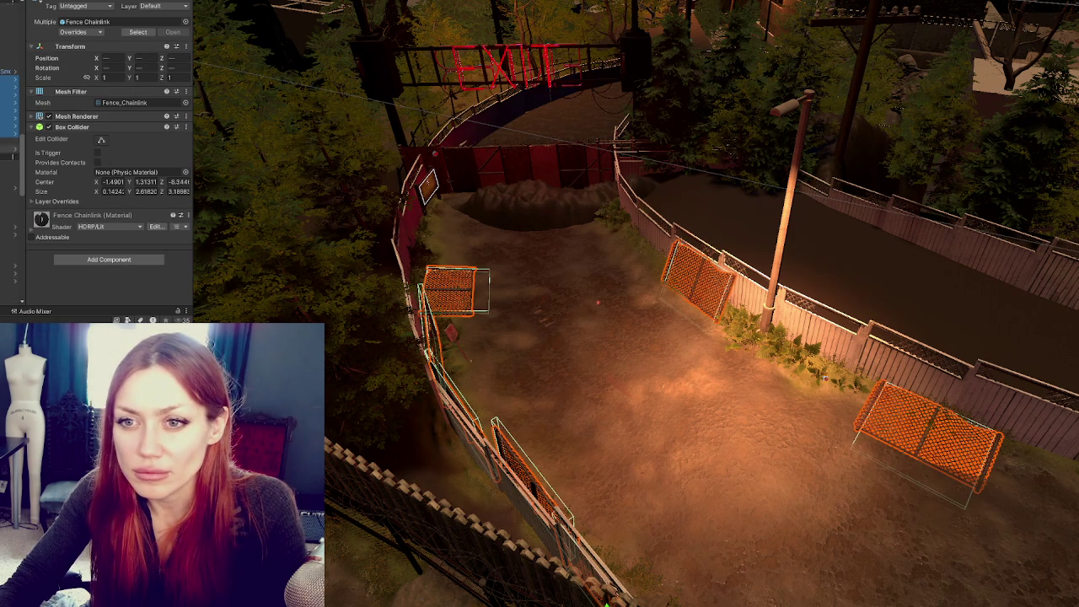
scroll(12, 156, up, 3)
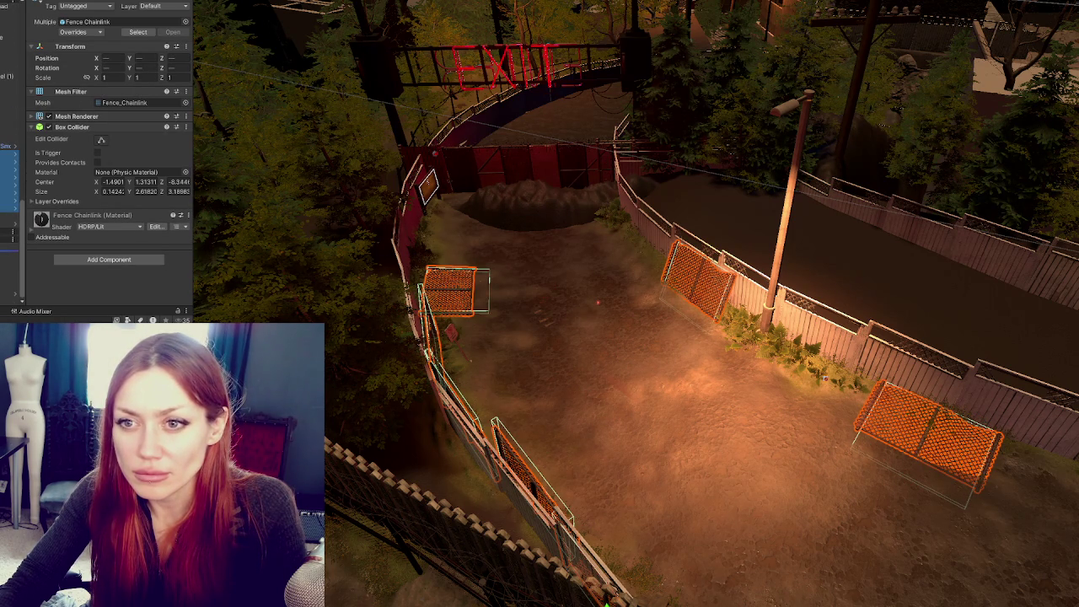
double_click(10, 231)
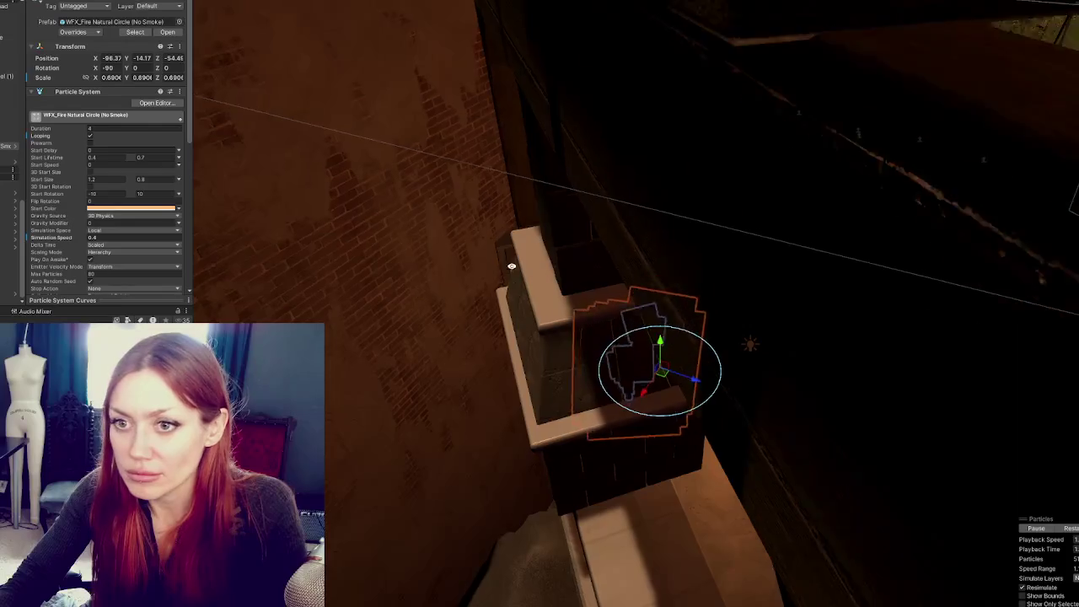
drag(512, 266, 523, 168)
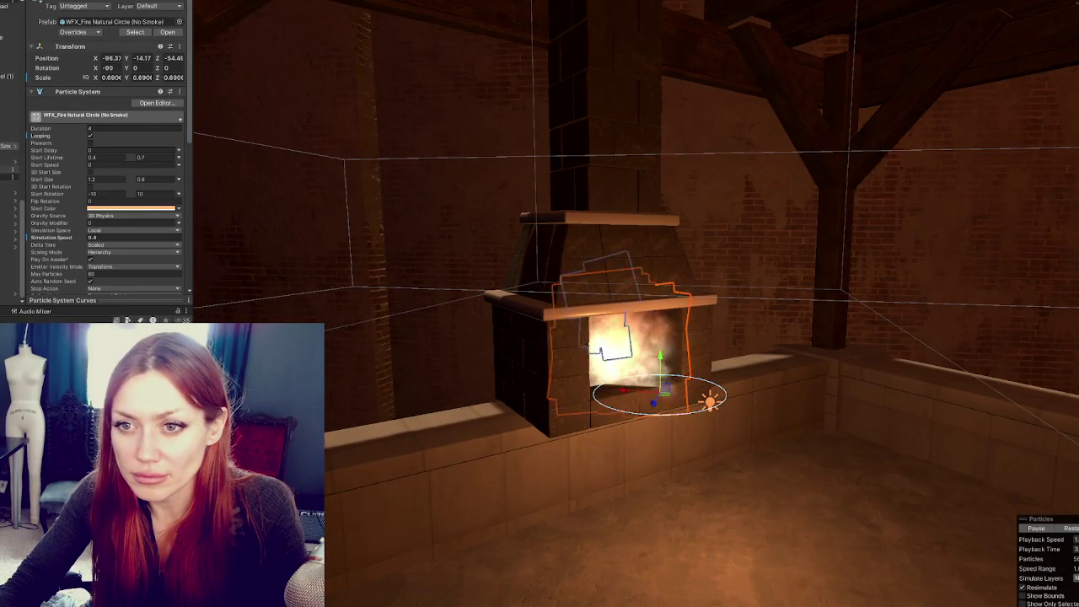
key(ctrl+shift+d)
click(7, 146)
click(711, 403)
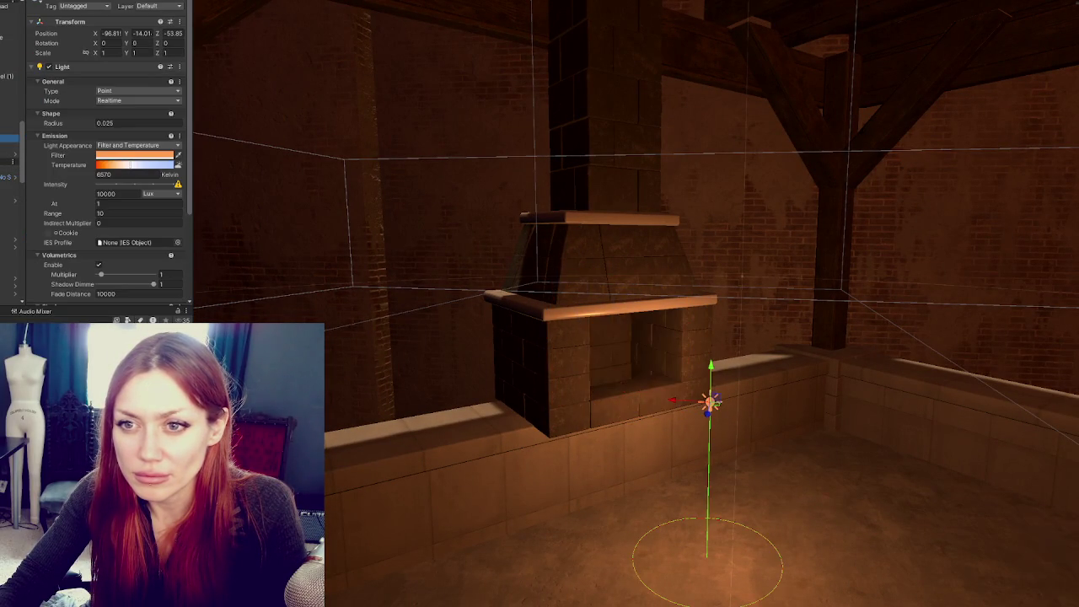
key(f)
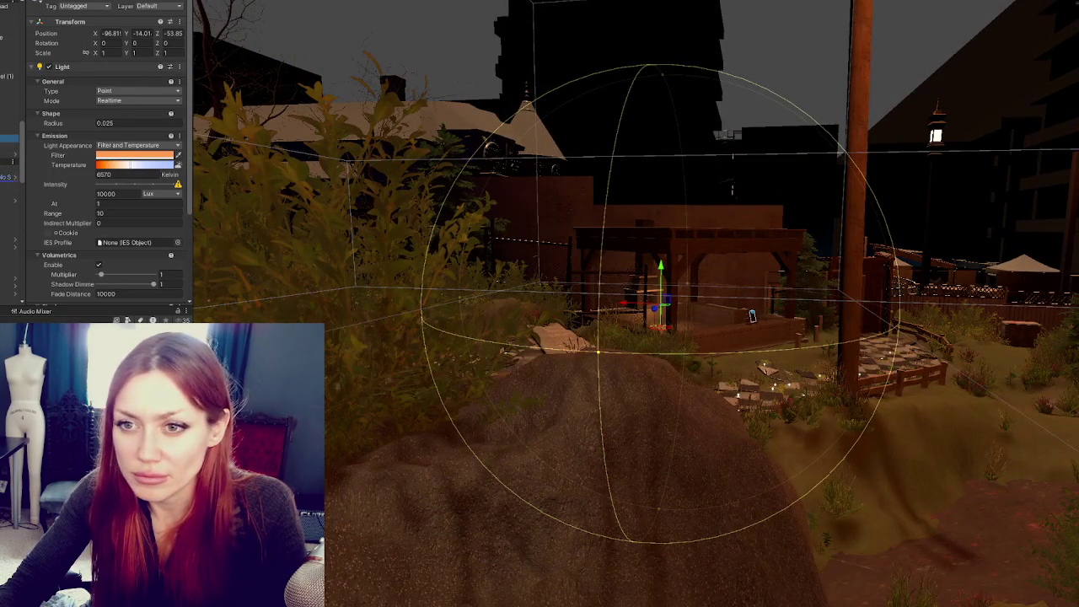
click(753, 316)
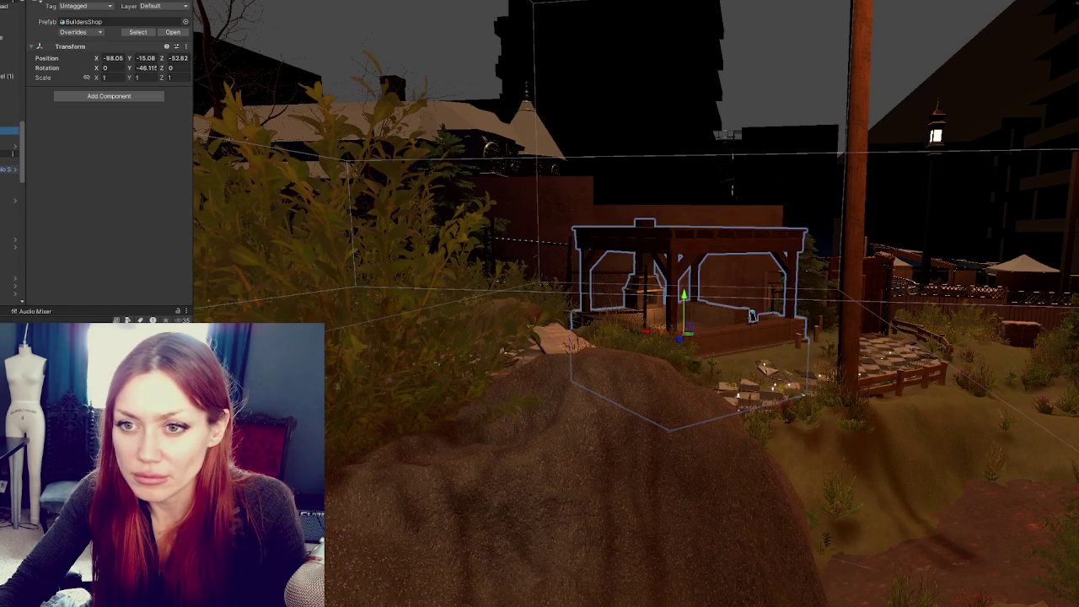
click(753, 316)
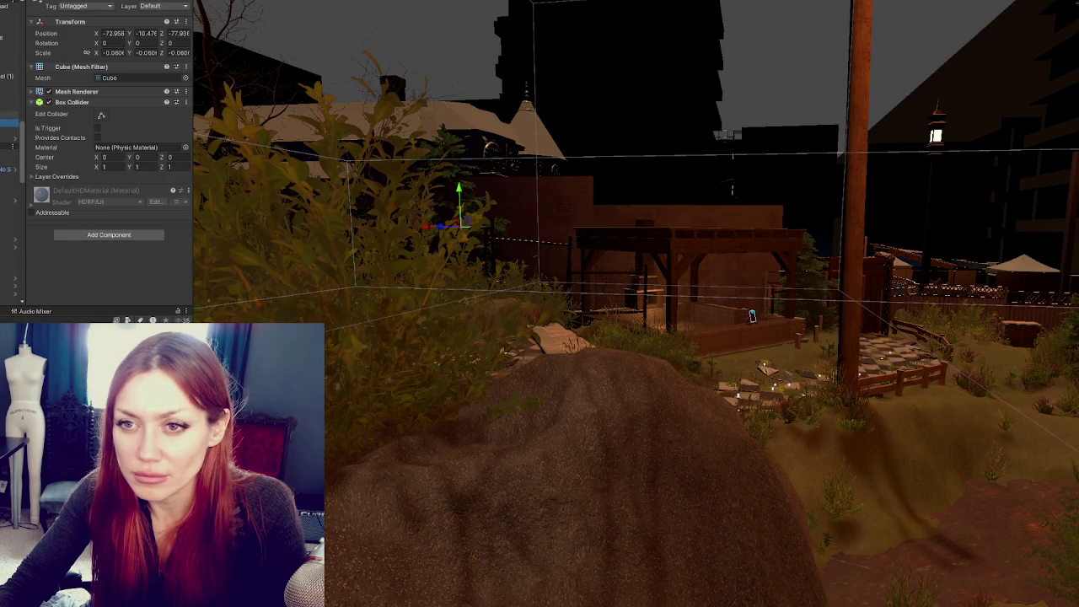
drag(753, 316, 722, 365)
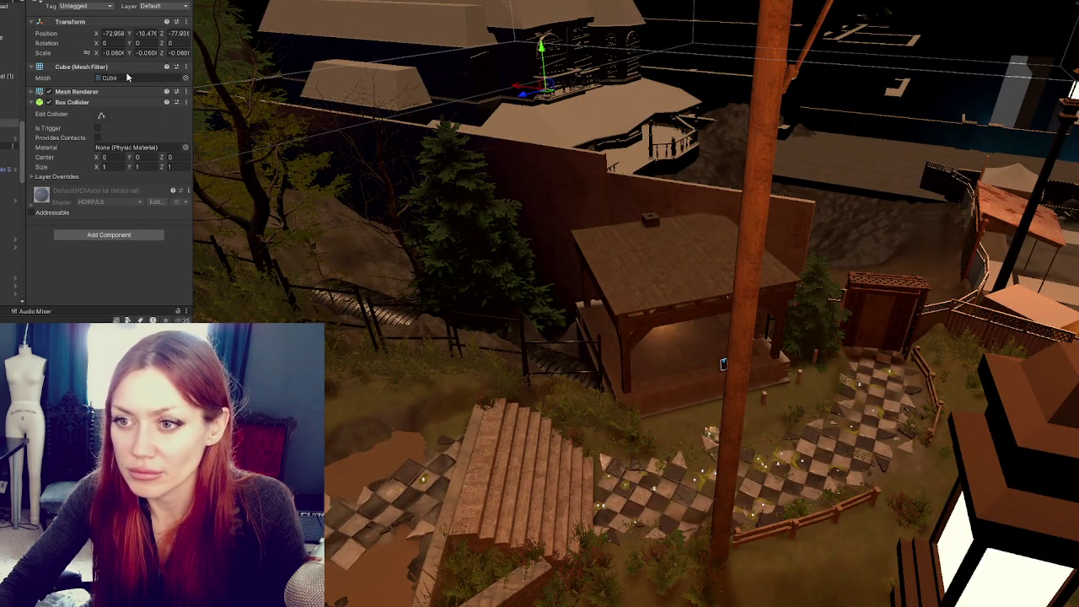
key(Delete)
click(432, 210)
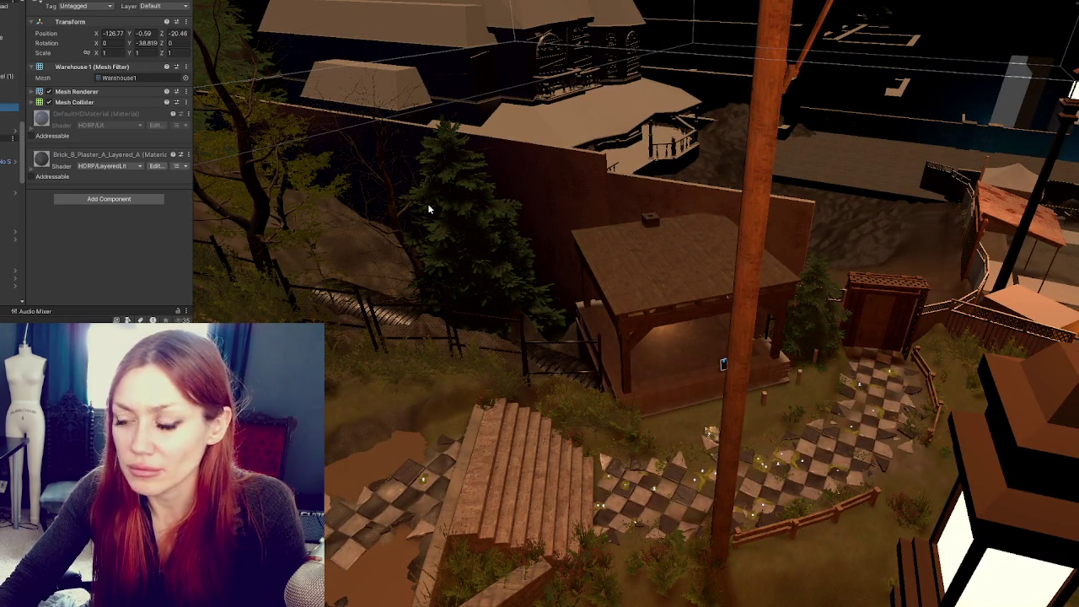
Frame Warehouse 1, remove its window facade, and select the Brick Outside building
key(f)
mouse_move(726, 253)
mouse_down()
mouse_move(225, 279)
mouse_move(523, 253)
mouse_move(756, 251)
mouse_move(727, 213)
mouse_up()
drag(943, 172, 524, 182)
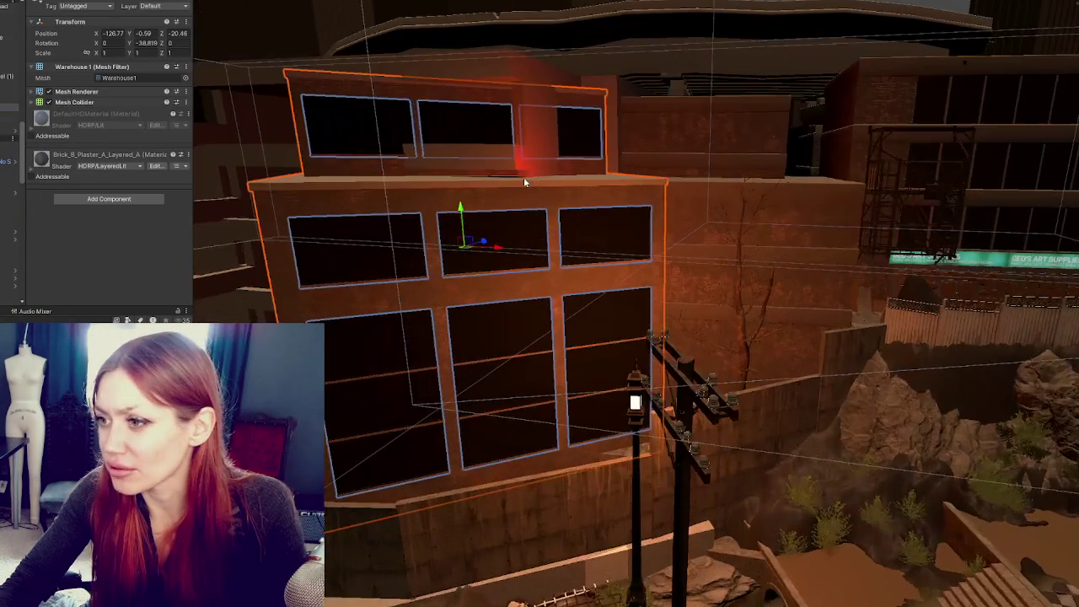
key(h)
mouse_move(506, 244)
mouse_down()
mouse_move(688, 250)
mouse_move(975, 116)
mouse_move(590, 181)
mouse_move(781, 179)
mouse_up()
click(590, 180)
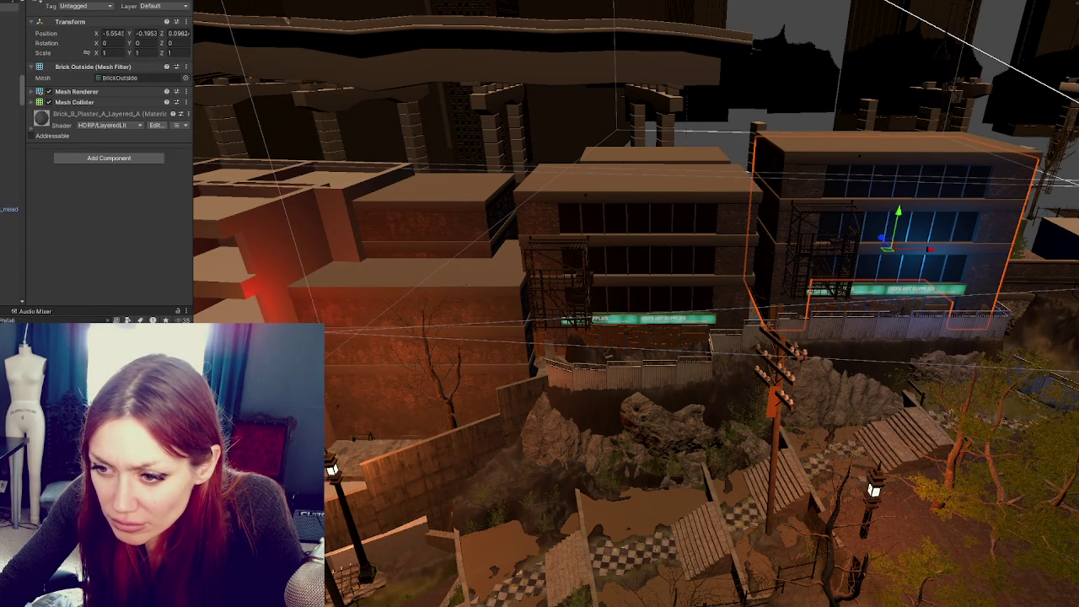
Trial a brick building, another building and a dark platform prefab, undoing each placement
mouse_move(325, 401)
mouse_down()
mouse_move(518, 390)
mouse_move(244, 408)
mouse_up()
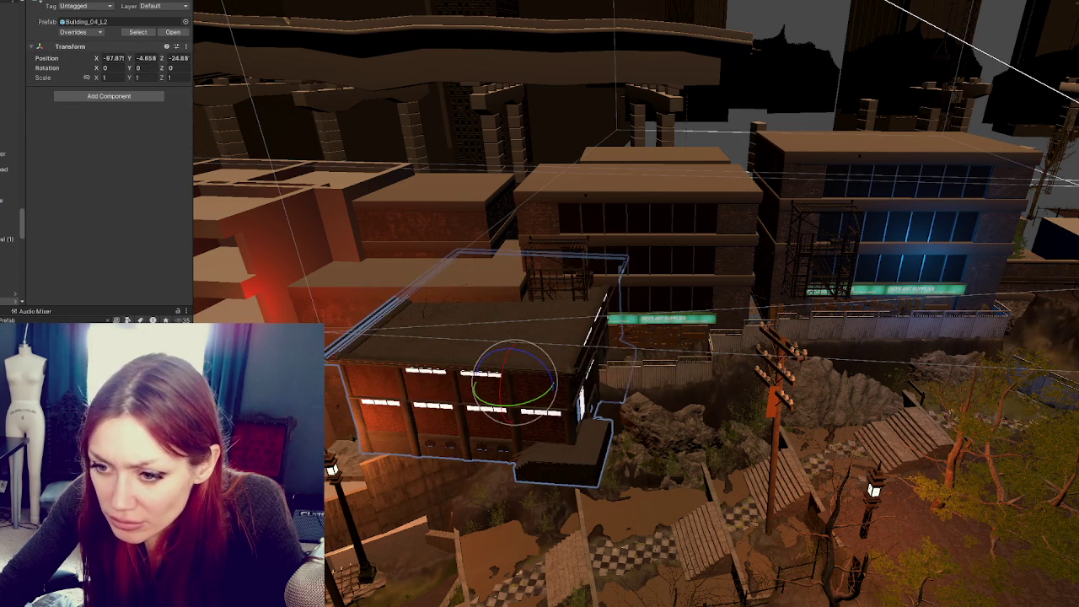
key(ctrl+z)
drag(369, 457, 335, 464)
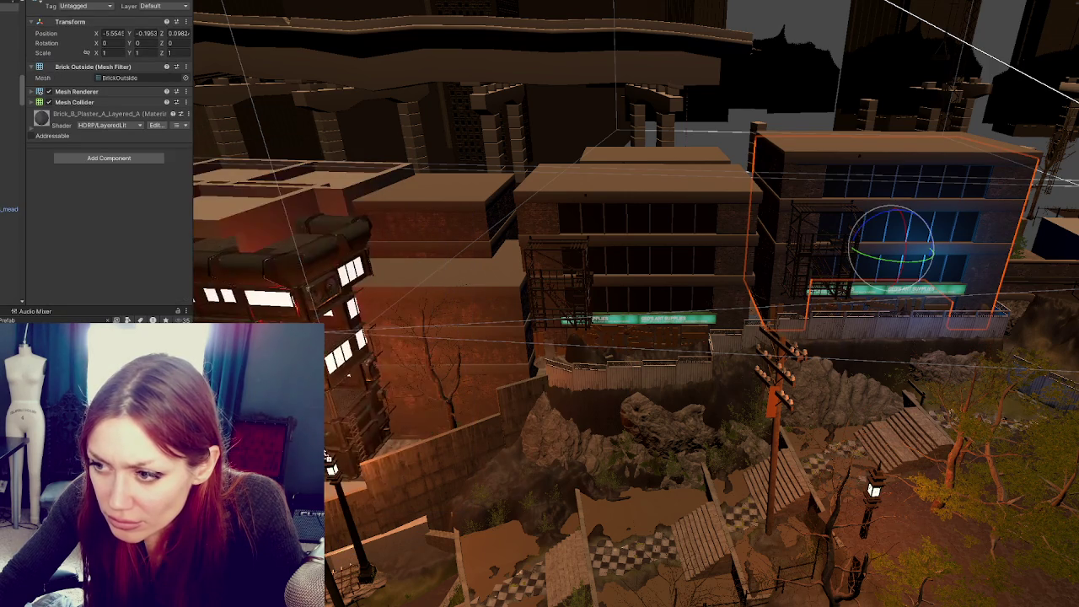
key(ctrl+z)
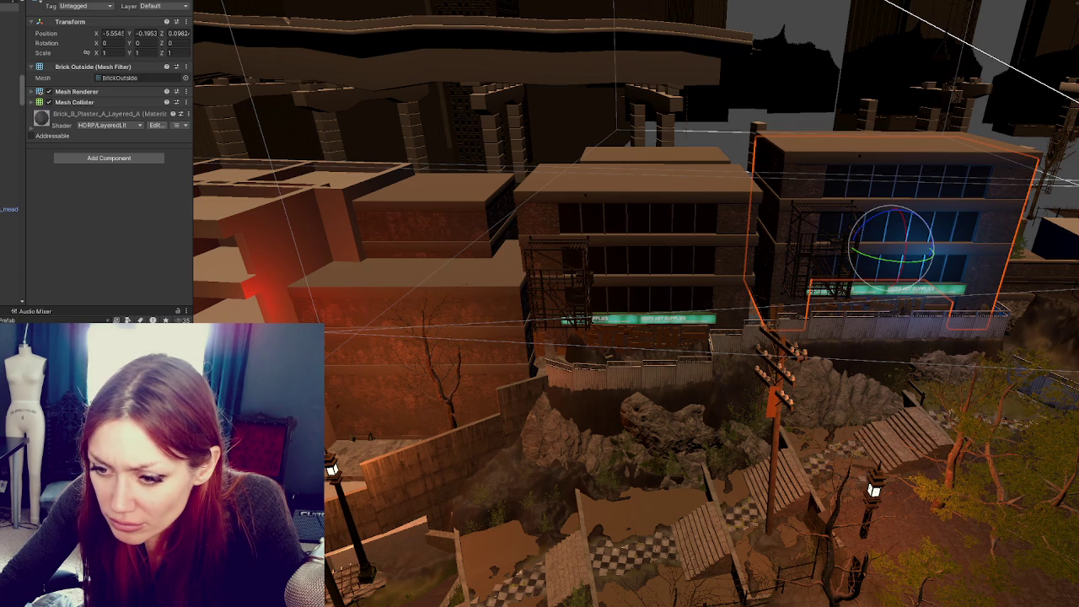
drag(337, 462, 337, 462)
key(ctrl+z)
mouse_move(253, 506)
mouse_down()
mouse_move(420, 354)
mouse_move(422, 385)
mouse_up()
key(ctrl+z)
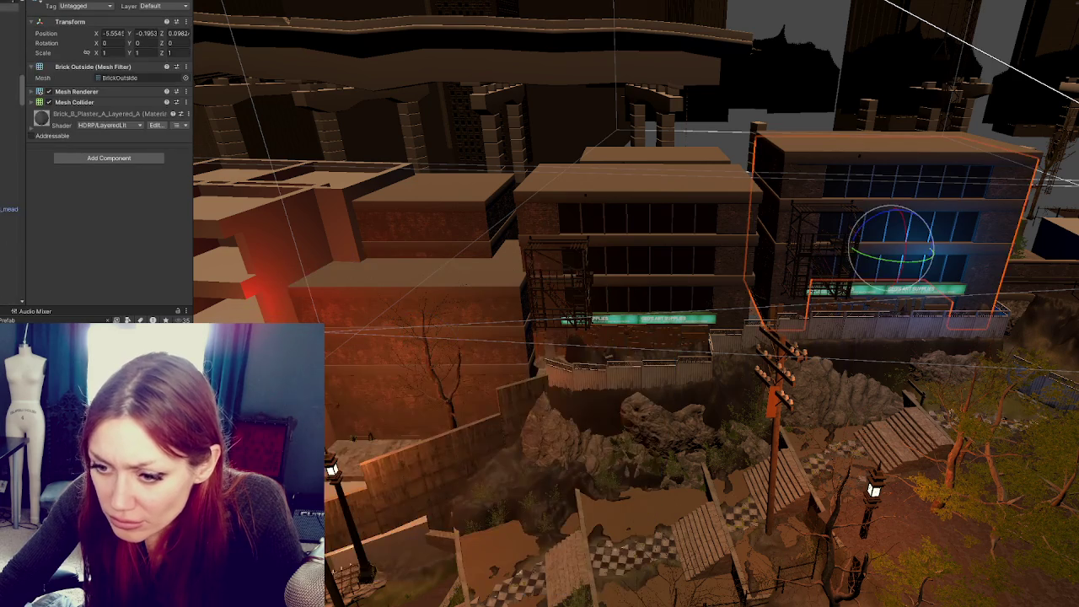
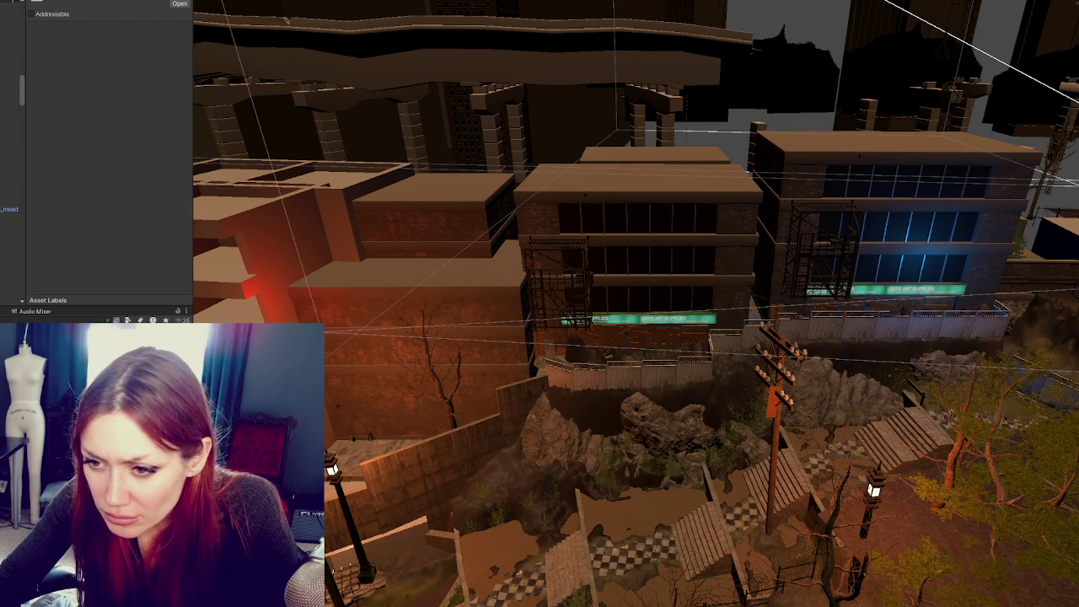
Select and frame the small ApartmentRectangle box, then stretch it up into a tall building
click(338, 456)
key(f)
mouse_move(340, 470)
mouse_down()
mouse_move(621, 421)
mouse_move(751, 345)
mouse_move(708, 346)
mouse_up()
scroll(692, 333, up, 5)
scroll(663, 380, down, 6)
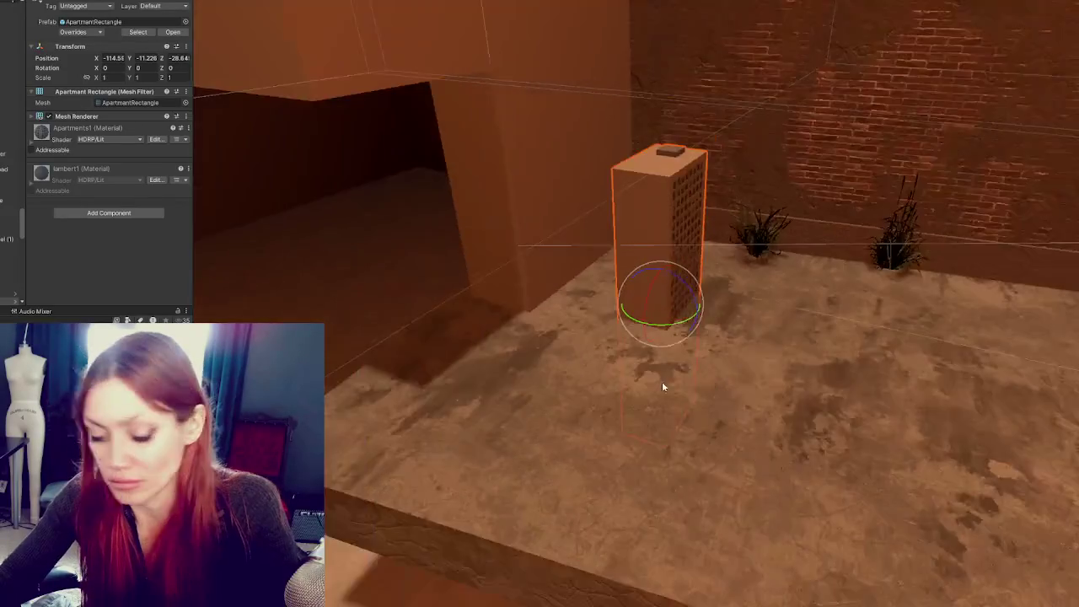
key(w)
scroll(683, 340, down, 5)
mouse_move(42, 77)
mouse_down()
mouse_move(407, 221)
mouse_move(693, 306)
mouse_move(523, 242)
mouse_move(555, 248)
mouse_move(537, 251)
mouse_move(621, 414)
mouse_move(527, 330)
mouse_move(530, 341)
mouse_up()
Scale the building to about 30, raise it, and shift it left beside the courtyard buildings
key(r)
mouse_move(483, 304)
mouse_down()
mouse_move(482, 268)
mouse_move(491, 312)
mouse_up()
key(w)
mouse_move(485, 275)
mouse_down()
mouse_move(487, 231)
mouse_move(485, 244)
mouse_up()
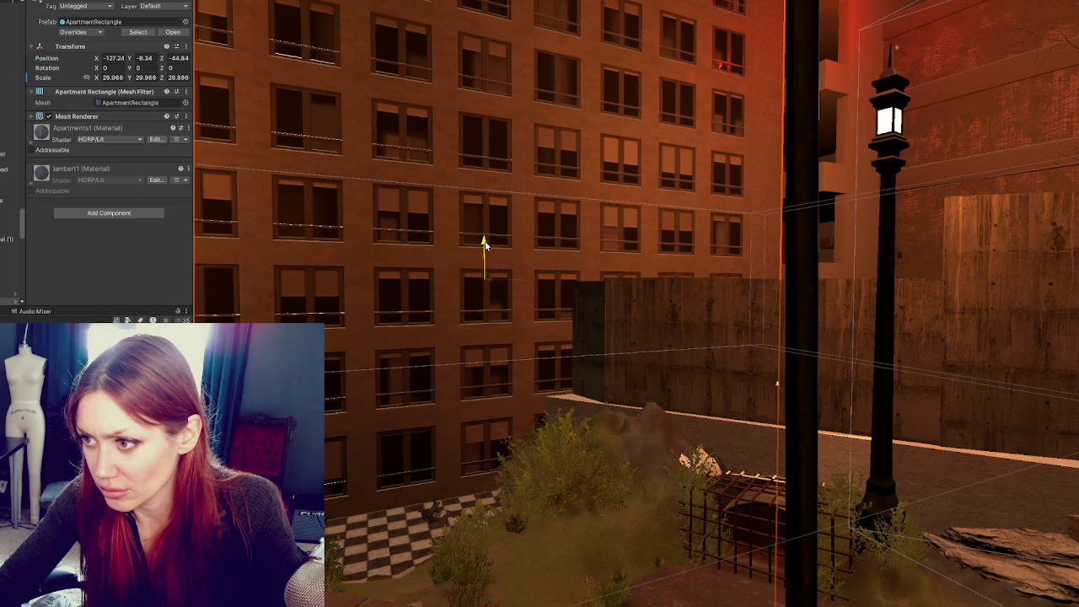
key(f)
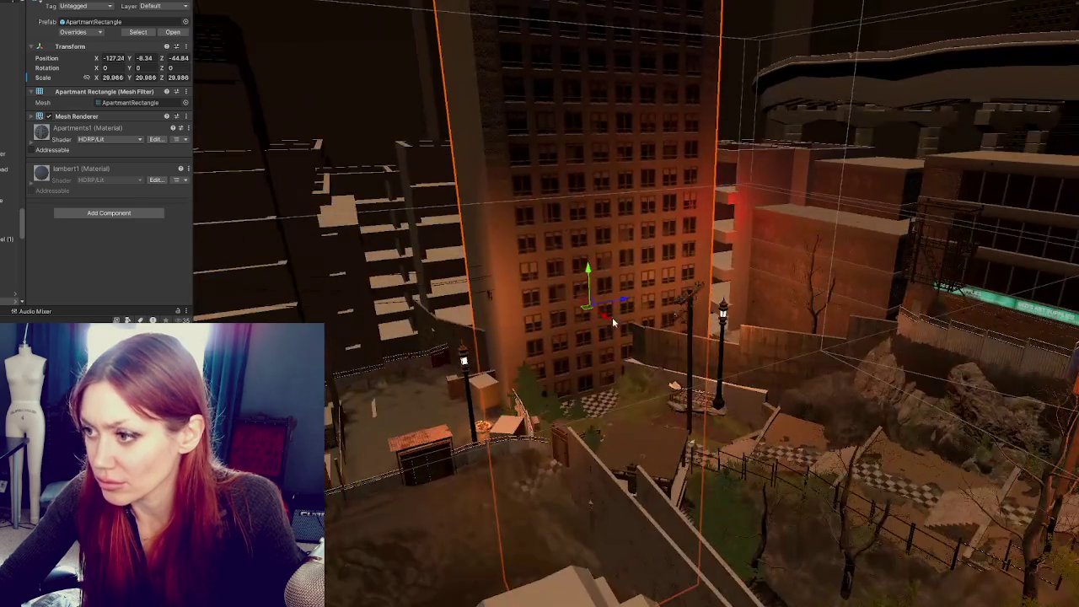
drag(613, 317, 565, 254)
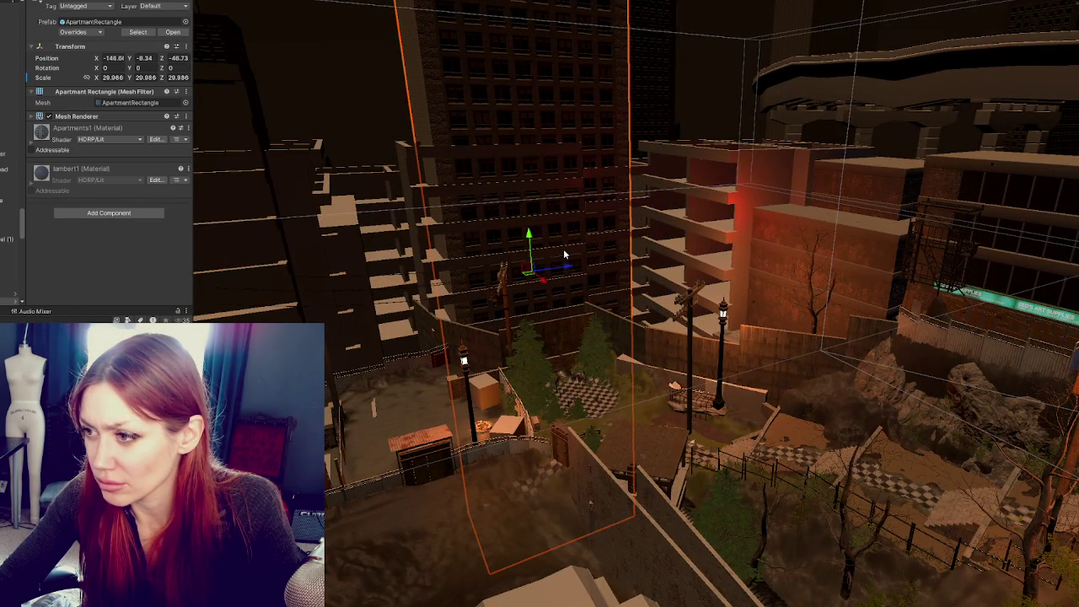
click(567, 252)
click(559, 246)
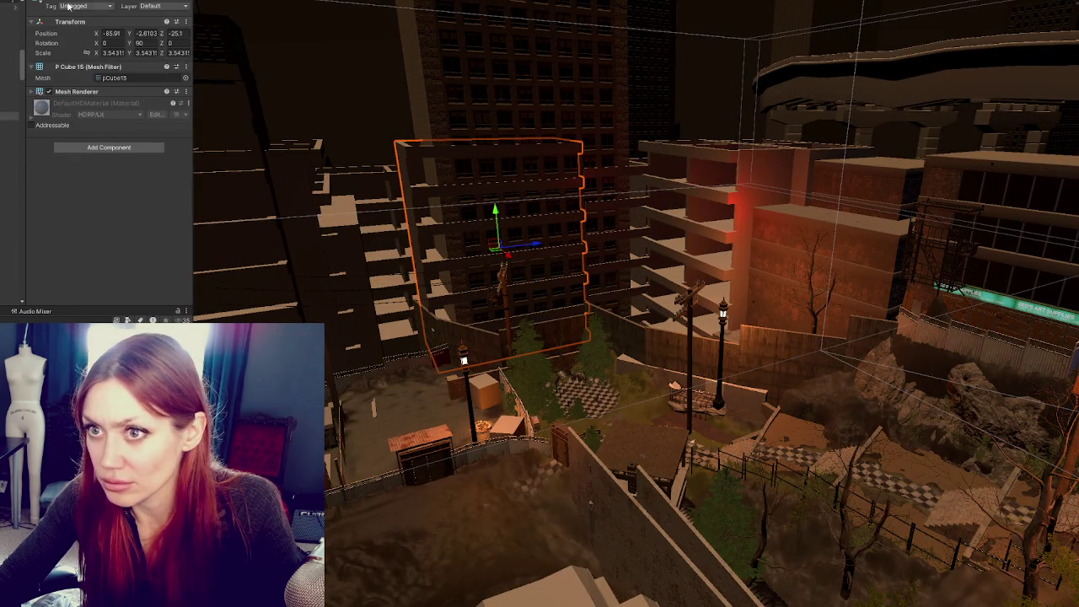
Nudge the Apartment Rectangle tower back, shift pCube15 left, and select its Brick Outside facade
click(514, 246)
drag(563, 249, 560, 270)
key(f)
drag(638, 238, 628, 238)
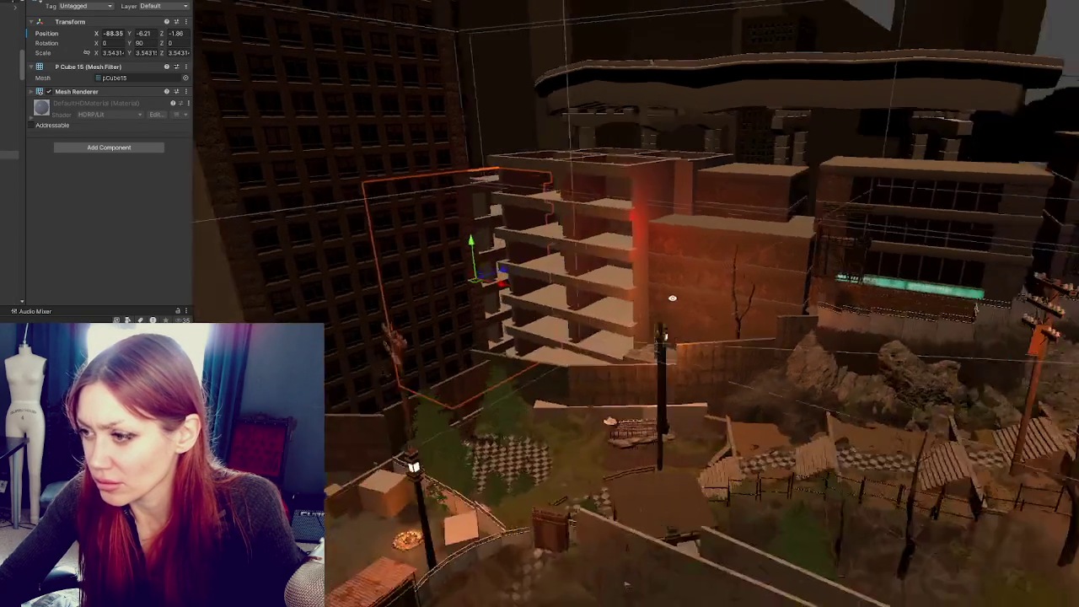
drag(672, 298, 732, 303)
click(1029, 128)
click(1029, 129)
click(904, 114)
click(904, 114)
Move another building group's upper section to the left and turn it
click(699, 349)
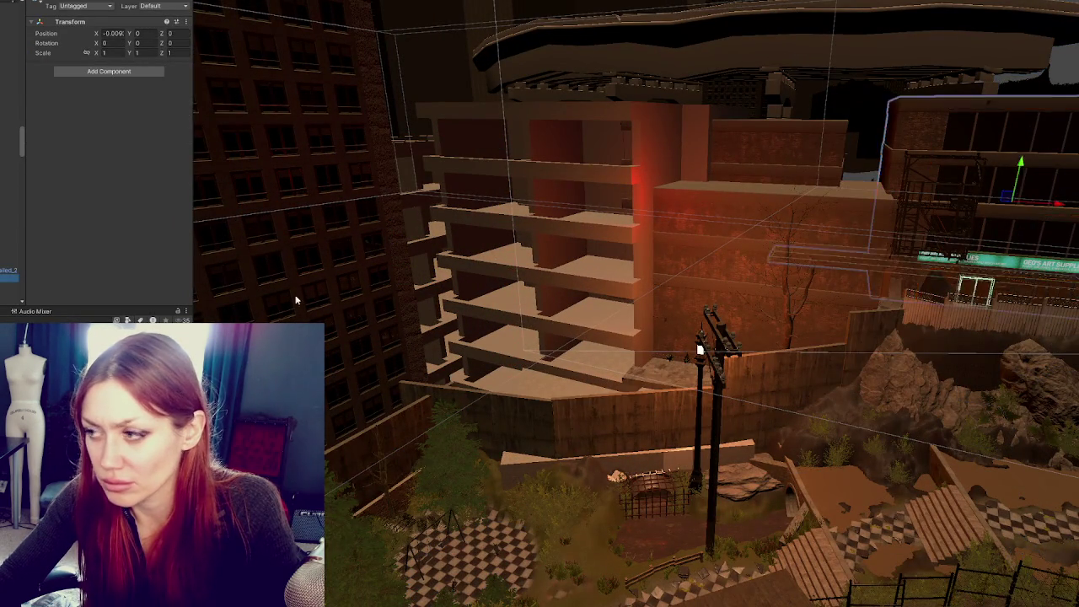
key(f)
click(711, 252)
mouse_move(710, 259)
mouse_down()
mouse_move(589, 246)
mouse_move(374, 295)
mouse_up()
key(e)
mouse_move(393, 330)
mouse_down()
mouse_move(371, 338)
mouse_move(441, 265)
mouse_move(429, 240)
mouse_move(438, 281)
mouse_move(476, 337)
mouse_move(426, 329)
mouse_move(396, 296)
mouse_move(459, 292)
mouse_move(424, 273)
mouse_move(423, 290)
mouse_move(408, 128)
mouse_up()
key(w)
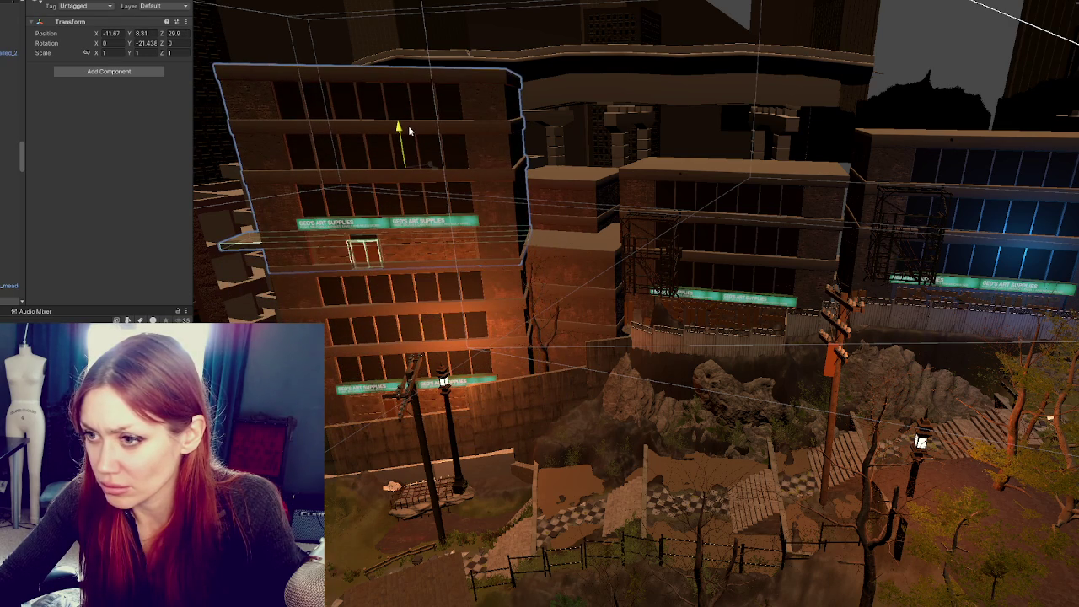
Delete the Vertical Divides mesh and the facade with the art-supplies sign
click(416, 145)
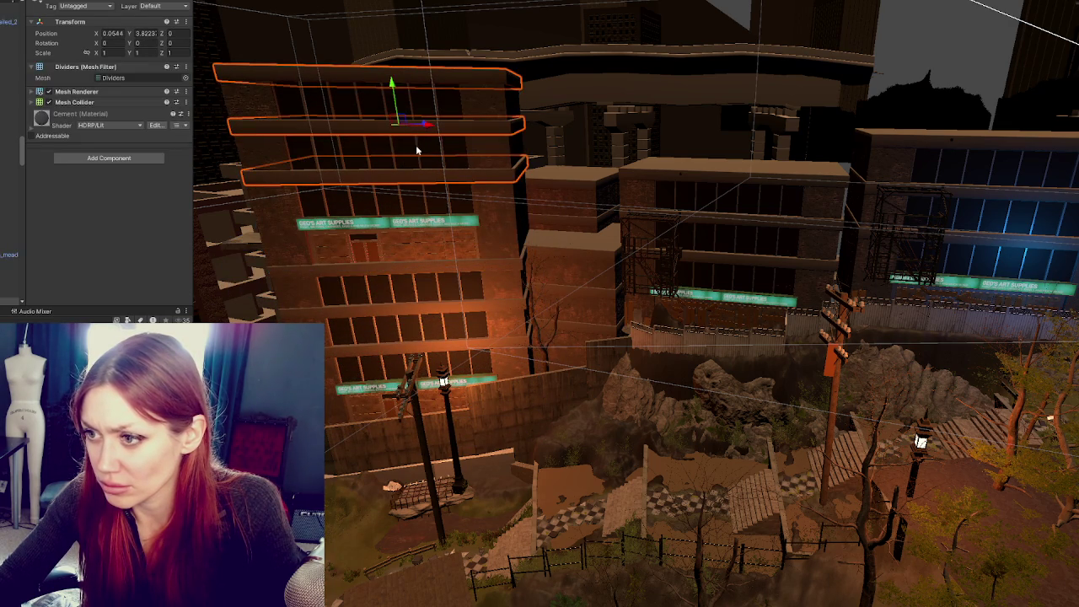
click(498, 252)
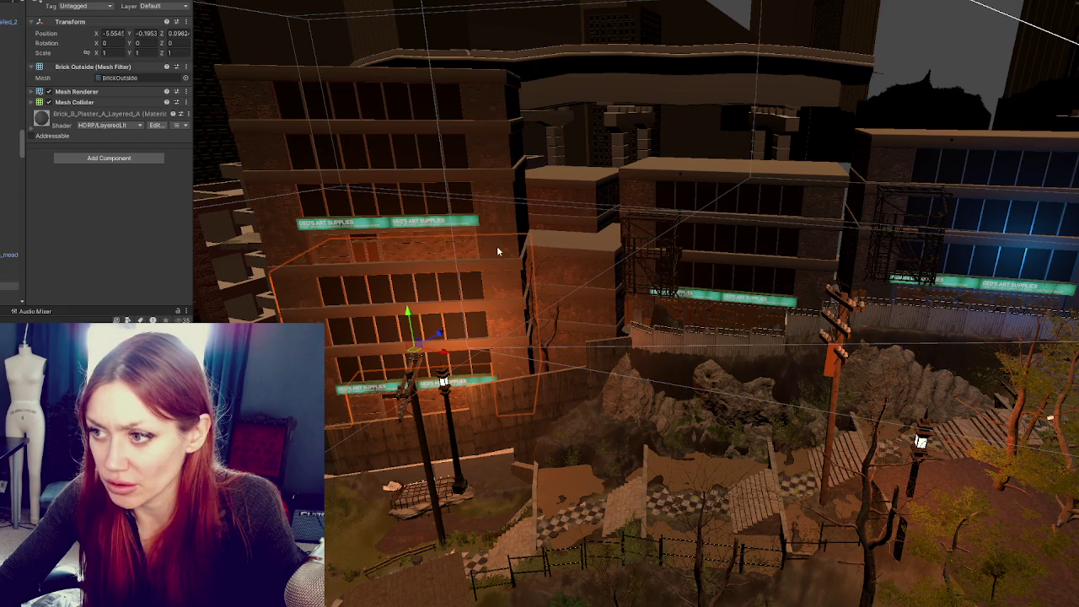
click(8, 279)
key(Delete)
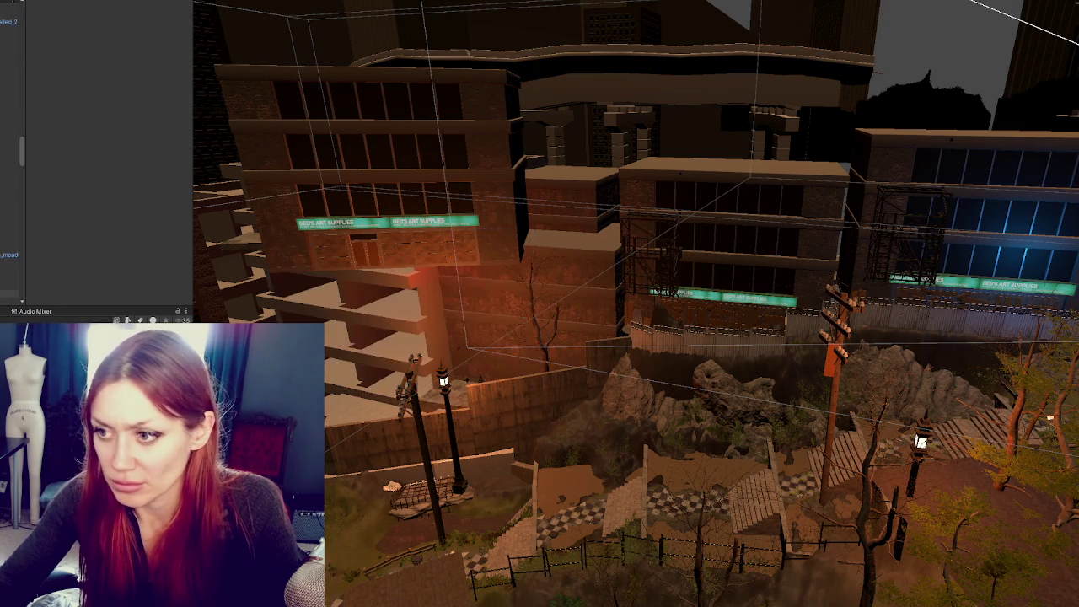
click(388, 185)
key(Delete)
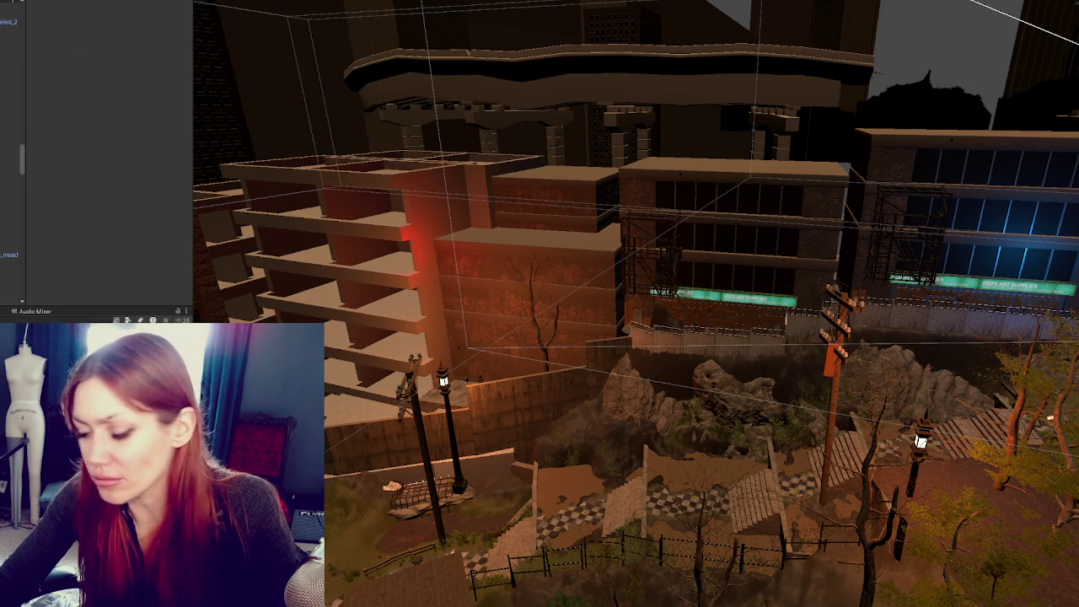
Delete the lit brick facade on the left building, then undo the deletion
click(804, 199)
click(810, 170)
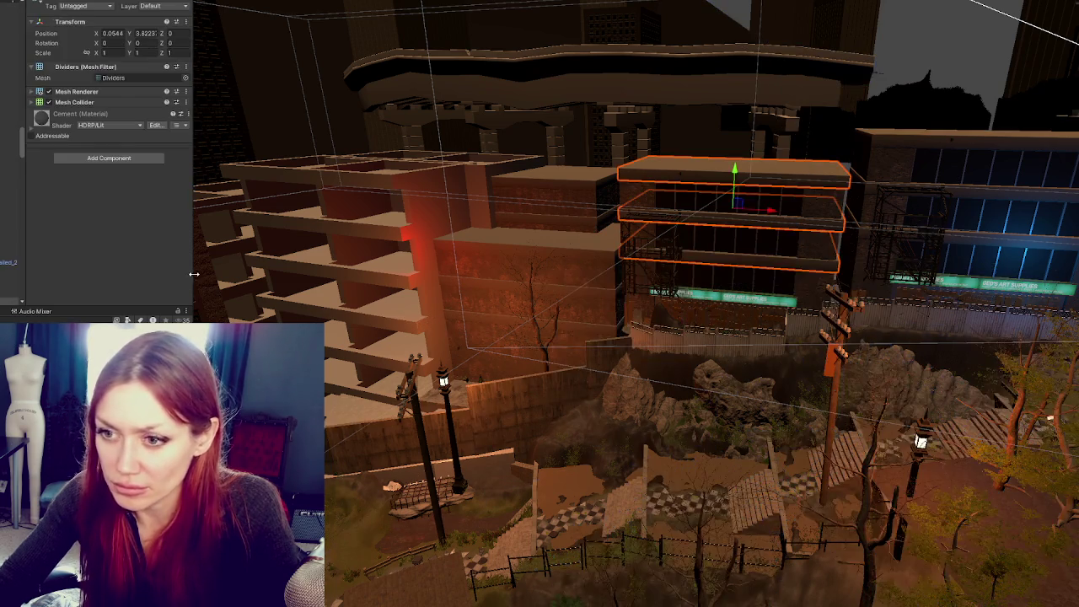
click(455, 384)
key(Delete)
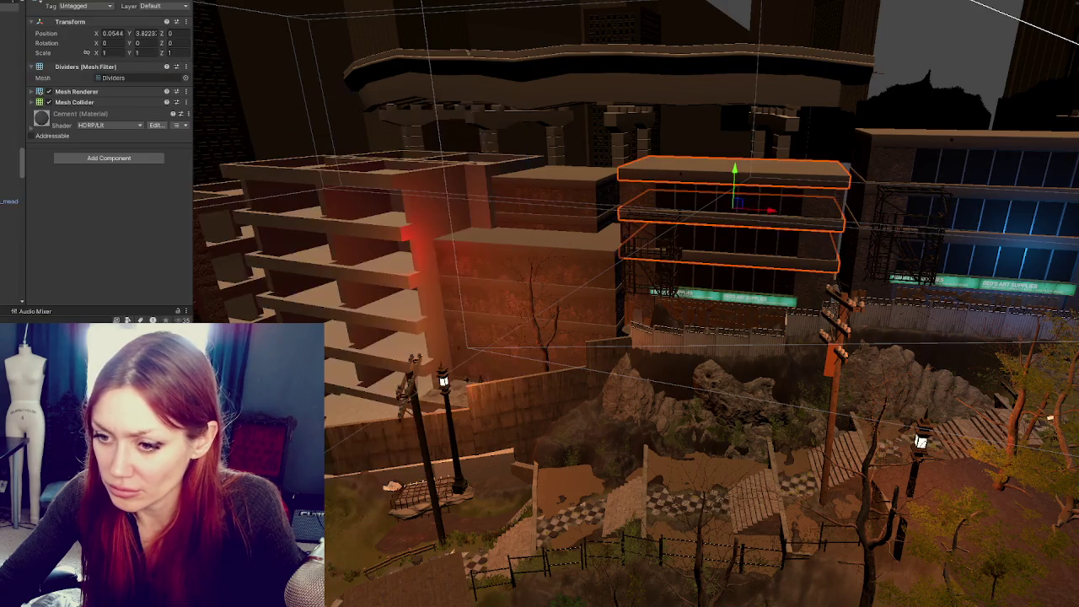
click(391, 404)
key(ctrl+z)
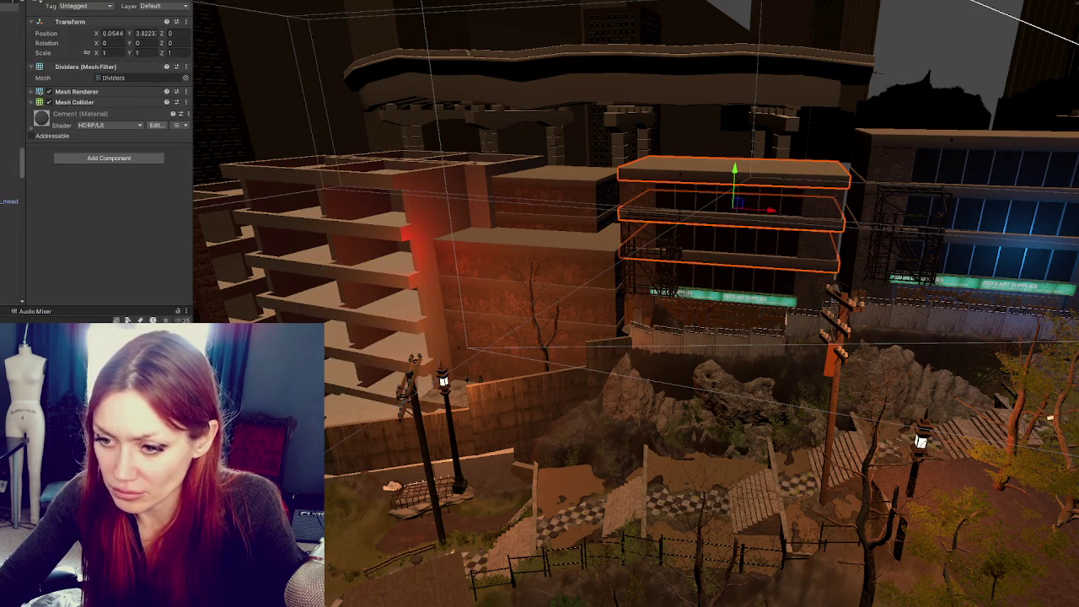
key(ctrl+z)
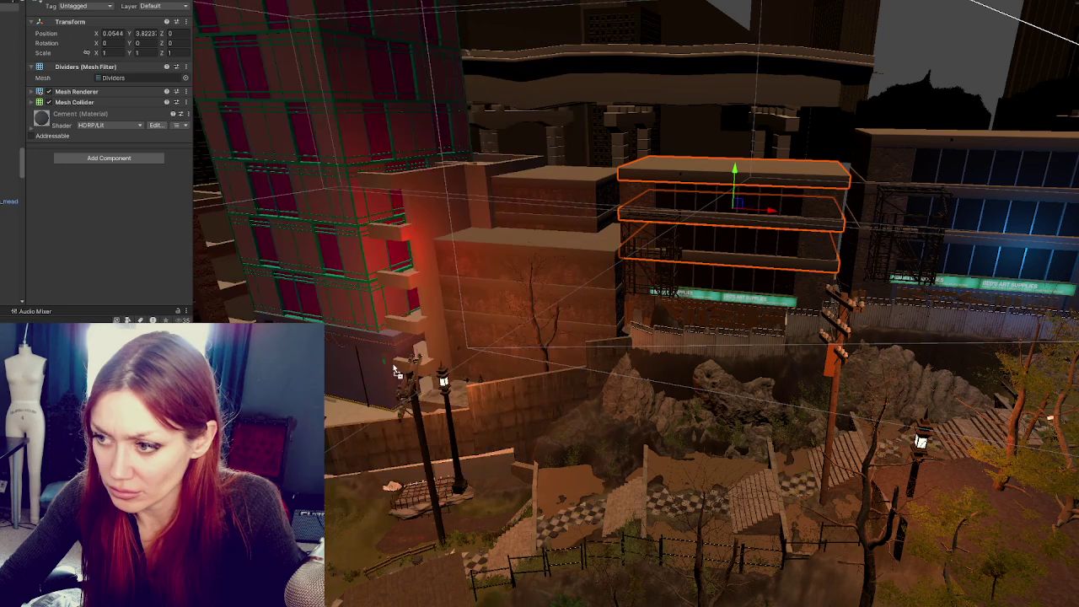
Try several red building prefabs on the left, removing each trial placement
mouse_move(396, 381)
mouse_down()
mouse_move(462, 371)
mouse_move(462, 394)
mouse_up()
key(ctrl+z)
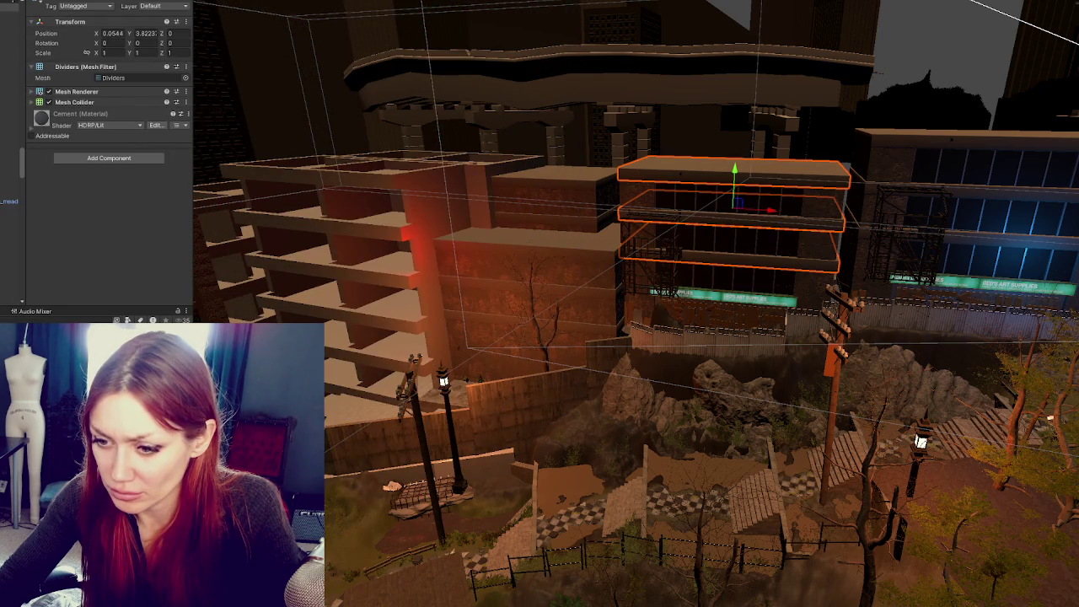
mouse_move(330, 417)
mouse_down()
mouse_move(354, 388)
mouse_move(329, 413)
mouse_up()
key(ctrl+z)
mouse_move(390, 400)
mouse_down()
mouse_move(390, 428)
mouse_move(410, 410)
mouse_move(430, 412)
mouse_up()
key(ctrl+z)
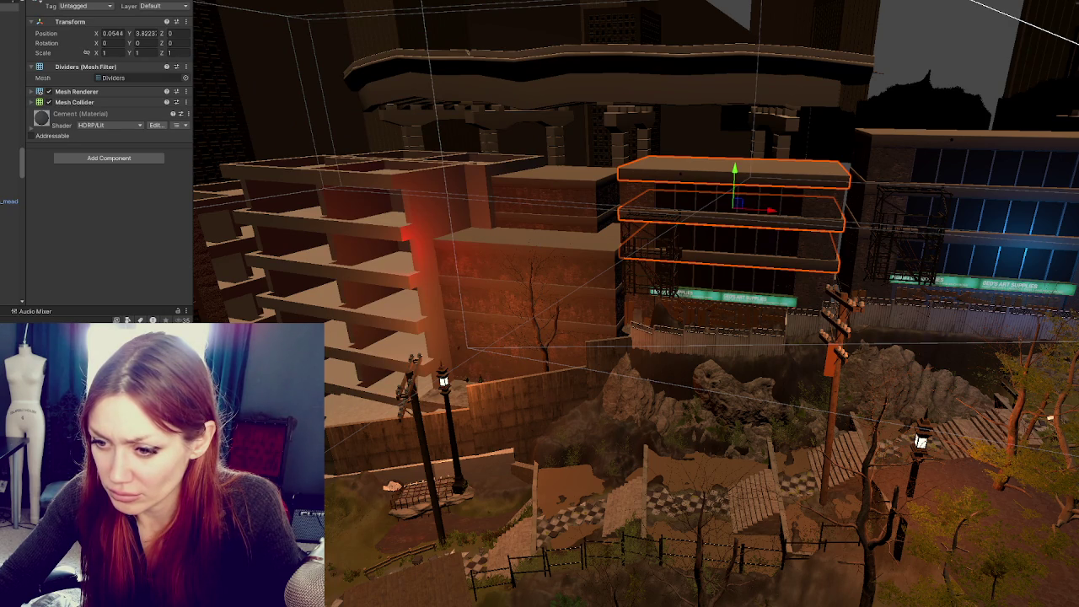
Place the IntroApartment prefab, raise it, and turn it about -14° on Y
mouse_move(321, 371)
mouse_down()
mouse_move(414, 362)
mouse_move(441, 380)
mouse_move(365, 392)
mouse_up()
drag(353, 290, 345, 225)
click(357, 250)
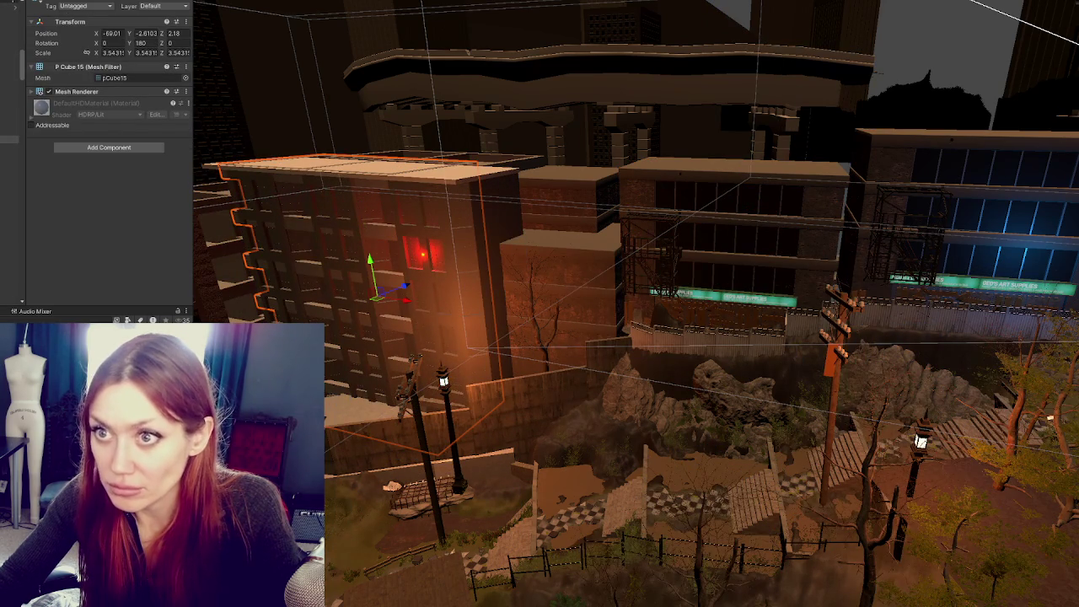
drag(405, 254, 488, 311)
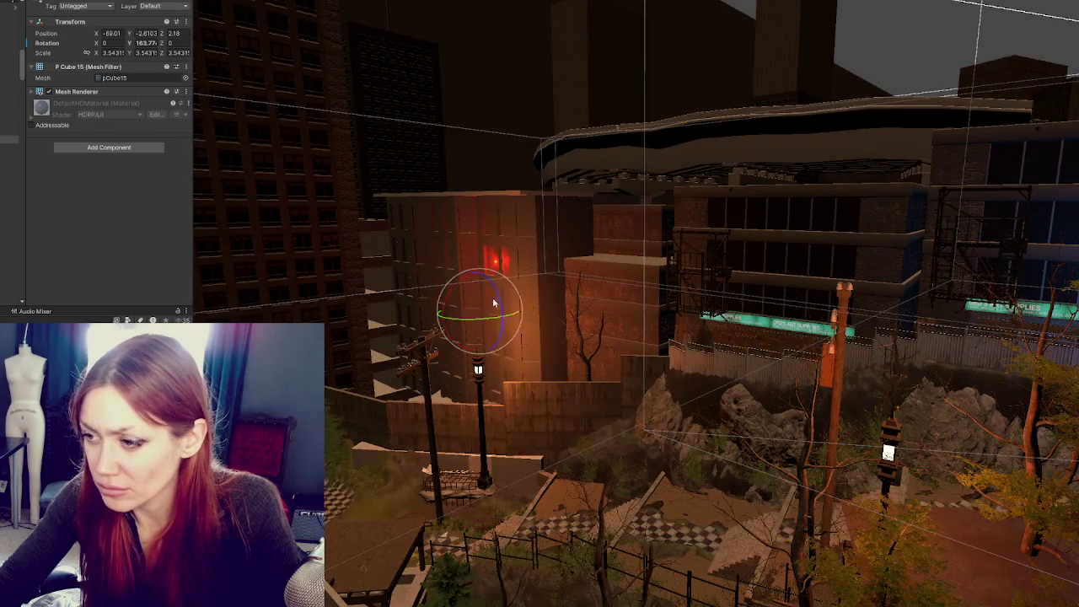
click(492, 226)
mouse_move(483, 268)
mouse_down()
mouse_move(494, 265)
mouse_move(476, 270)
mouse_up()
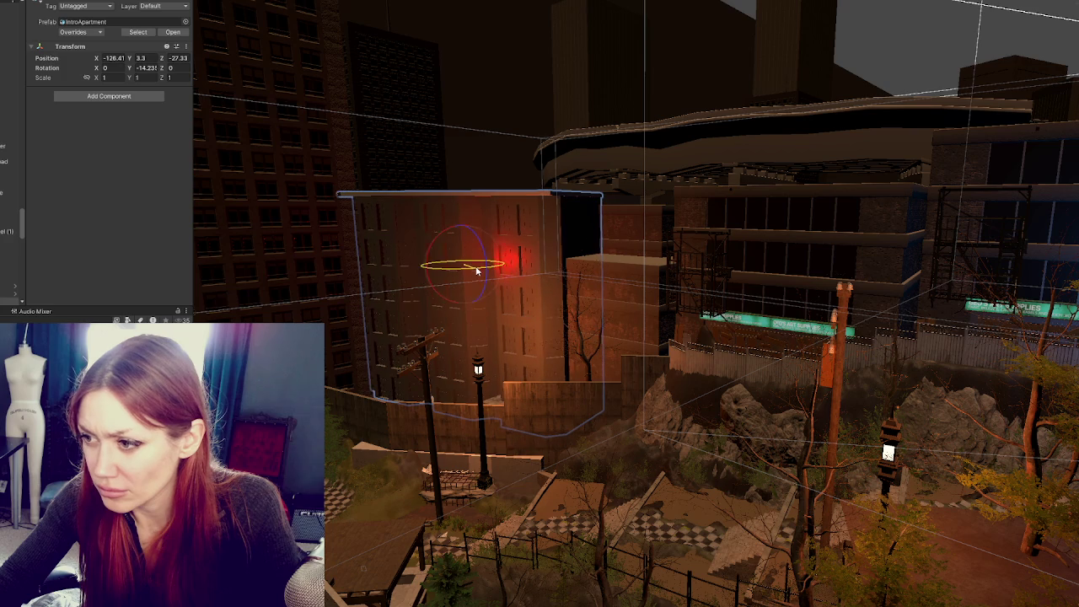
Raise Low_0 slightly and move the swing set to the middle of the checkerboard
key(f)
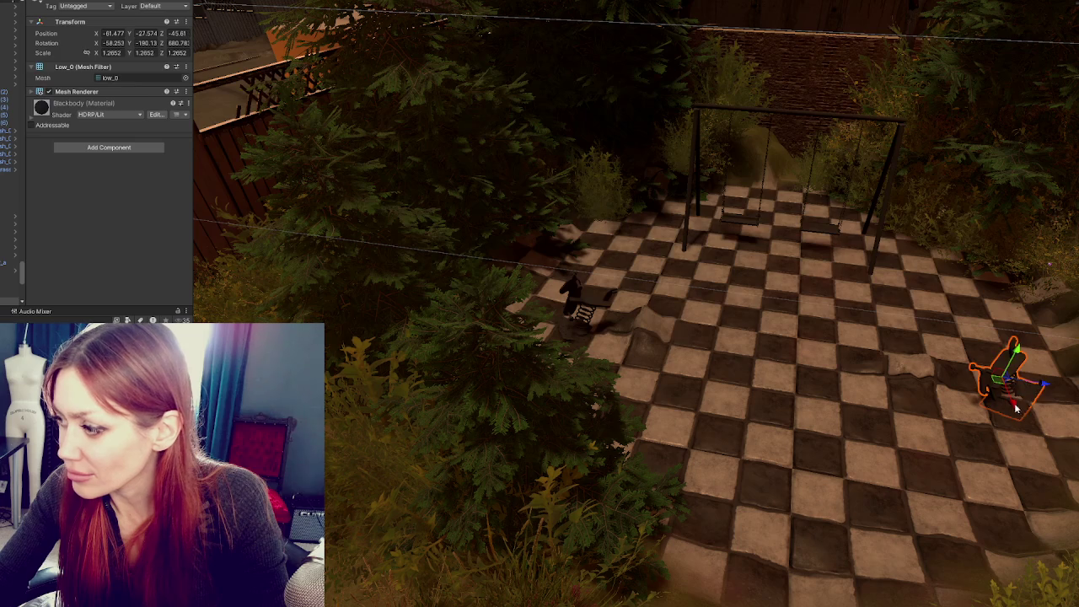
drag(1033, 405, 1012, 408)
key(e)
click(822, 234)
key(w)
drag(816, 199, 995, 228)
scroll(843, 211, down, 3)
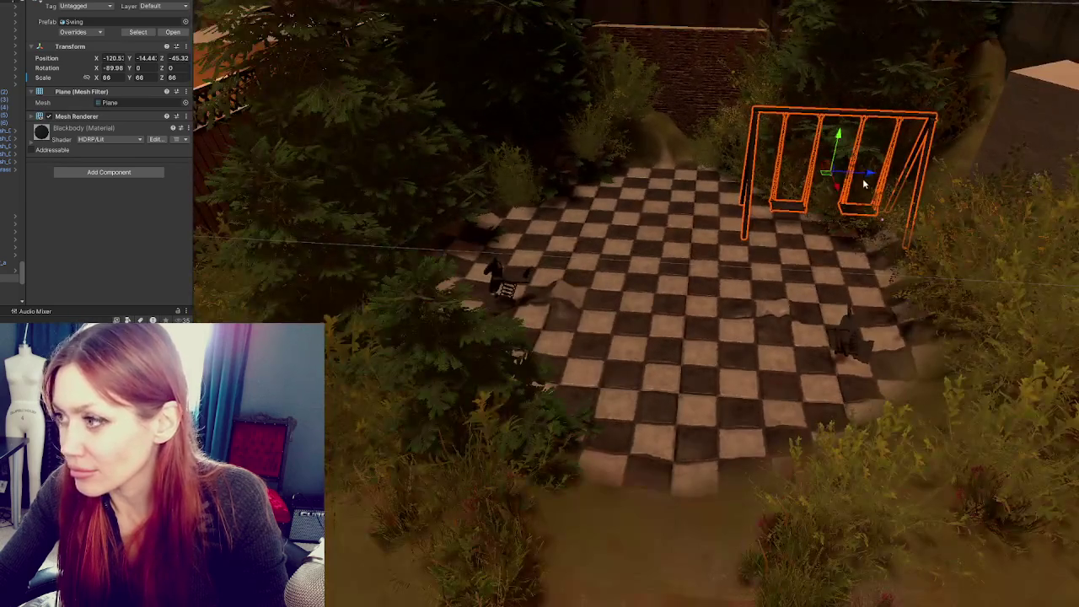
mouse_move(837, 197)
mouse_down()
mouse_move(563, 182)
mouse_move(699, 89)
mouse_up()
click(567, 179)
click(600, 199)
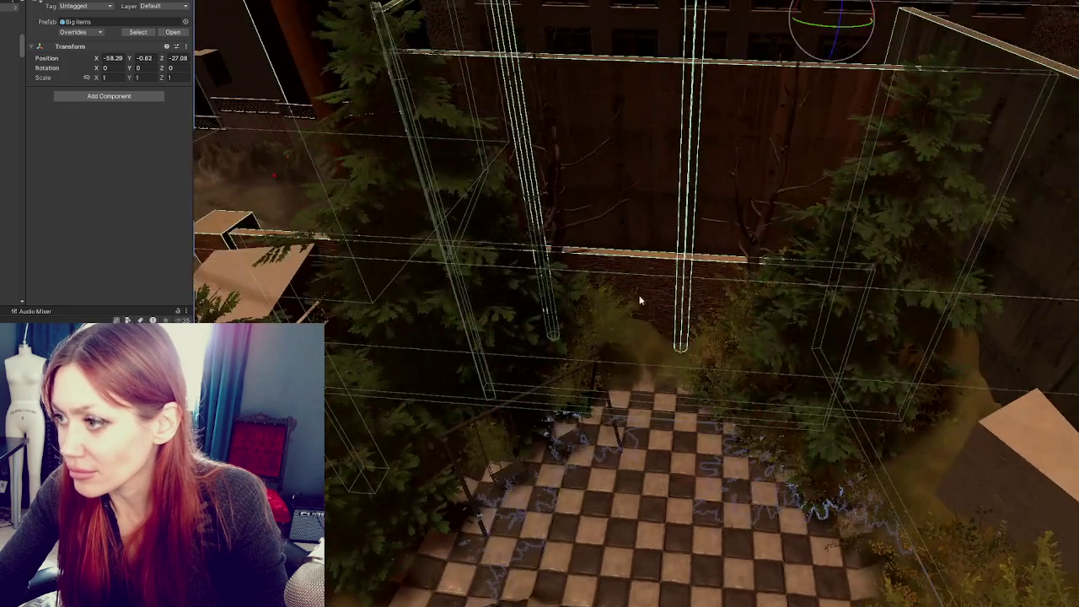
Slide one courtyard wall piece forward and shorten it to about half its length
click(515, 294)
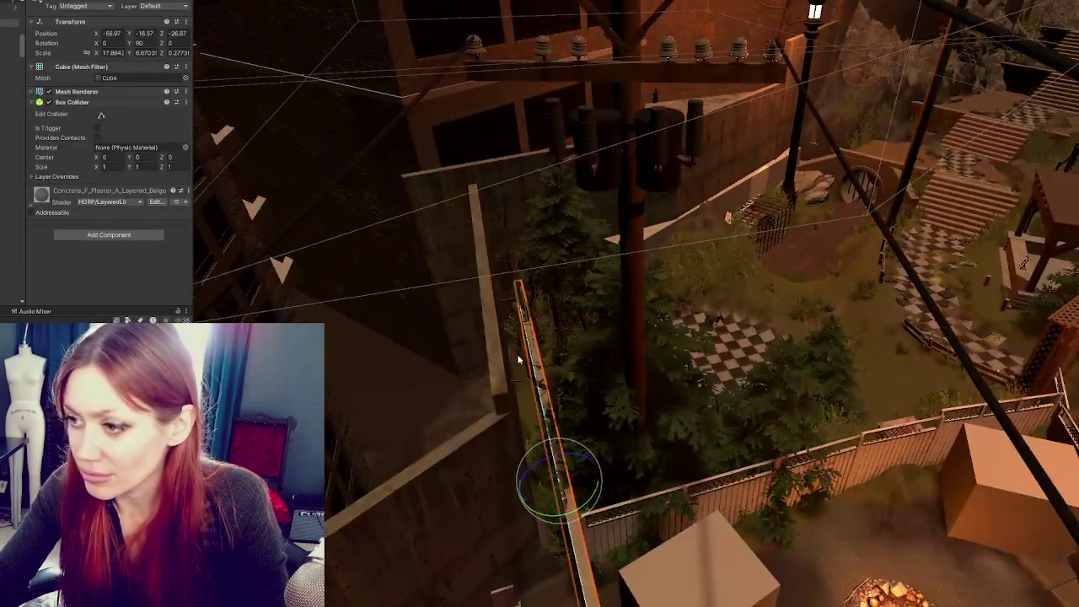
shift+click(522, 363)
shift+click(539, 405)
key(f)
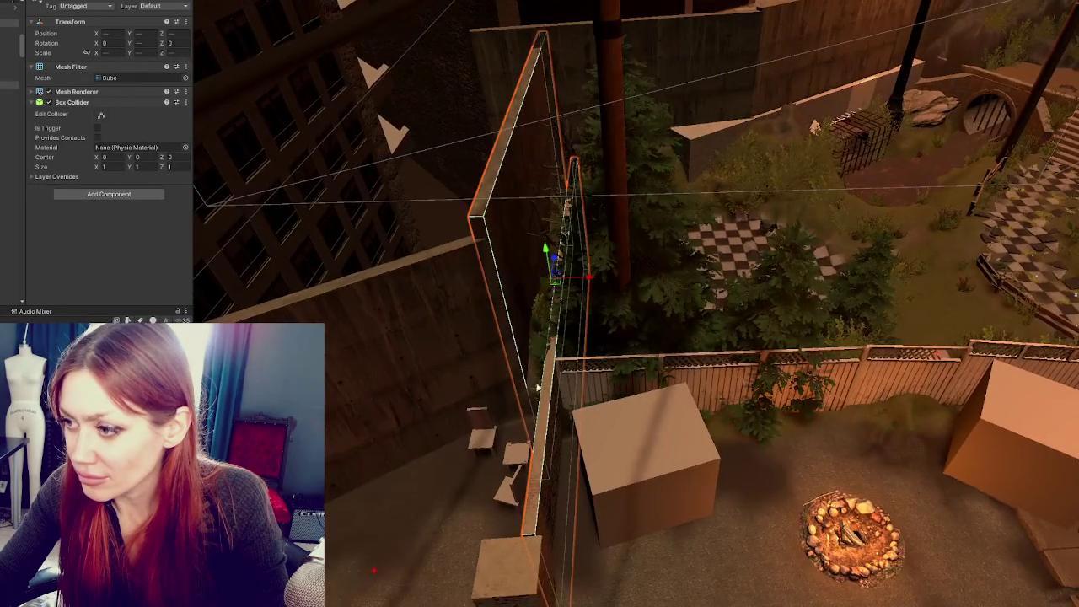
click(541, 393)
click(560, 381)
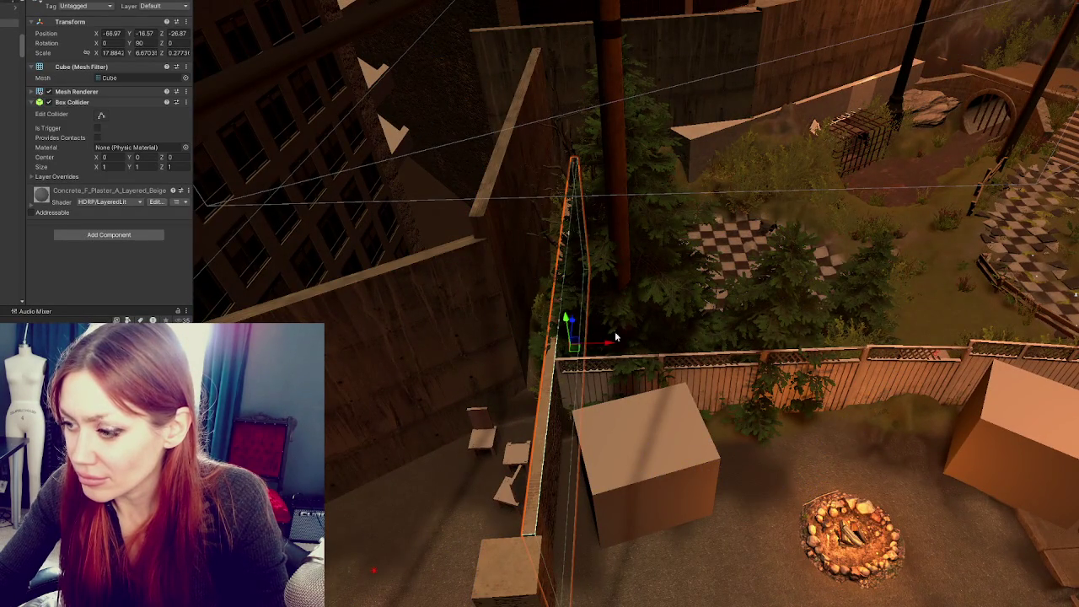
drag(615, 337, 540, 321)
mouse_move(590, 289)
mouse_down()
mouse_move(558, 306)
mouse_move(550, 333)
mouse_up()
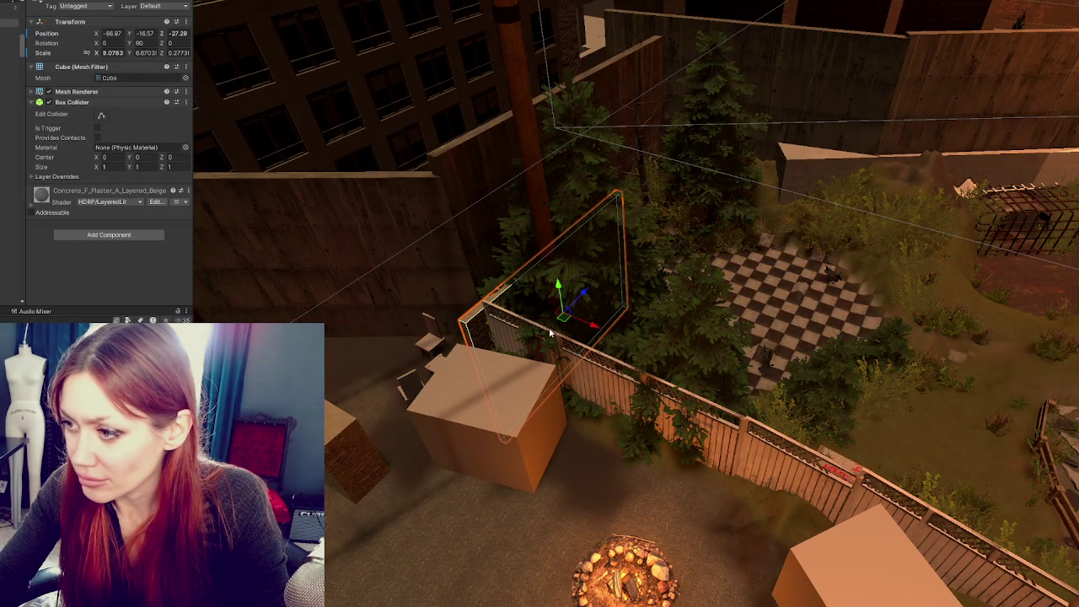
drag(579, 299, 494, 358)
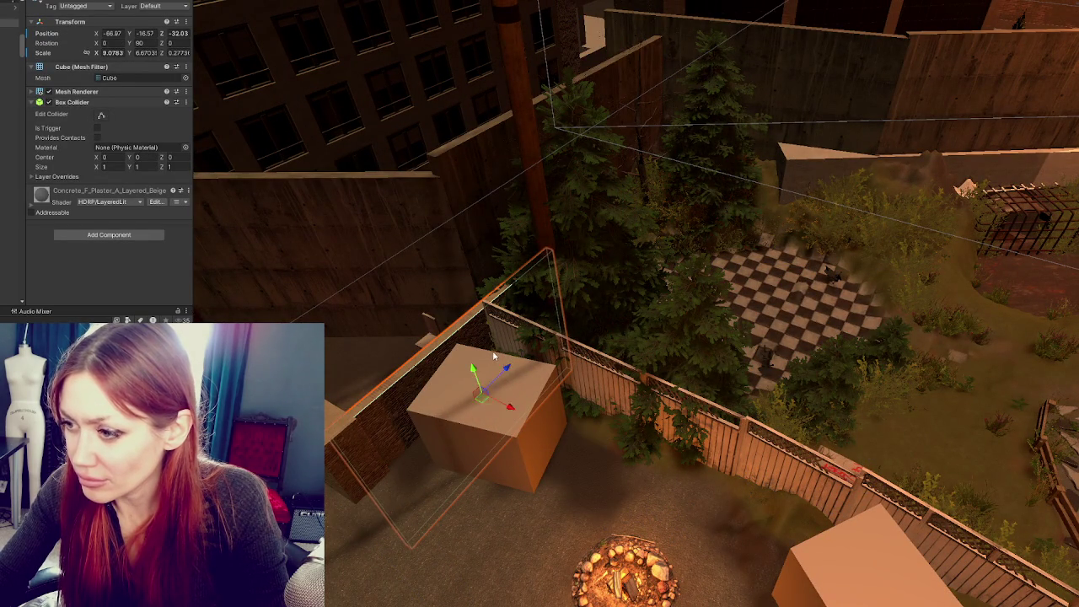
drag(458, 413, 469, 411)
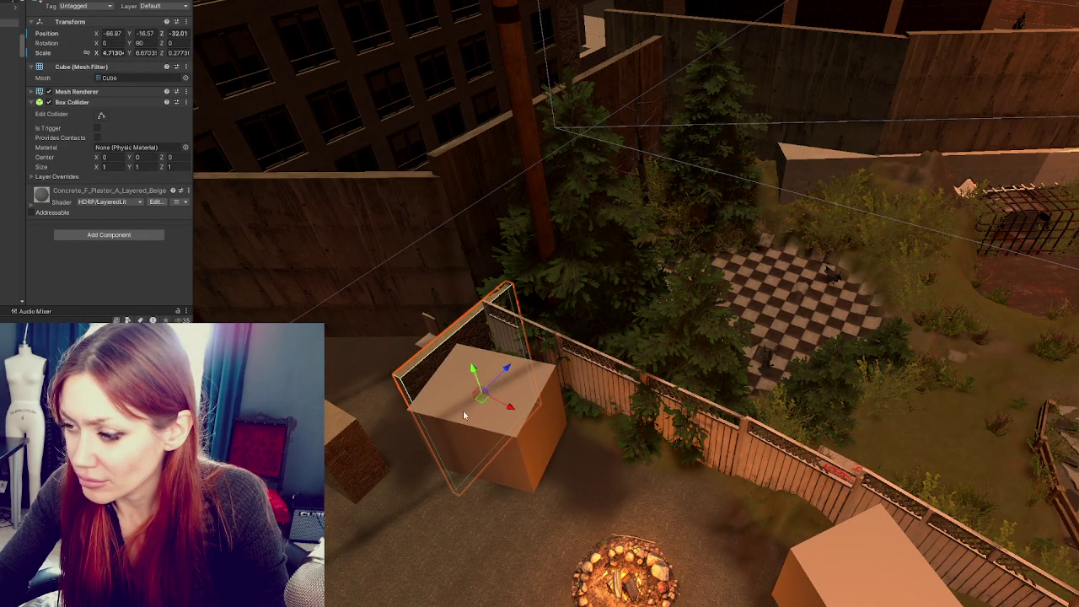
drag(506, 373, 481, 396)
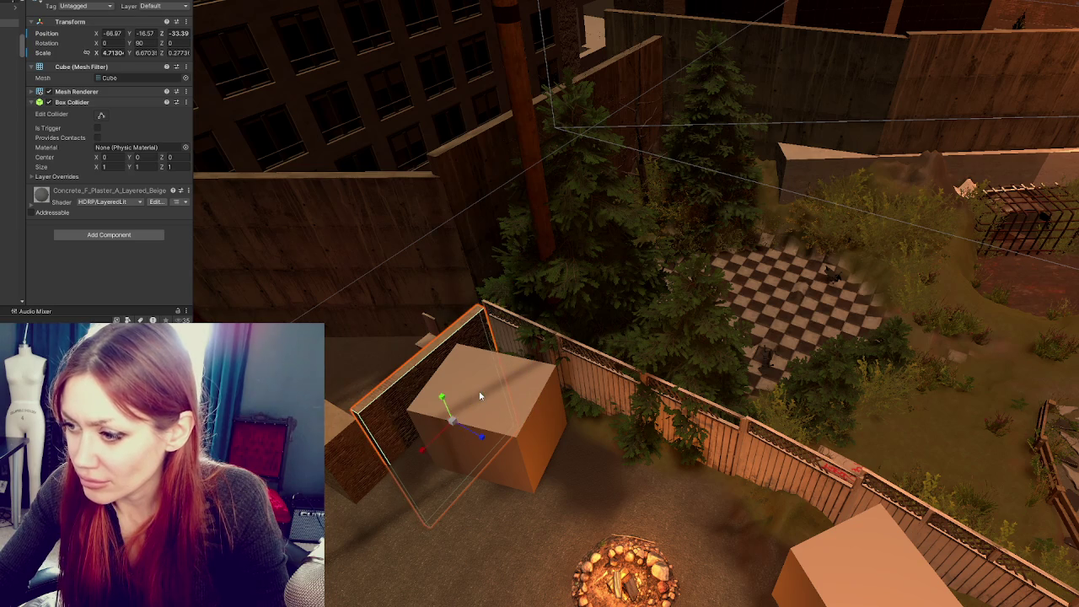
drag(422, 449, 415, 455)
Move the long bottom-left wall piece behind the cube and shift the Fence Lattice 1 fence
click(338, 454)
click(338, 454)
key(w)
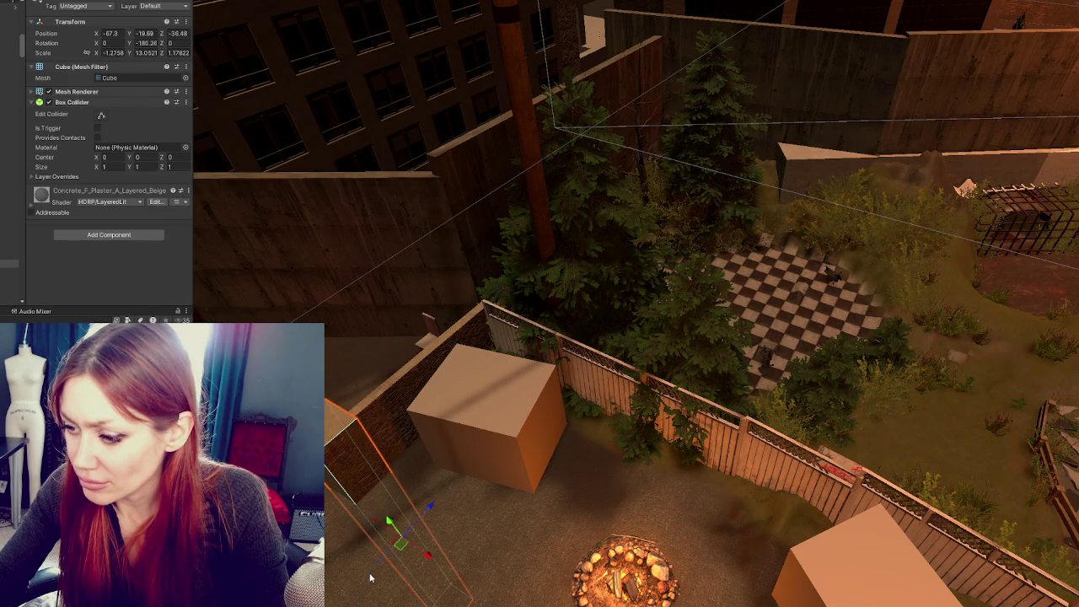
mouse_move(420, 506)
mouse_down()
mouse_move(543, 400)
mouse_move(519, 356)
mouse_move(480, 335)
mouse_move(462, 327)
mouse_move(423, 338)
mouse_up()
click(507, 337)
key(e)
drag(459, 291, 465, 263)
Slide the wall cube beside the tree left along X and shift another along Z
click(441, 219)
click(441, 219)
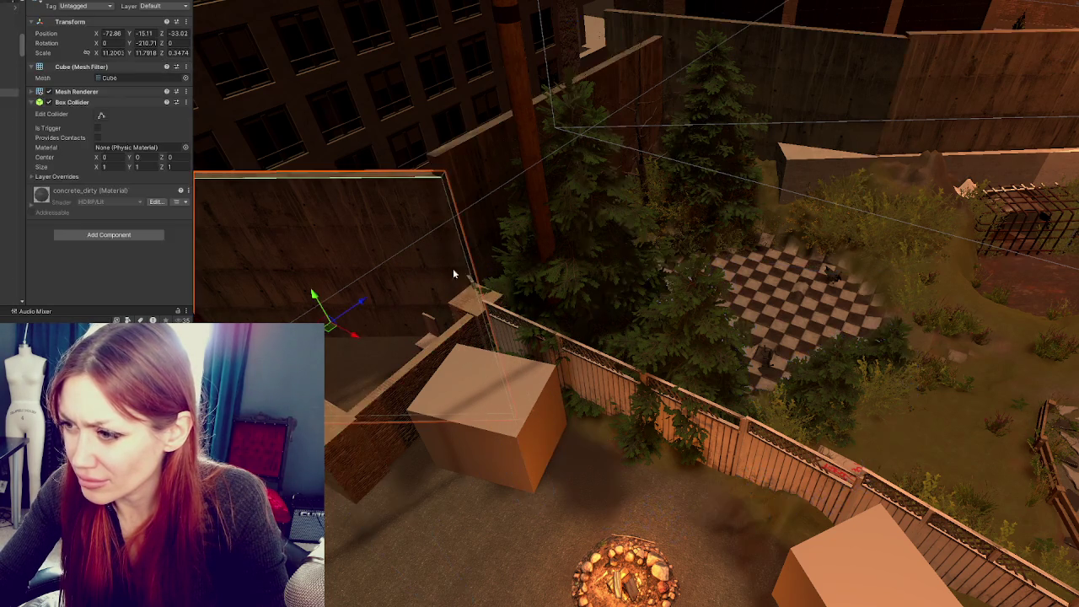
click(472, 174)
click(485, 191)
drag(624, 222, 580, 212)
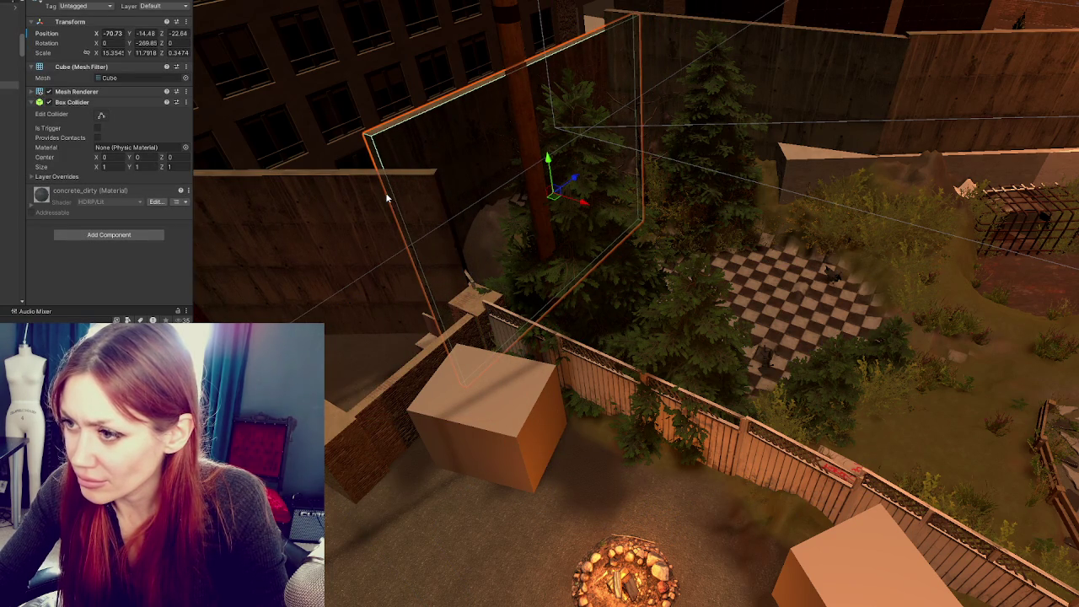
mouse_move(385, 193)
mouse_down()
mouse_move(240, 215)
mouse_move(202, 371)
mouse_move(601, 318)
mouse_up()
click(666, 331)
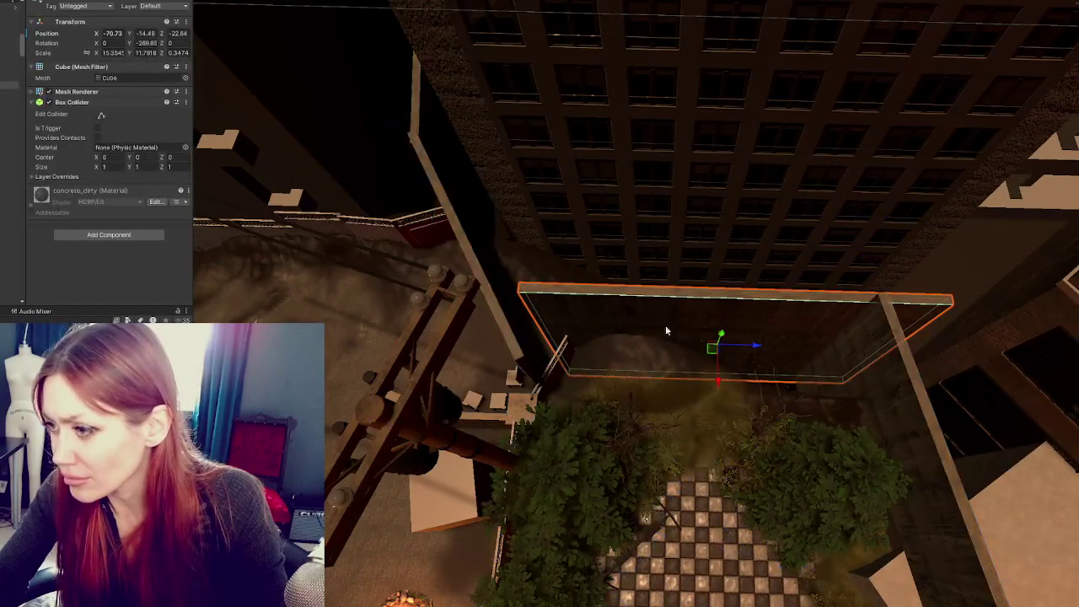
mouse_move(752, 347)
mouse_down()
mouse_move(723, 350)
mouse_move(864, 292)
mouse_move(742, 304)
mouse_move(737, 238)
mouse_move(694, 228)
mouse_move(725, 301)
mouse_up()
Move the bush by the wall down-right and the fir tree to the left side
click(834, 346)
mouse_move(835, 346)
mouse_down()
mouse_move(879, 339)
mouse_move(894, 265)
mouse_up()
mouse_move(879, 314)
mouse_down()
mouse_move(899, 330)
mouse_move(886, 348)
mouse_move(839, 296)
mouse_up()
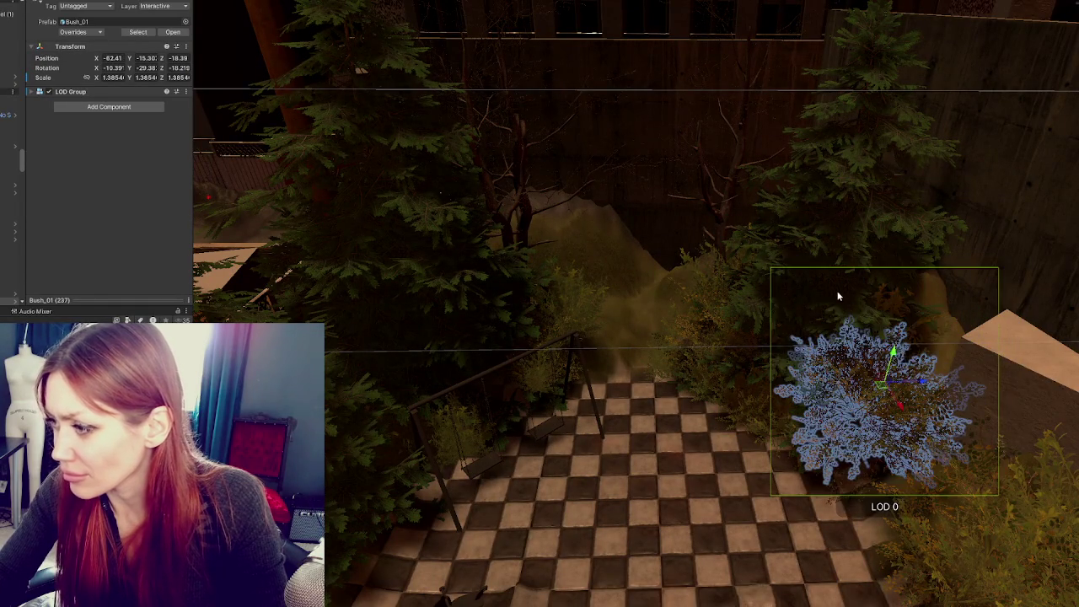
click(858, 308)
mouse_move(911, 269)
mouse_down()
mouse_move(504, 255)
mouse_move(503, 303)
mouse_move(419, 290)
mouse_up()
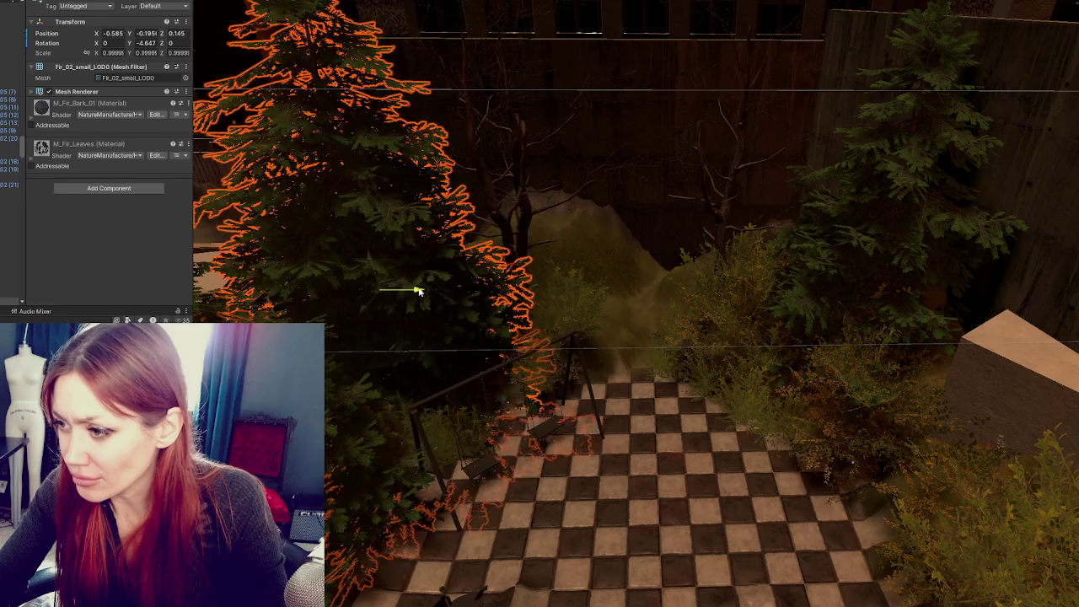
Move the bush near the swing down-left so it sits beside the swing set
click(566, 313)
click(574, 321)
mouse_move(612, 311)
mouse_down()
mouse_move(499, 295)
mouse_move(479, 428)
mouse_move(459, 430)
mouse_move(425, 511)
mouse_up()
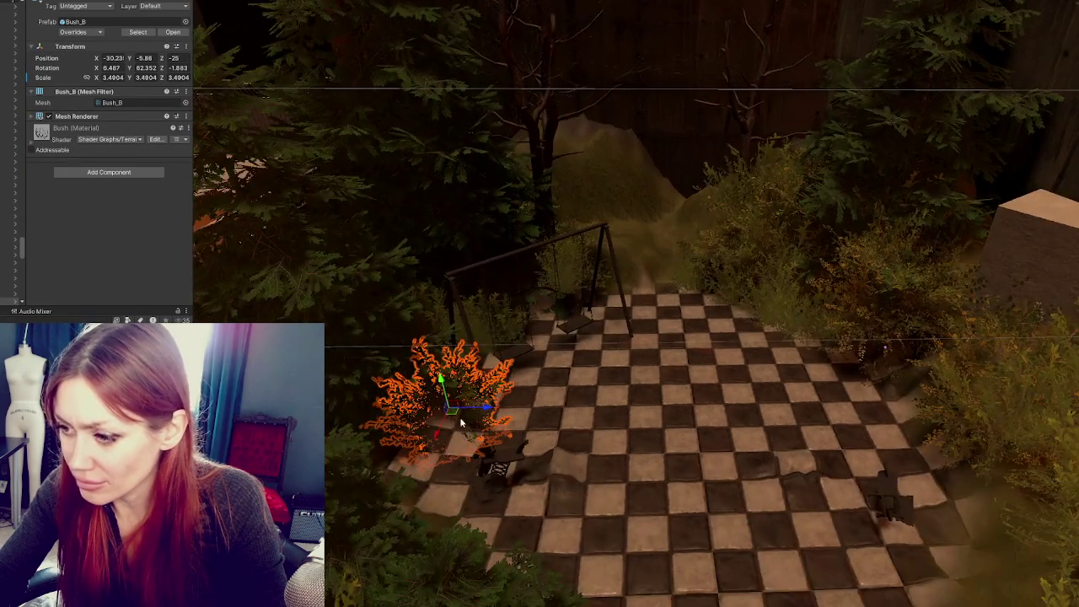
click(421, 424)
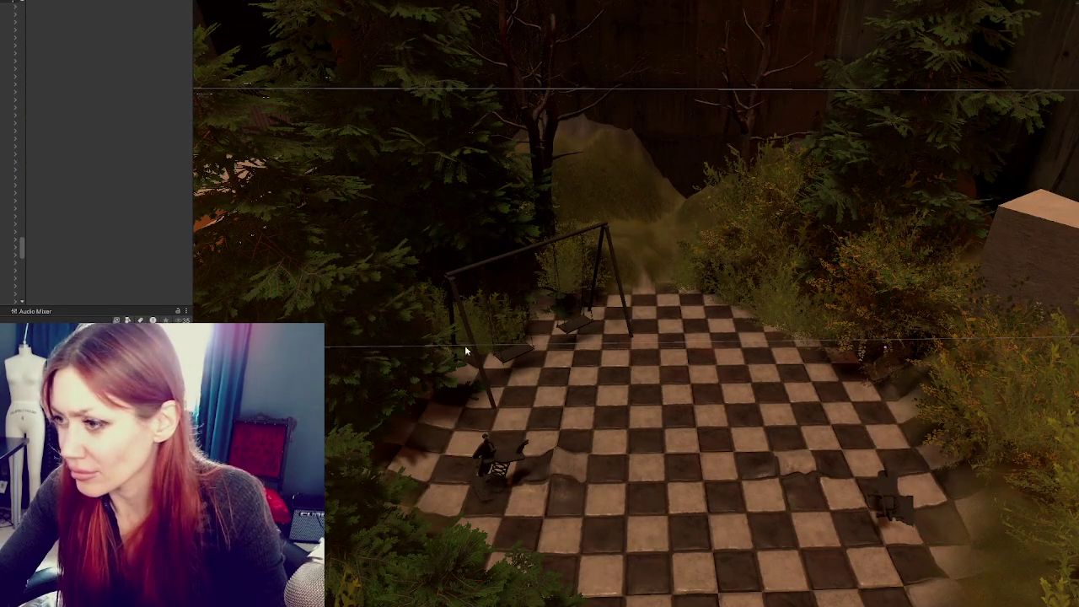
click(571, 284)
click(582, 283)
click(571, 258)
click(571, 258)
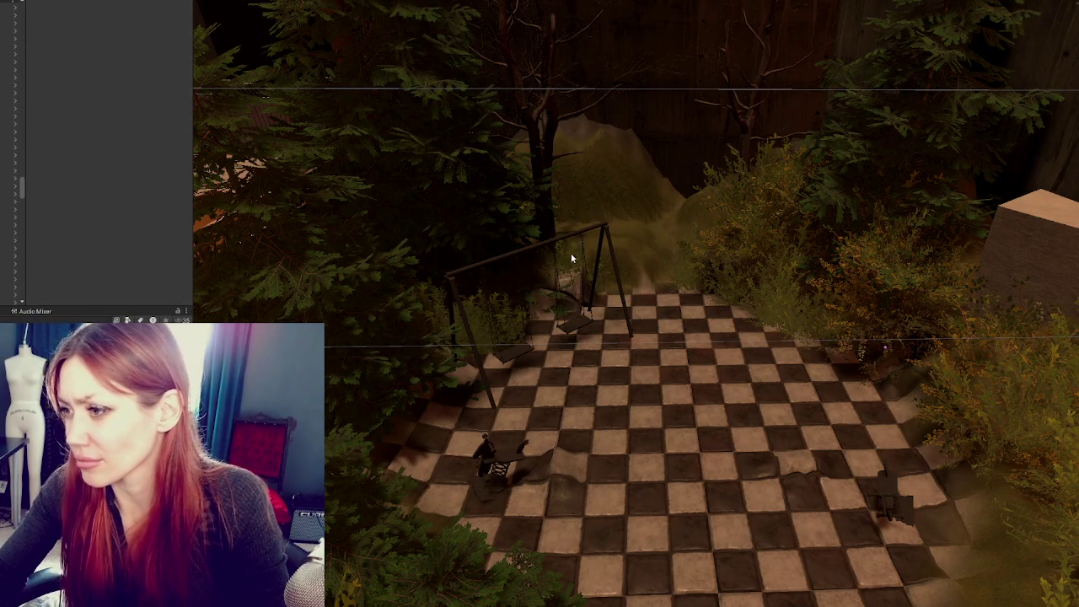
Slide the swing set along Z and delete the extra bush and small plant beside it
click(517, 253)
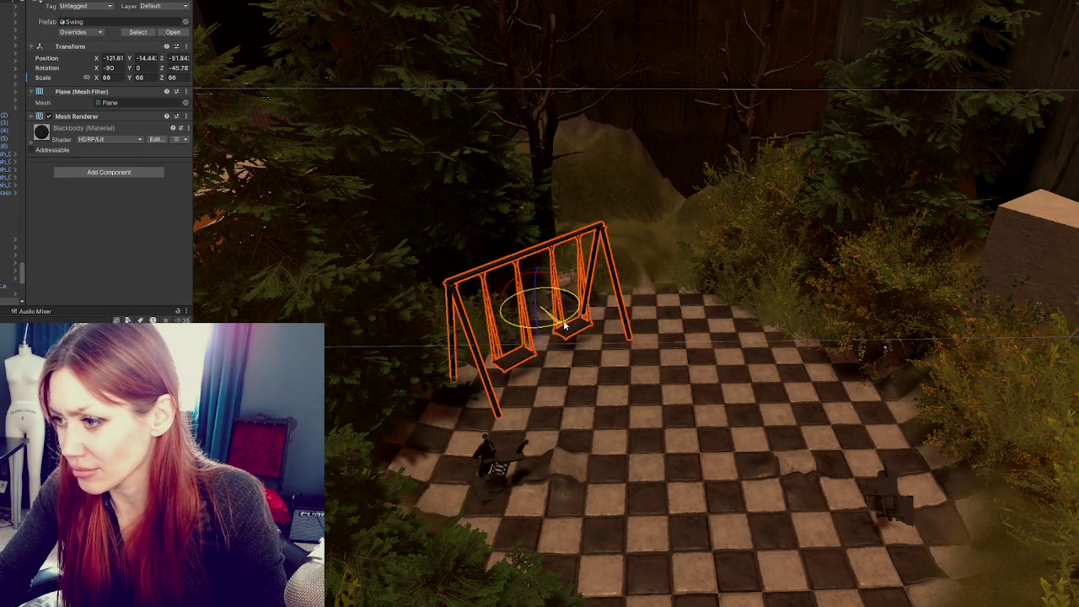
drag(576, 304, 557, 308)
click(495, 327)
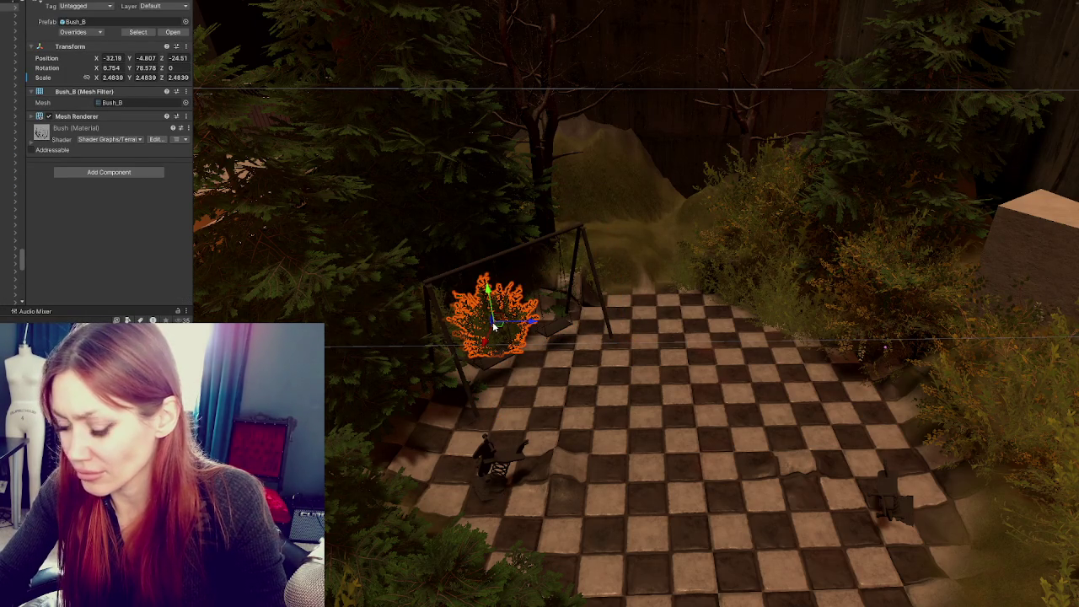
key(Delete)
drag(492, 321, 447, 313)
click(435, 308)
click(435, 308)
click(435, 309)
key(Delete)
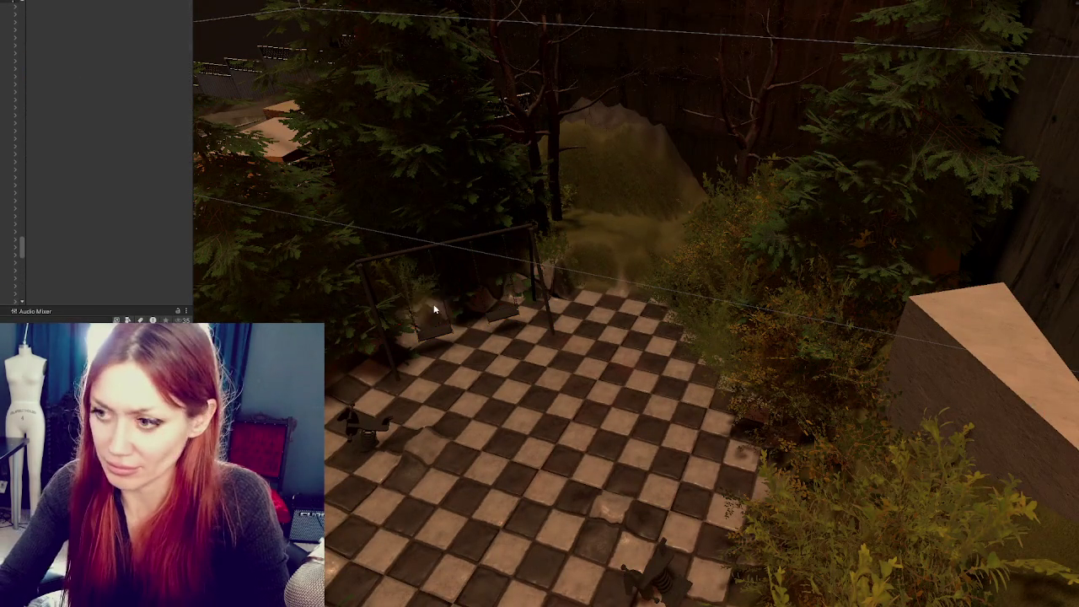
Select the small fir tree and the back bush, viewing the checker-tile patch
drag(450, 301, 373, 308)
click(373, 307)
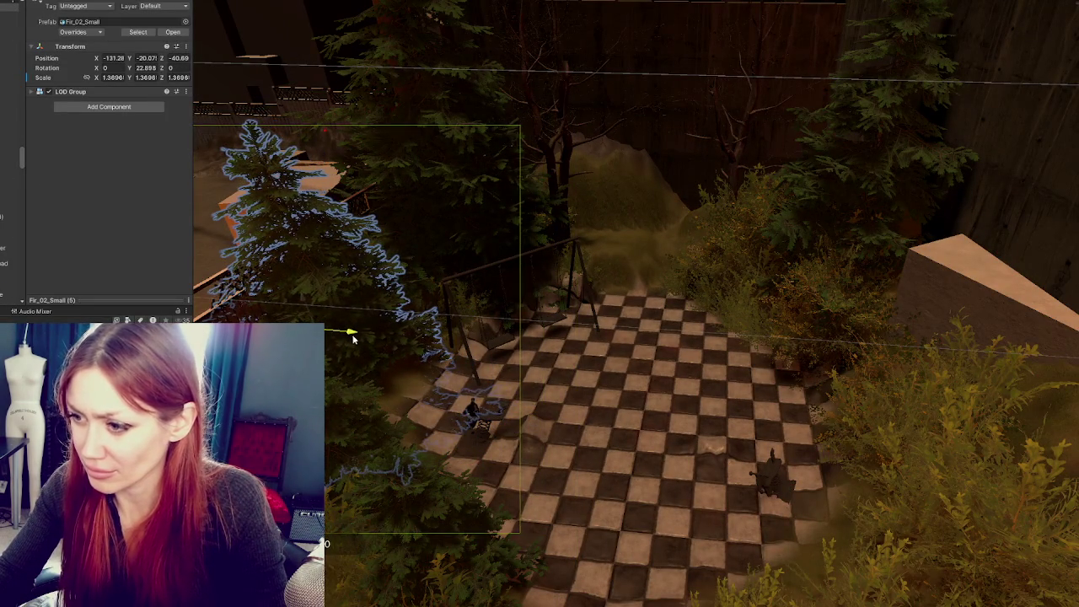
drag(374, 337, 704, 344)
scroll(704, 344, down, 3)
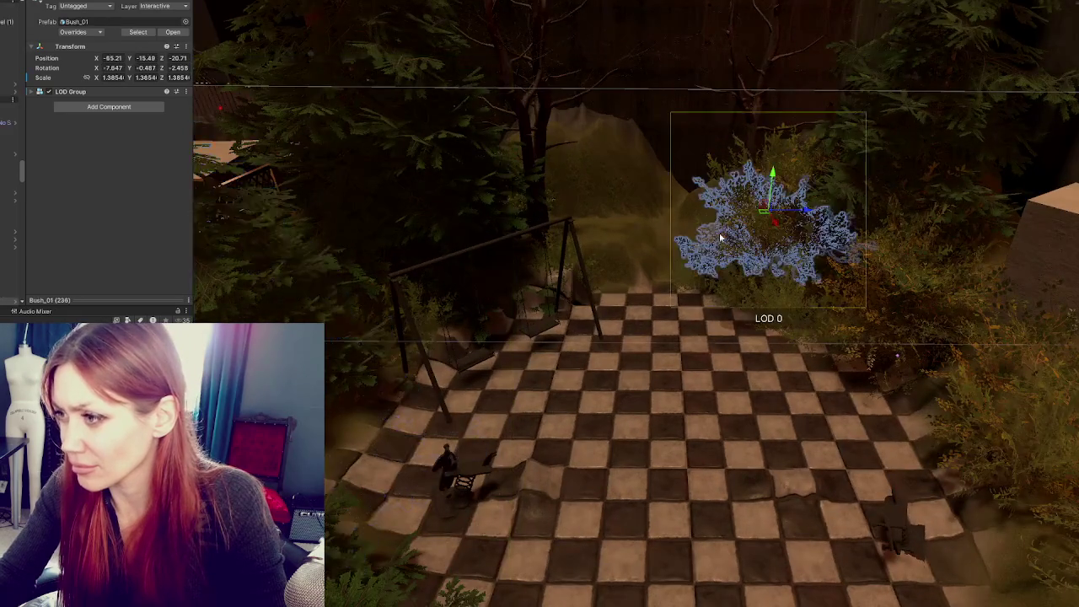
click(719, 232)
click(573, 225)
mouse_move(573, 225)
mouse_down()
mouse_move(655, 219)
mouse_move(682, 378)
mouse_move(680, 450)
mouse_move(676, 458)
mouse_move(665, 212)
mouse_move(523, 381)
mouse_up()
Rotate the swing set to a new angle
click(553, 366)
key(e)
mouse_move(448, 358)
mouse_down()
mouse_move(443, 371)
mouse_move(465, 363)
mouse_move(445, 361)
mouse_up()
key(w)
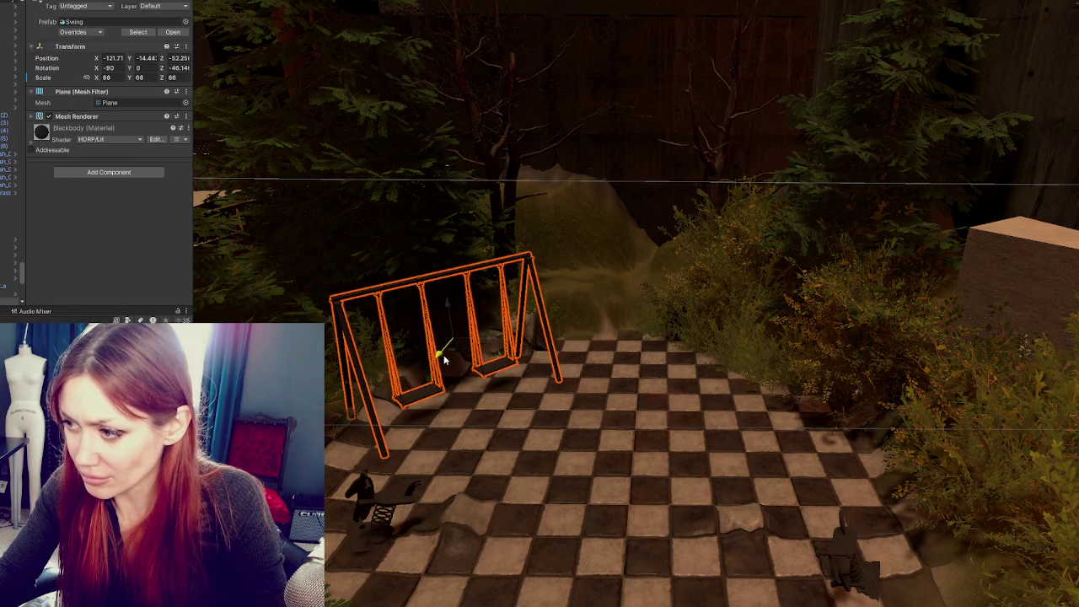
scroll(700, 355, down, 3)
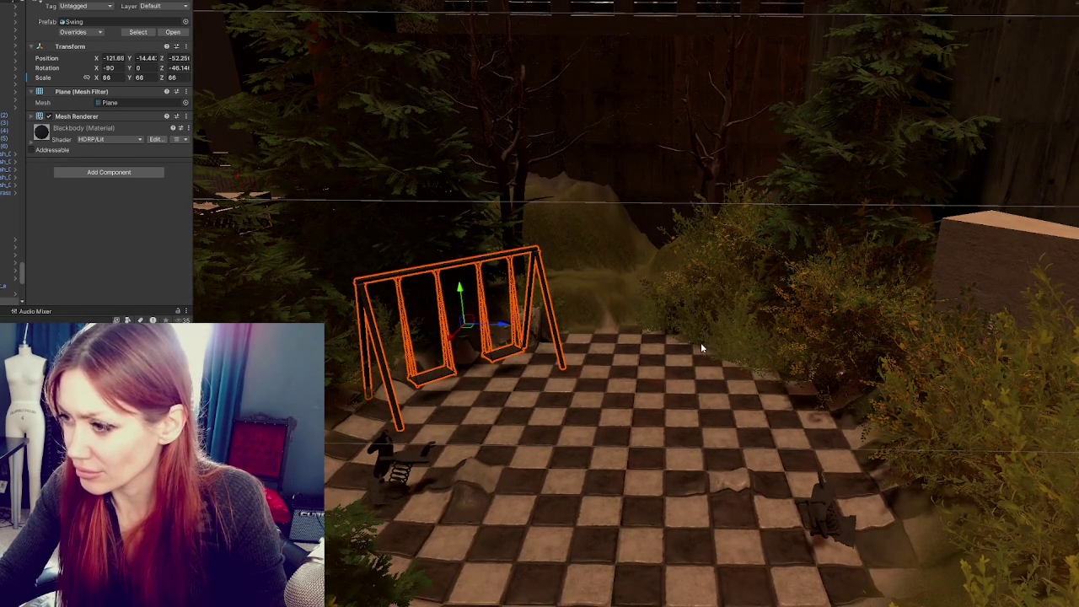
scroll(700, 342, down, 1)
Shift the rocking horse slightly left, move the swing set, and select the fir behind the swings
click(426, 454)
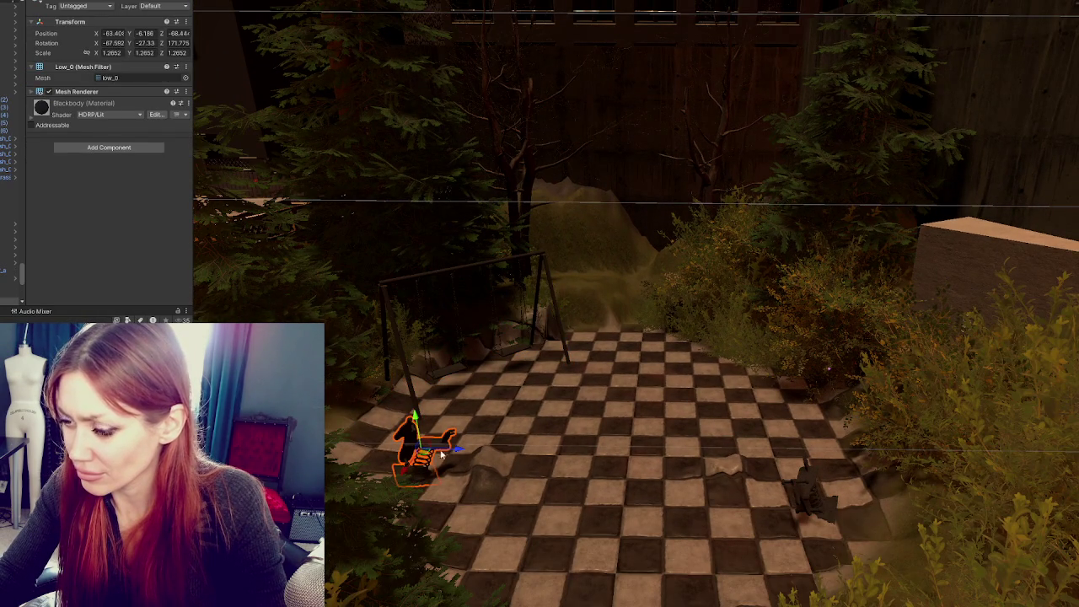
drag(411, 475, 400, 479)
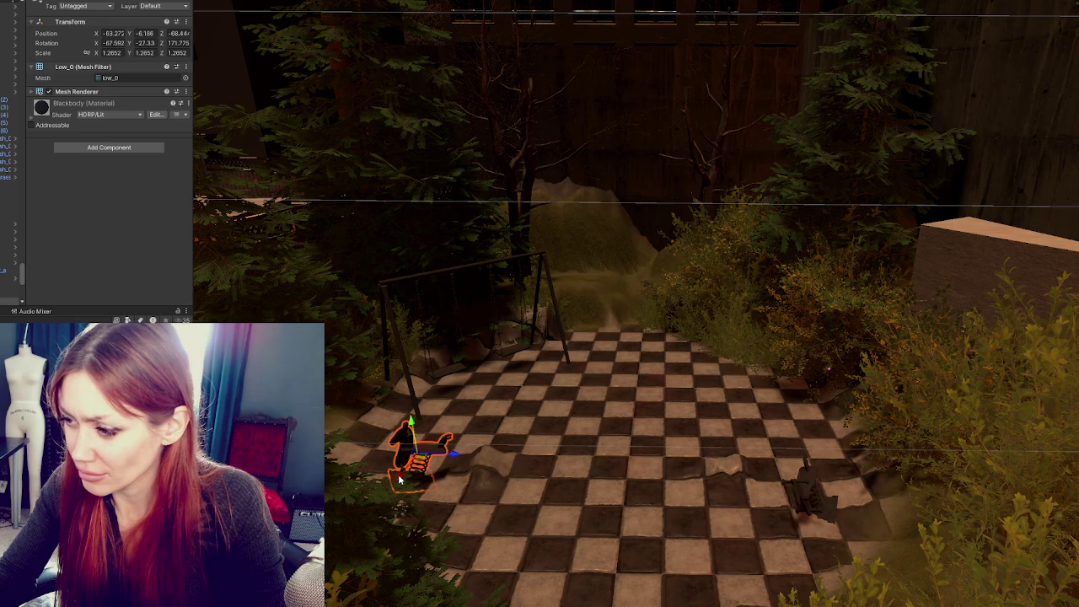
drag(502, 330, 420, 325)
scroll(468, 335, down, 5)
click(444, 316)
click(422, 341)
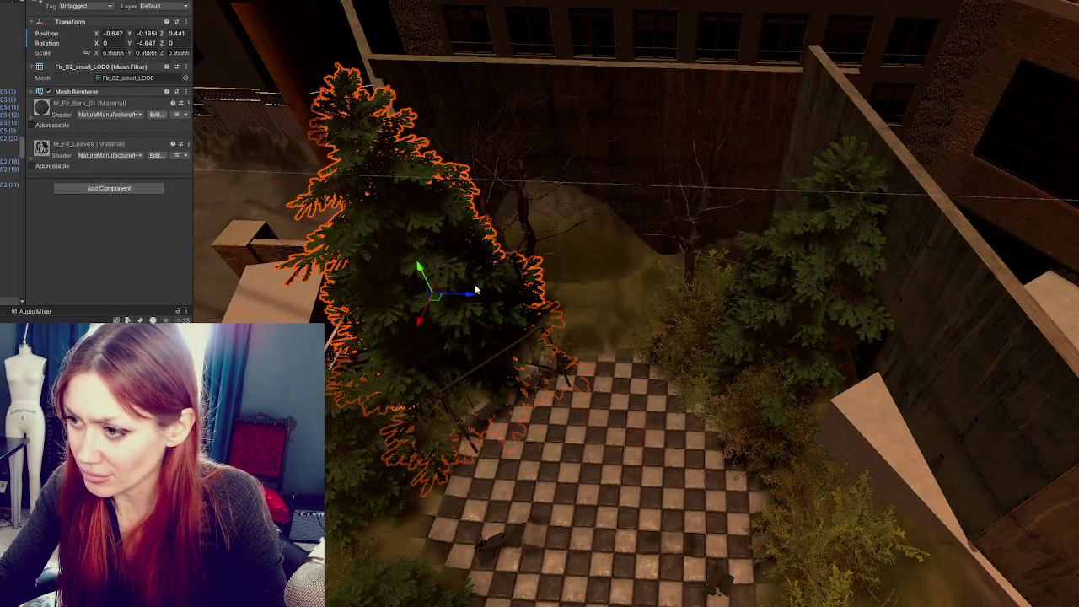
Slide the fir tree along Z, then turn it and lower it slightly
mouse_move(474, 289)
mouse_down()
mouse_move(461, 300)
mouse_move(413, 278)
mouse_move(407, 329)
mouse_move(453, 317)
mouse_up()
key(w)
drag(413, 279, 410, 286)
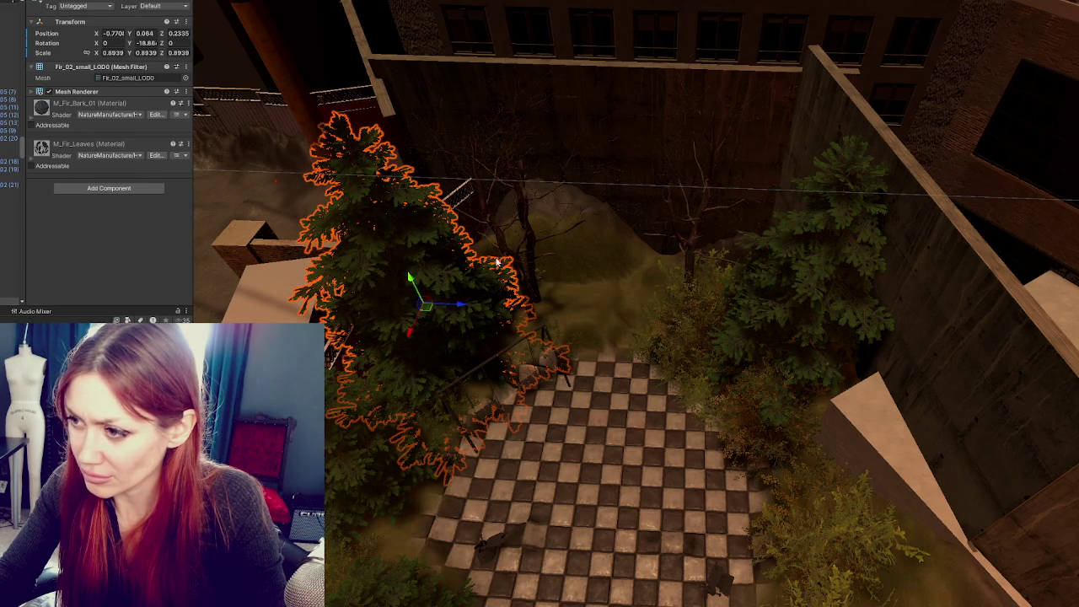
Move the beech tree prefab up and behind the swings, undoing an accidental deletion
click(529, 287)
click(530, 289)
click(525, 296)
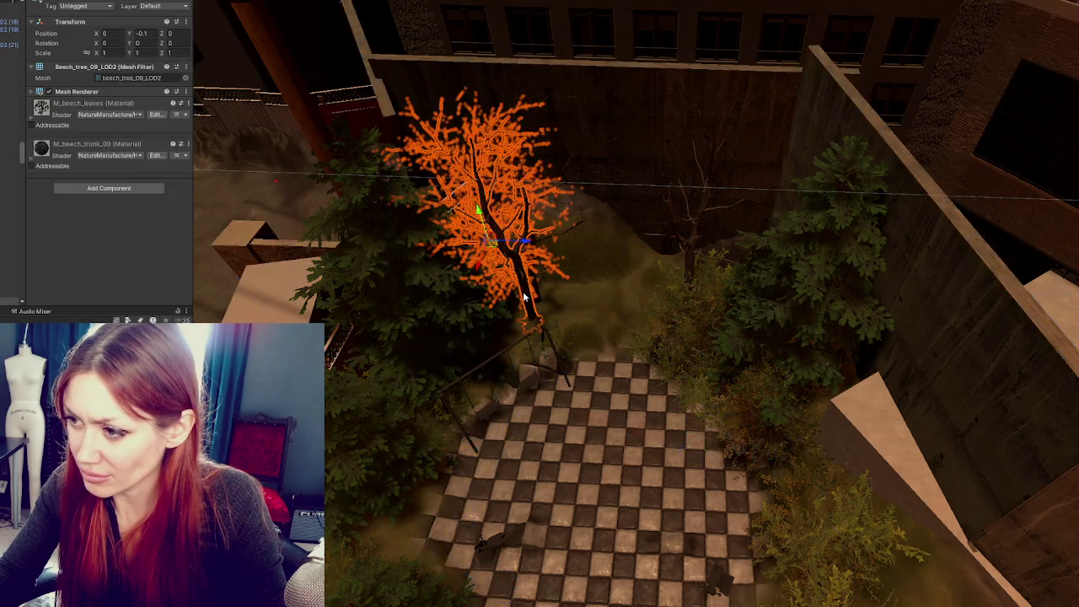
click(10, 280)
drag(531, 243, 473, 243)
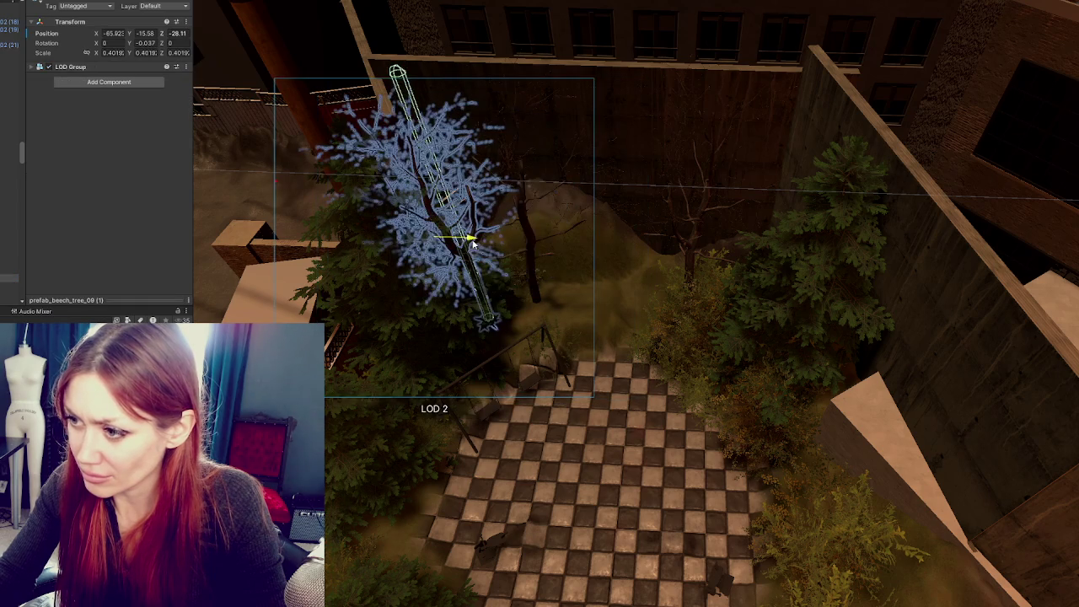
mouse_move(422, 284)
mouse_down()
mouse_move(497, 232)
mouse_move(501, 210)
mouse_up()
click(533, 295)
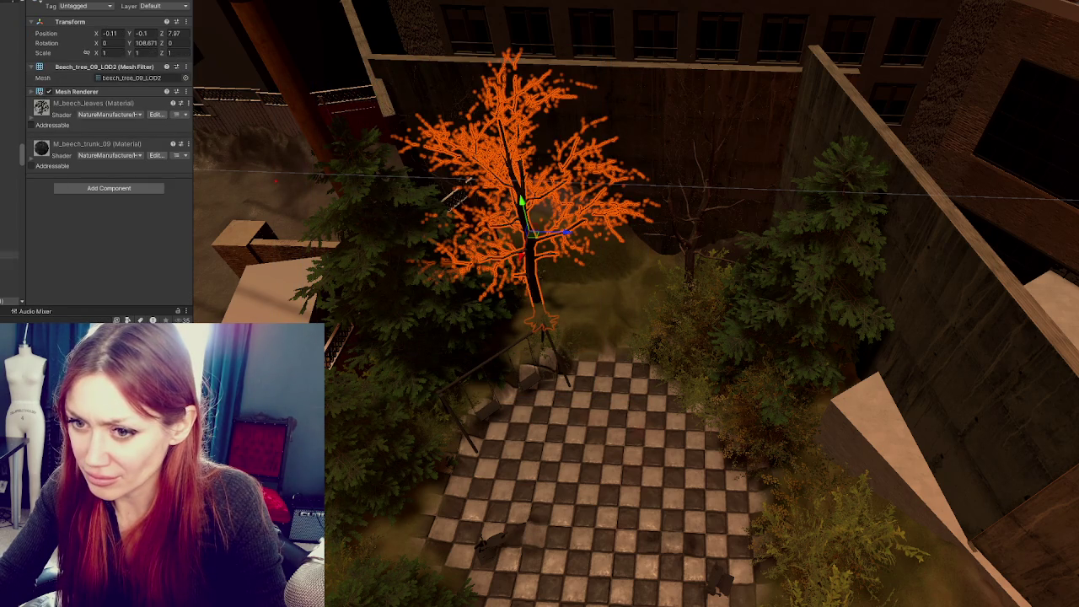
click(421, 283)
click(514, 211)
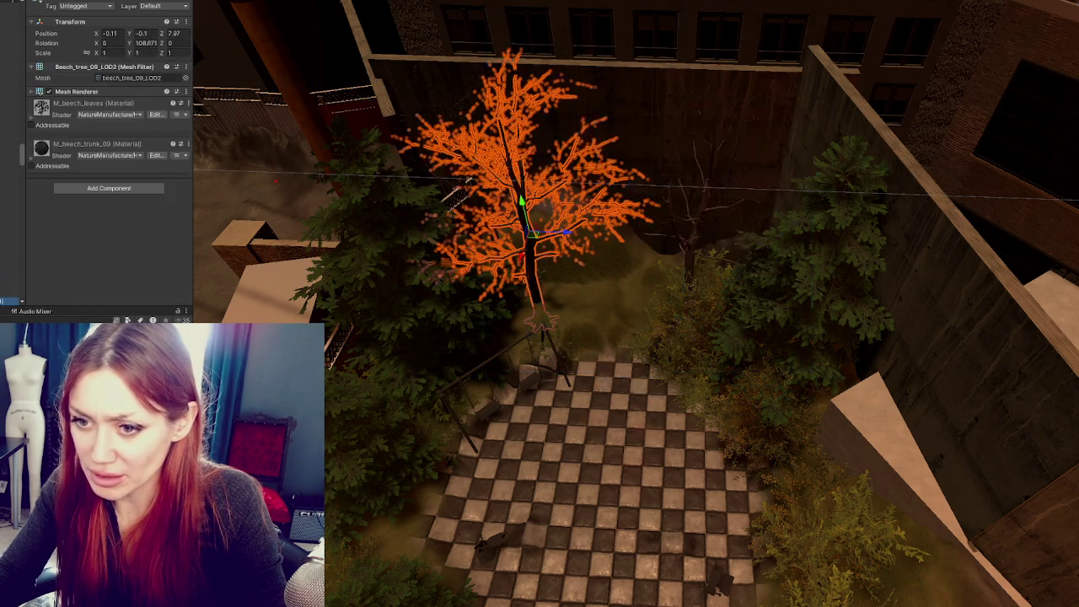
key(Delete)
key(ctrl+z)
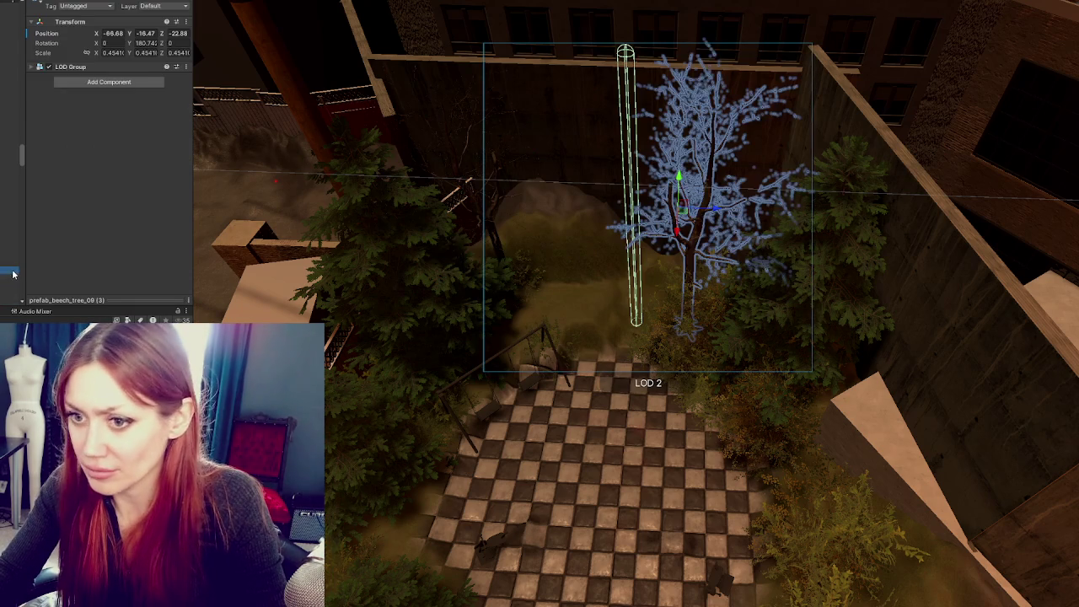
Multi-select the beech tree's LOD meshes and set their Position to 0, 0, 0
click(2, 281)
shift+click(2, 290)
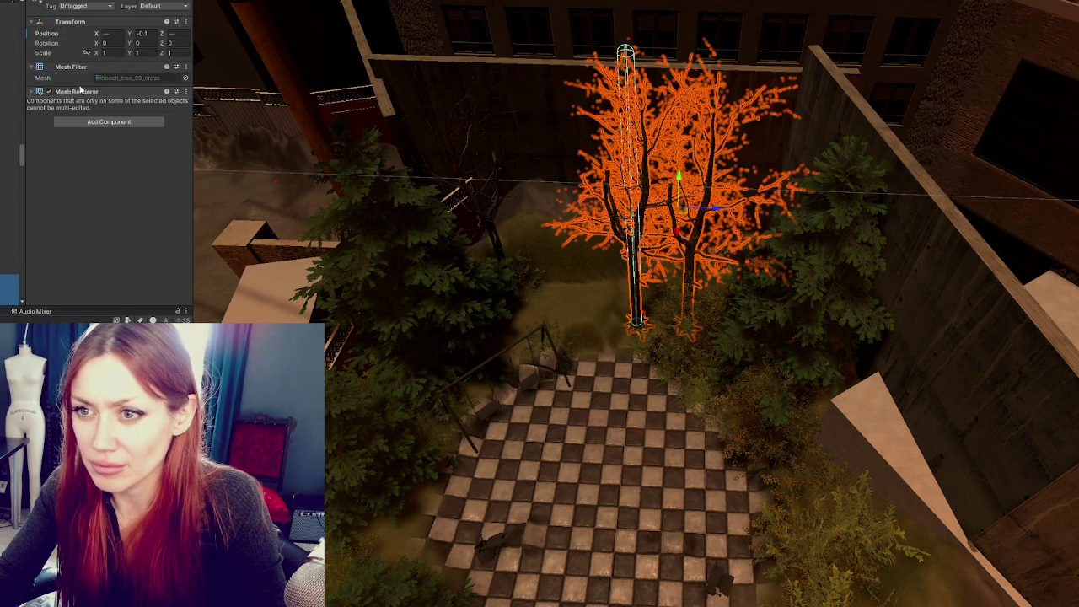
click(3, 257)
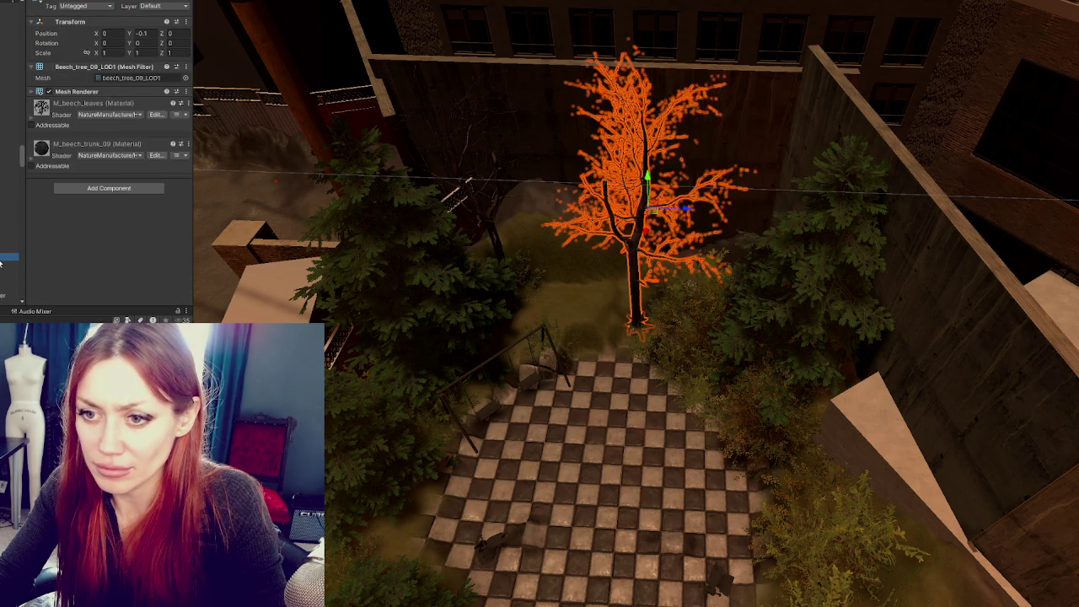
shift+click(3, 274)
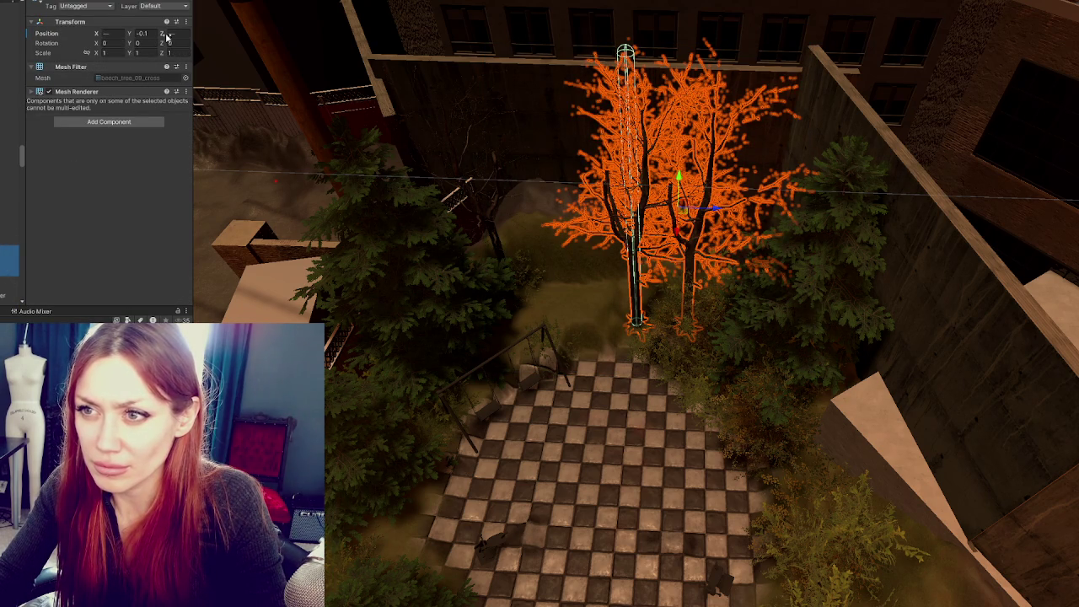
text(0)
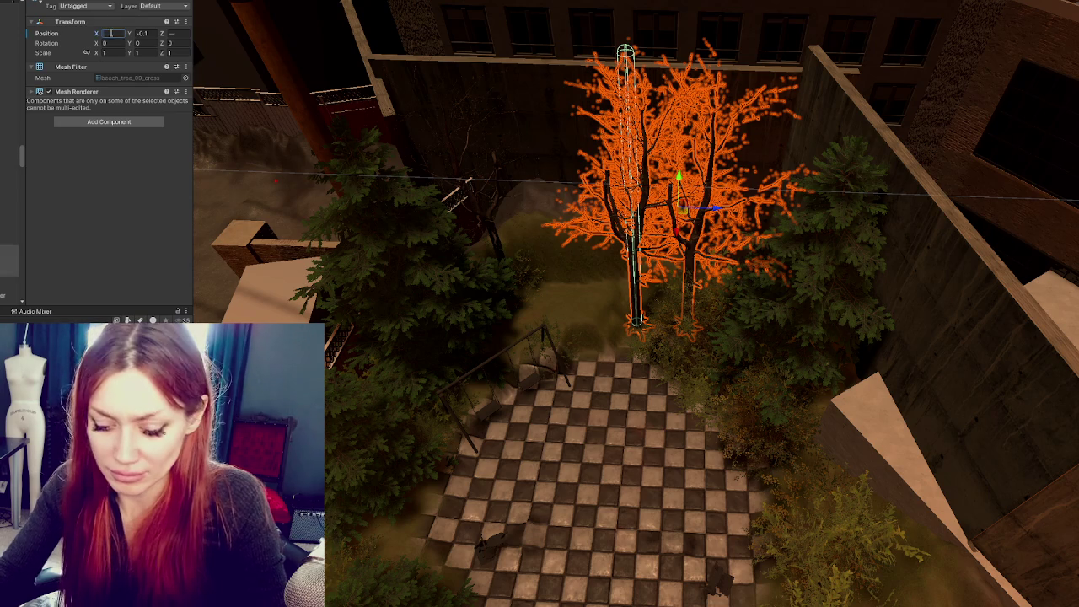
key(Tab)
text(0)
key(Tab)
text(0)
click(11, 241)
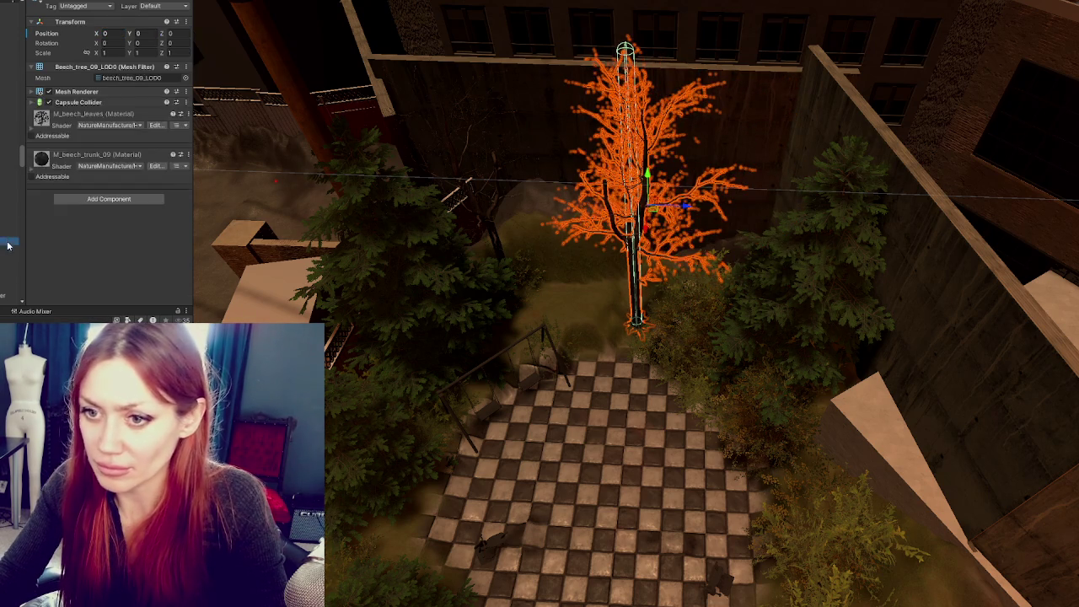
Duplicate the beech tree, shrink it to 0.2212, rotate it, and place it left of the swings
key(ctrl+d)
mouse_move(687, 211)
mouse_down()
mouse_move(783, 211)
mouse_move(442, 228)
mouse_move(393, 294)
mouse_move(403, 296)
mouse_move(386, 300)
mouse_move(384, 371)
mouse_move(370, 359)
mouse_move(379, 144)
mouse_move(380, 160)
mouse_up()
drag(387, 201, 371, 205)
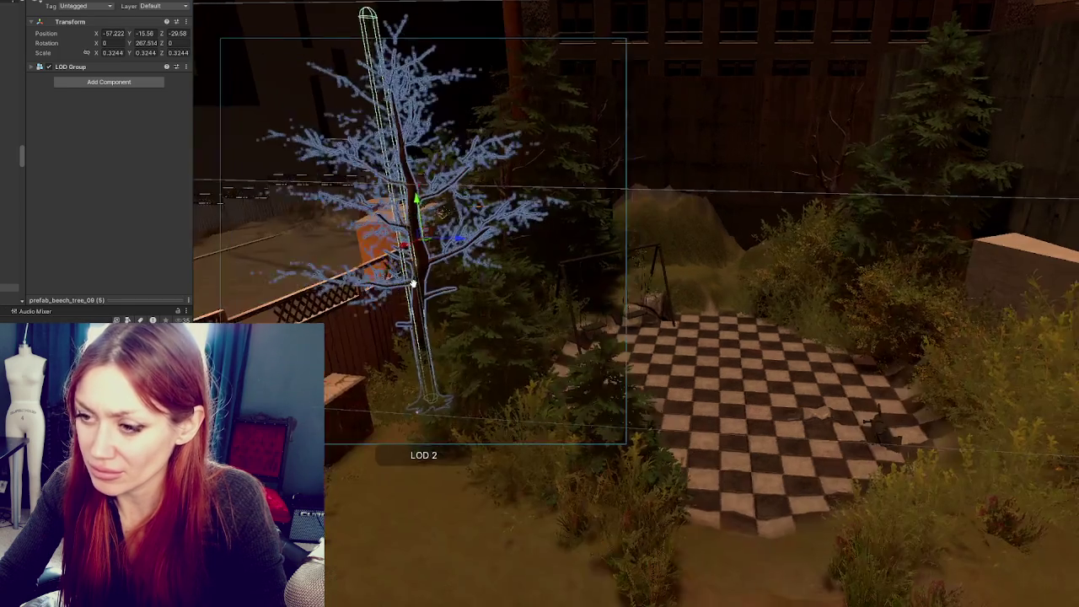
key(e)
mouse_move(413, 244)
mouse_down()
mouse_move(384, 263)
mouse_move(432, 236)
mouse_move(396, 302)
mouse_move(372, 308)
mouse_up()
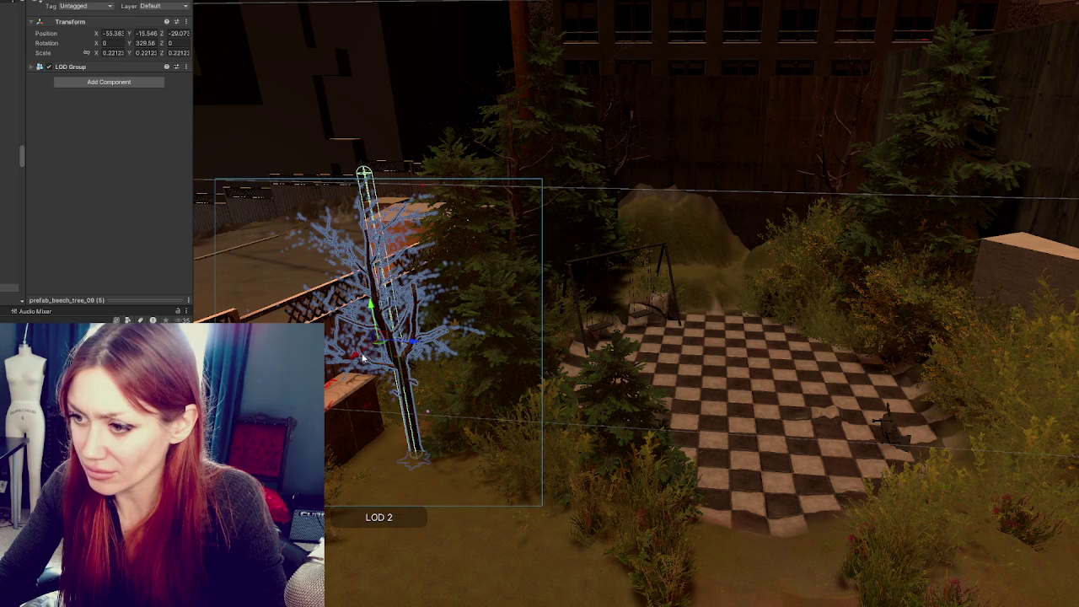
mouse_move(362, 354)
mouse_down()
mouse_move(386, 337)
mouse_move(459, 331)
mouse_move(375, 312)
mouse_move(396, 269)
mouse_up()
Frame the new tree, then fly the view over to the checkerboard playground
key(f)
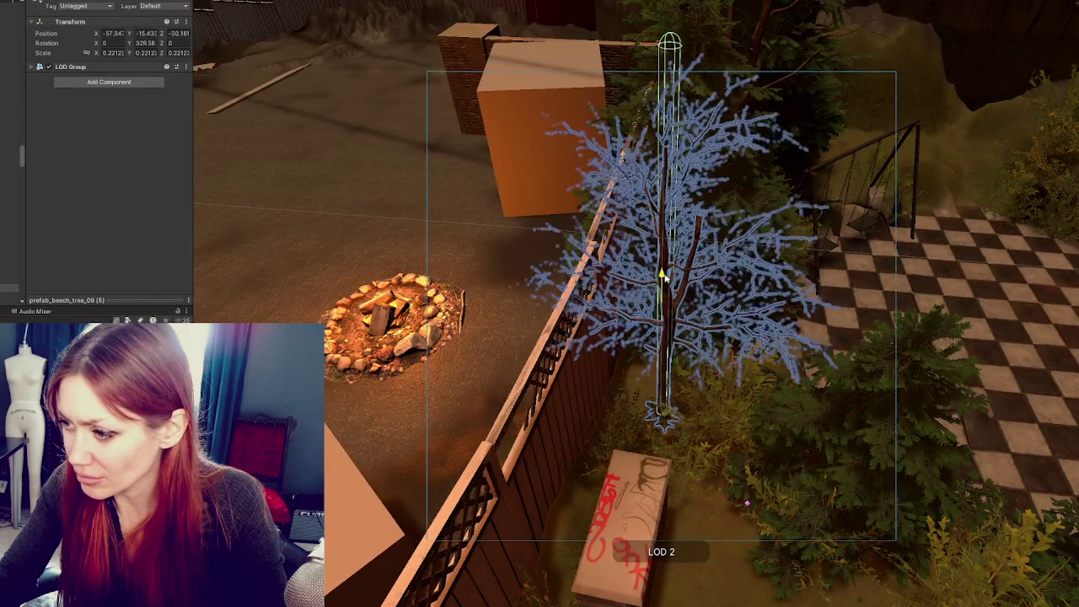
drag(664, 276, 552, 244)
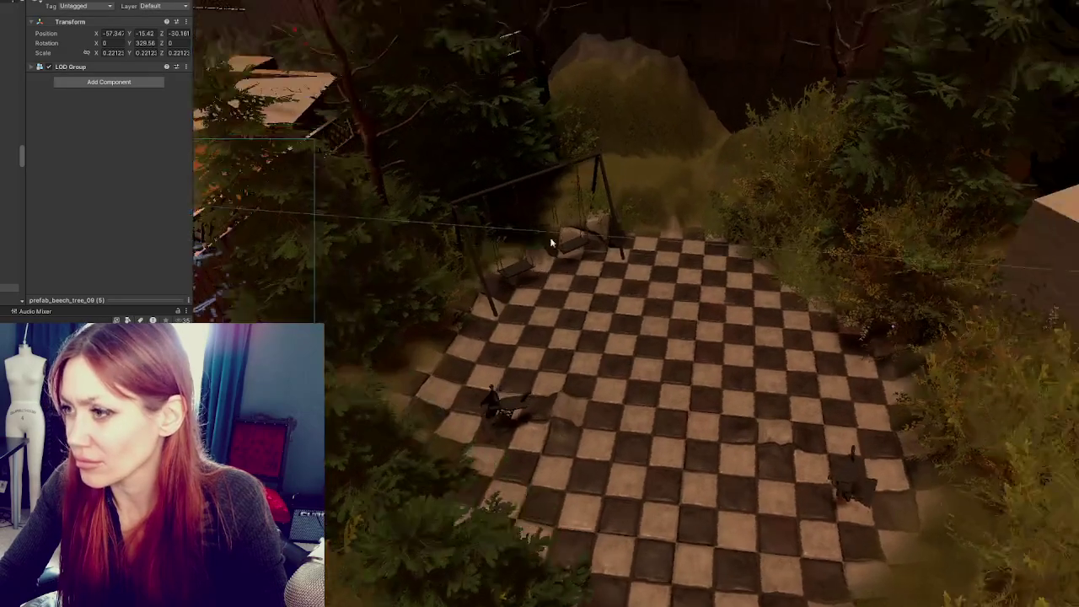
scroll(552, 244, down, 2)
click(485, 316)
Nudge the bush beside the swings along Z and delete the other bush next to the swing
click(485, 315)
click(485, 315)
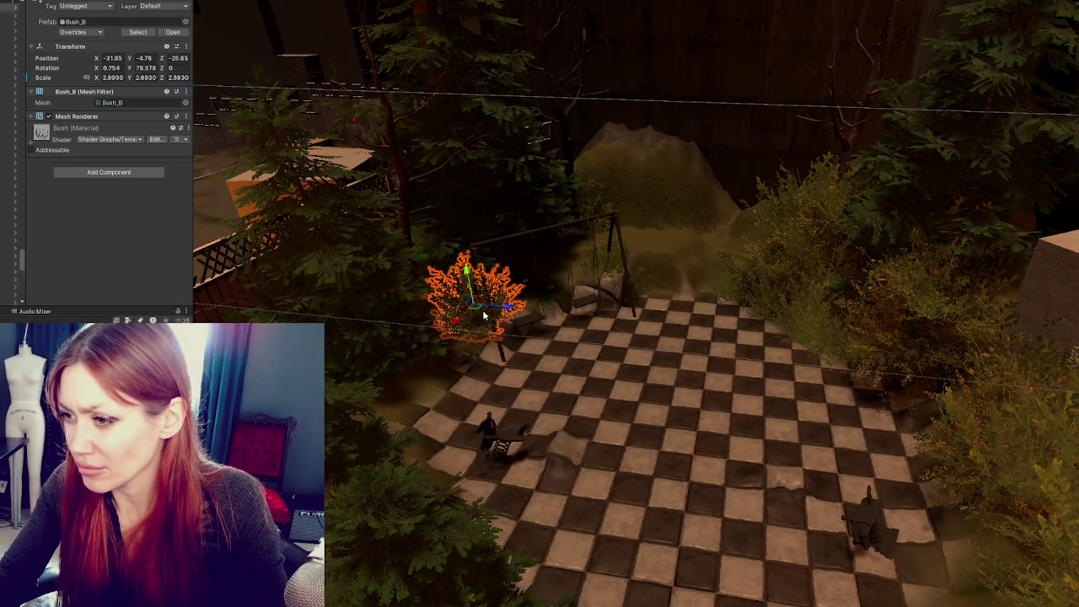
drag(507, 311, 484, 307)
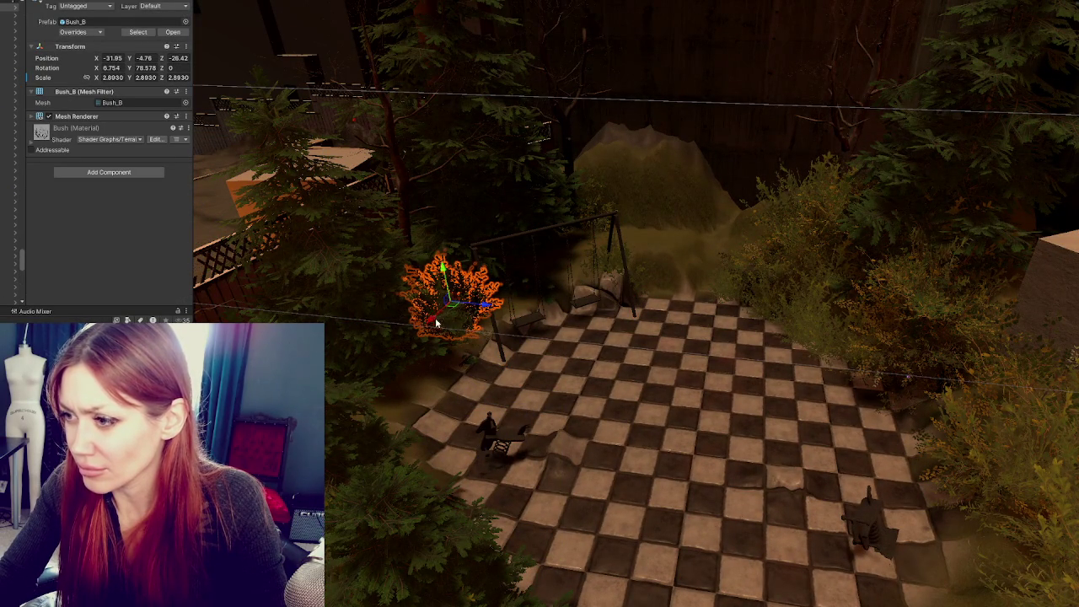
click(604, 268)
key(Delete)
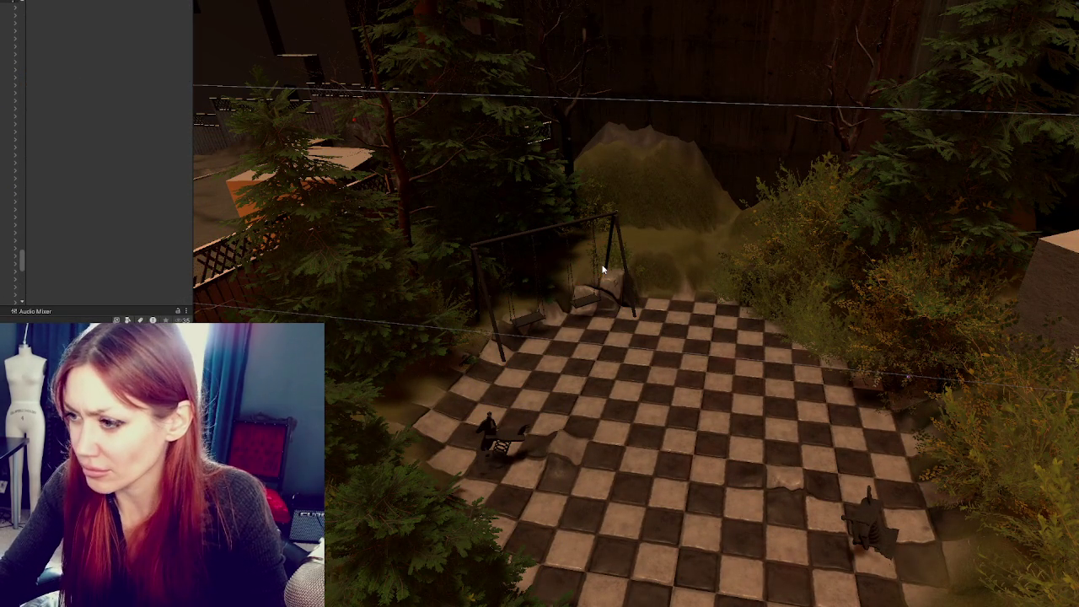
key(ctrl+z)
key(ctrl+y)
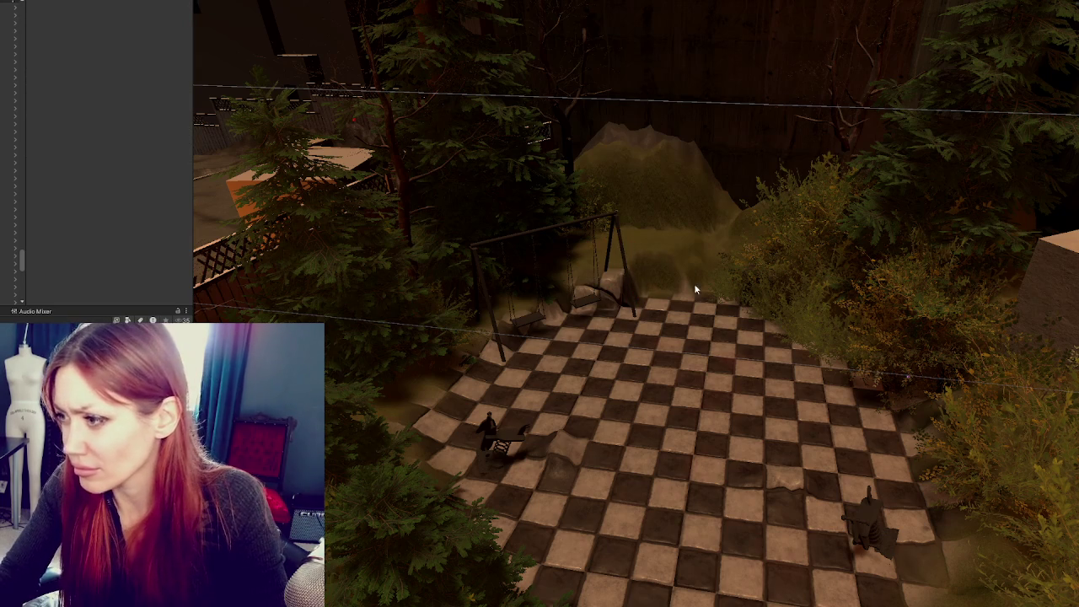
Delete the remaining small Bush_B shrubs around the swing set
click(740, 287)
key(Delete)
click(696, 303)
click(705, 308)
key(Delete)
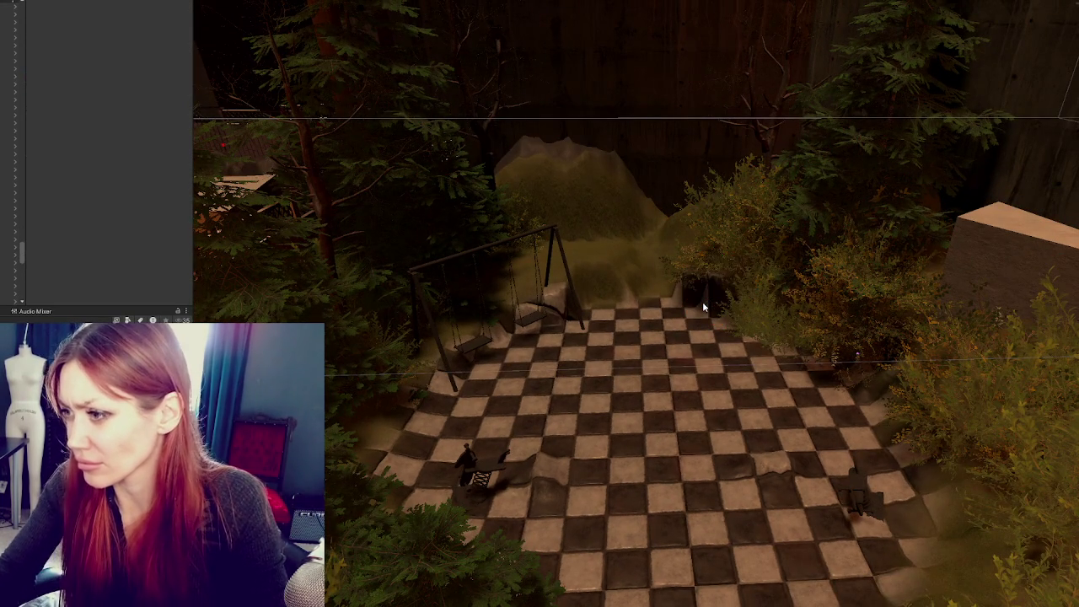
click(702, 262)
key(Delete)
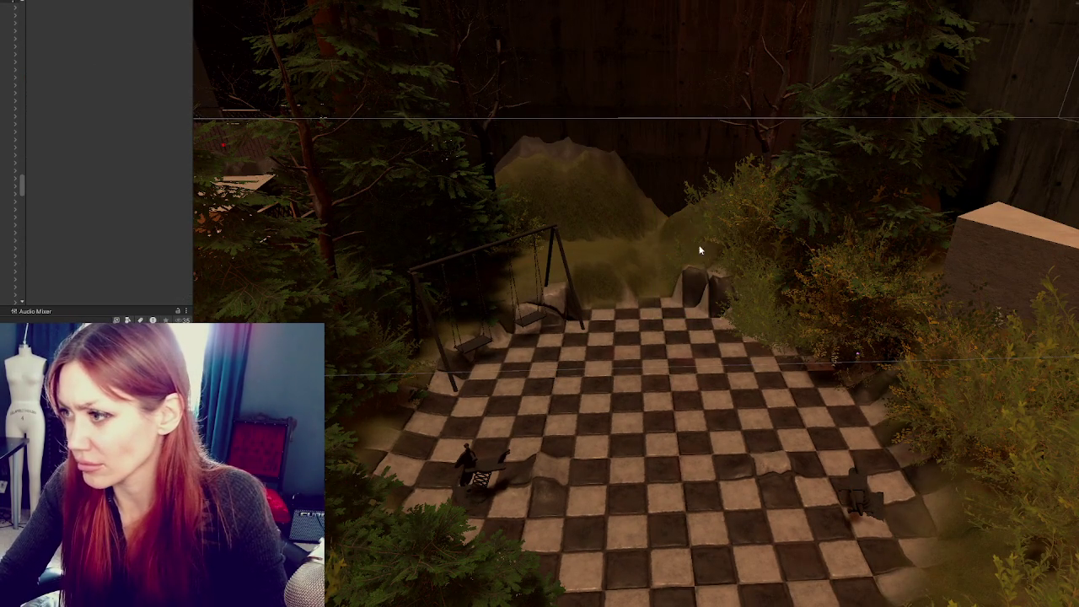
click(697, 247)
key(Delete)
click(719, 235)
key(Delete)
click(671, 240)
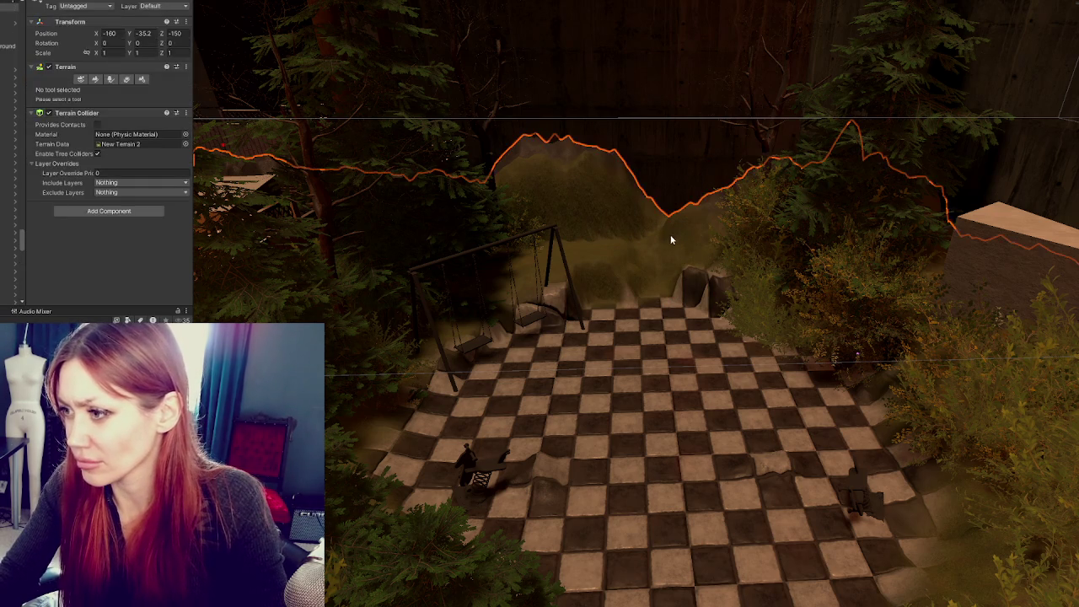
Switch the terrain's Paint Terrain tool to Set Height with strength jitter 0.02
click(97, 81)
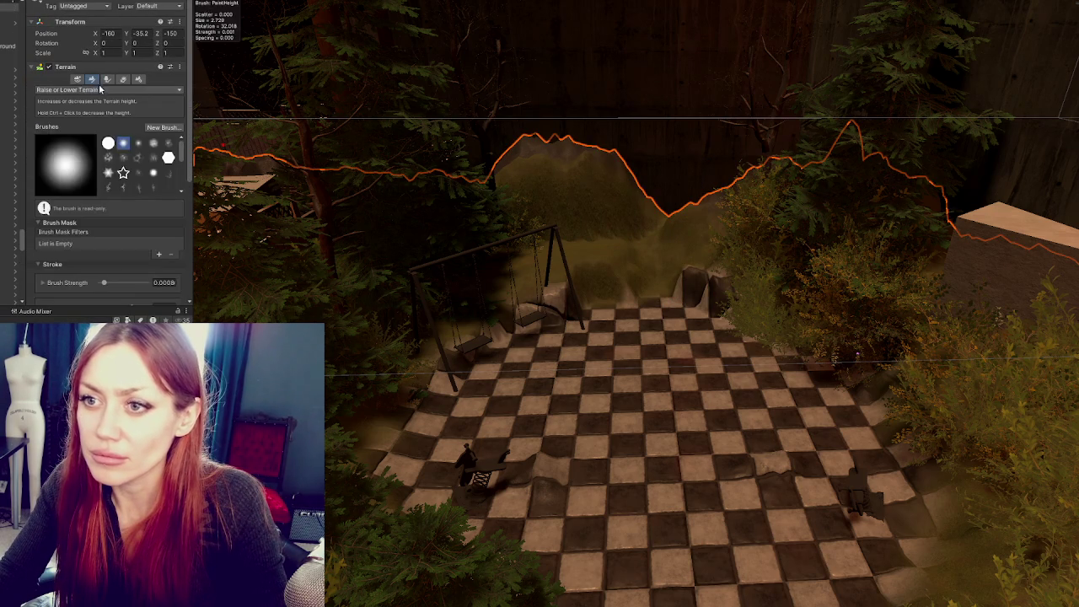
click(101, 89)
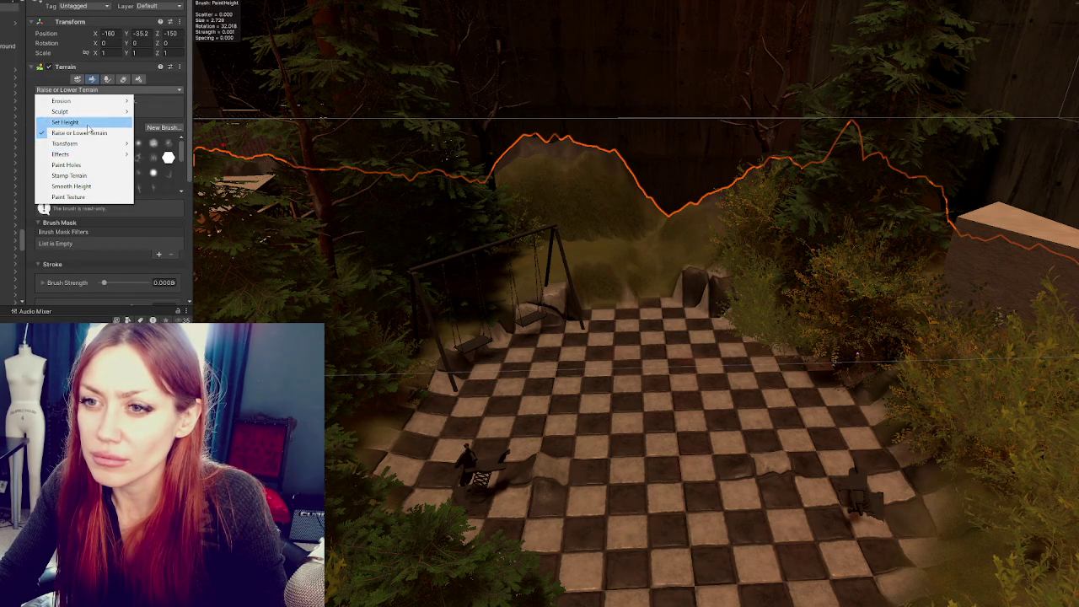
click(88, 124)
scroll(119, 237, down, 3)
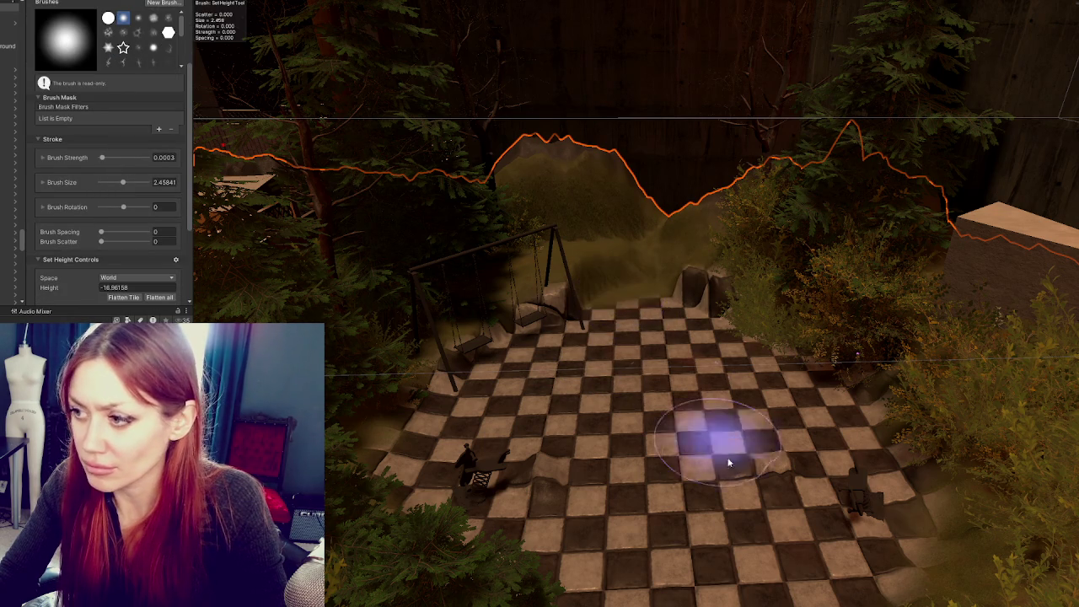
scroll(637, 323, up, 3)
scroll(637, 323, up, 2)
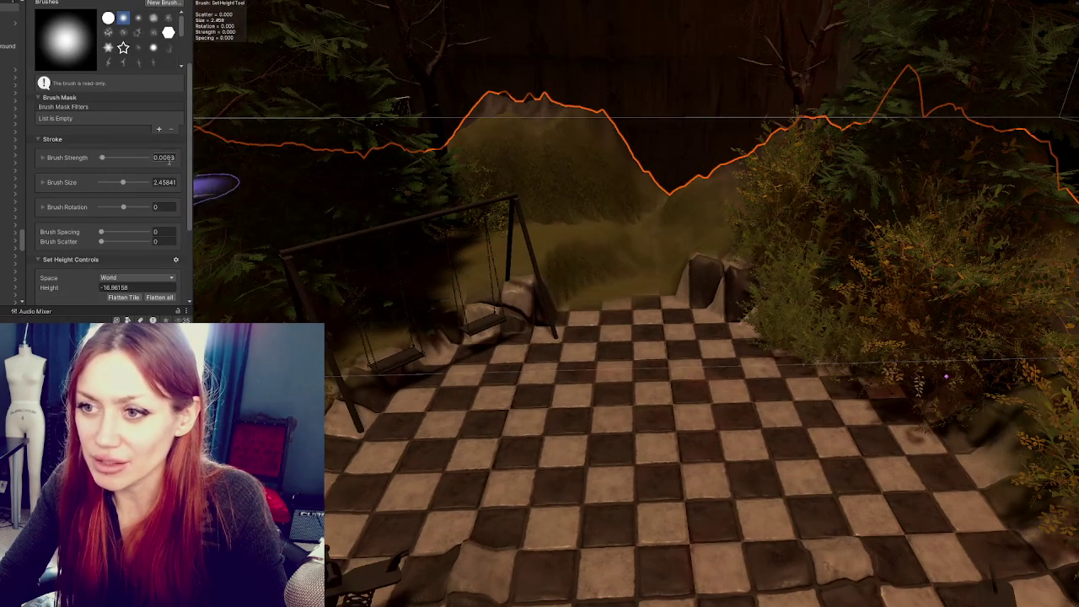
click(43, 157)
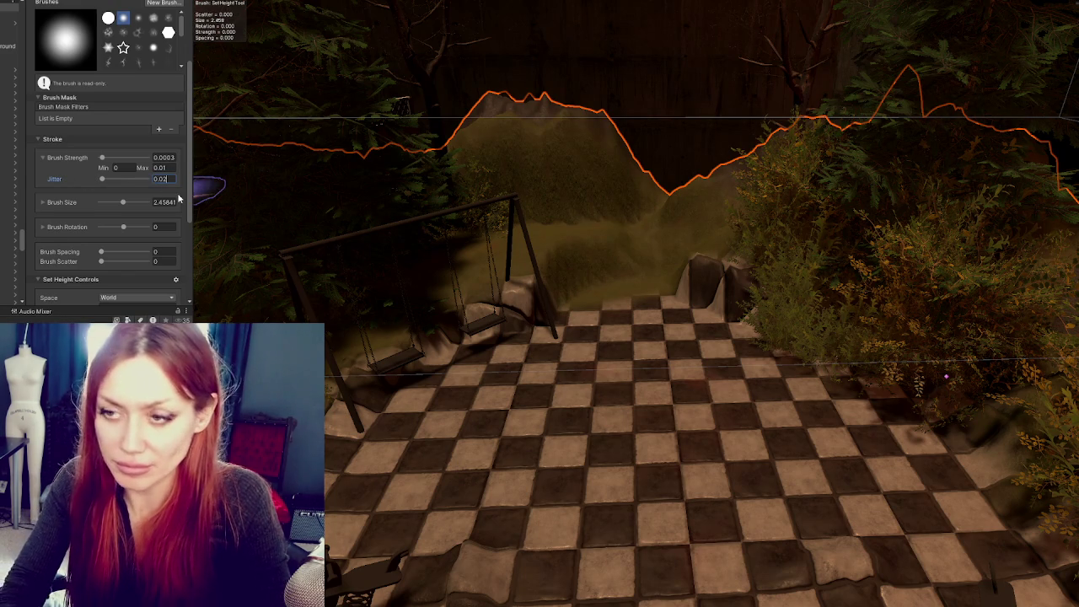
key(Return)
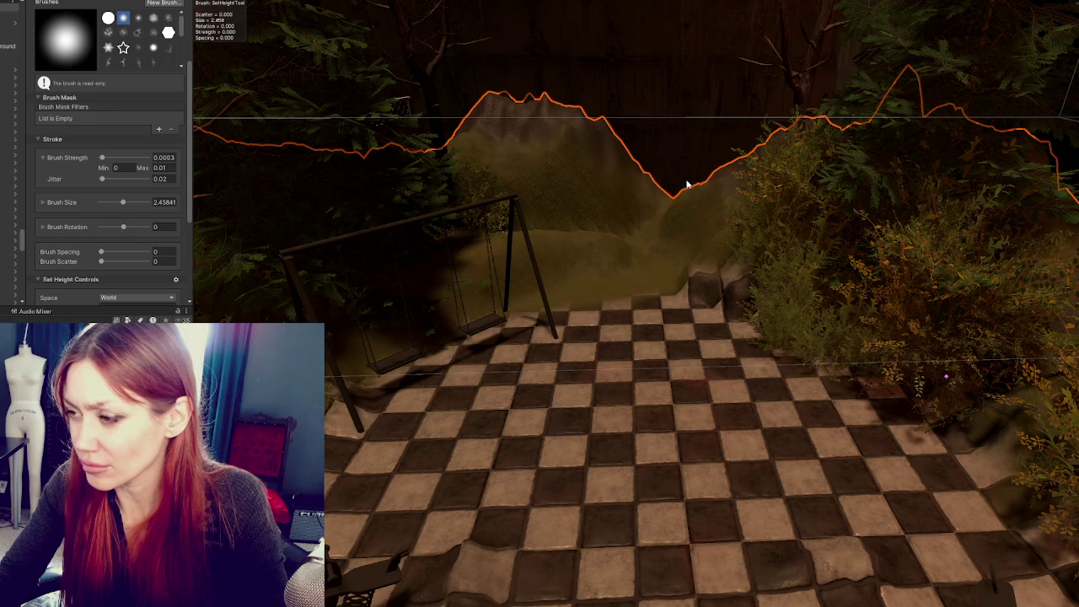
Raise brush size to about 6.1 and strength to about 0.0011, then flatten the mound
mouse_move(631, 208)
mouse_down()
mouse_move(571, 357)
mouse_move(602, 247)
mouse_move(602, 96)
mouse_move(650, 115)
mouse_up()
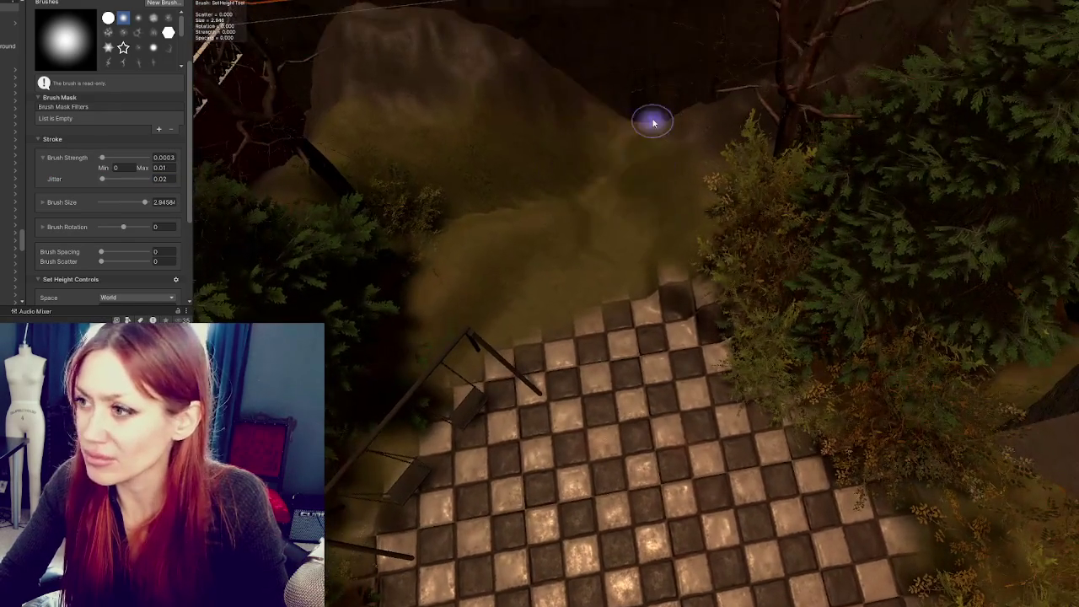
click(63, 207)
drag(131, 201, 133, 203)
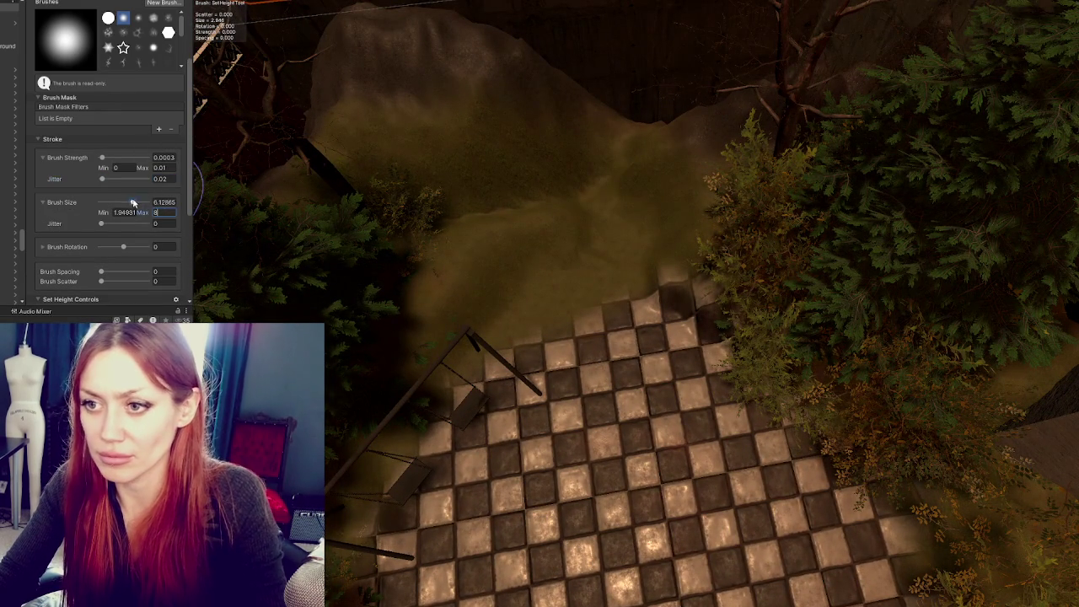
click(107, 158)
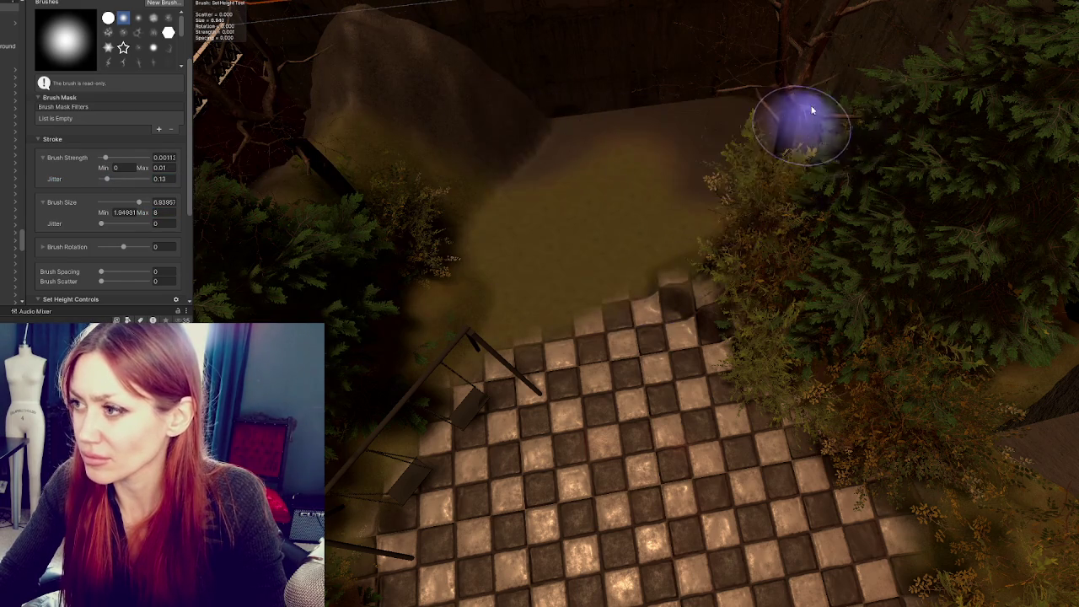
mouse_move(807, 108)
mouse_down()
mouse_move(550, 258)
mouse_move(662, 193)
mouse_up()
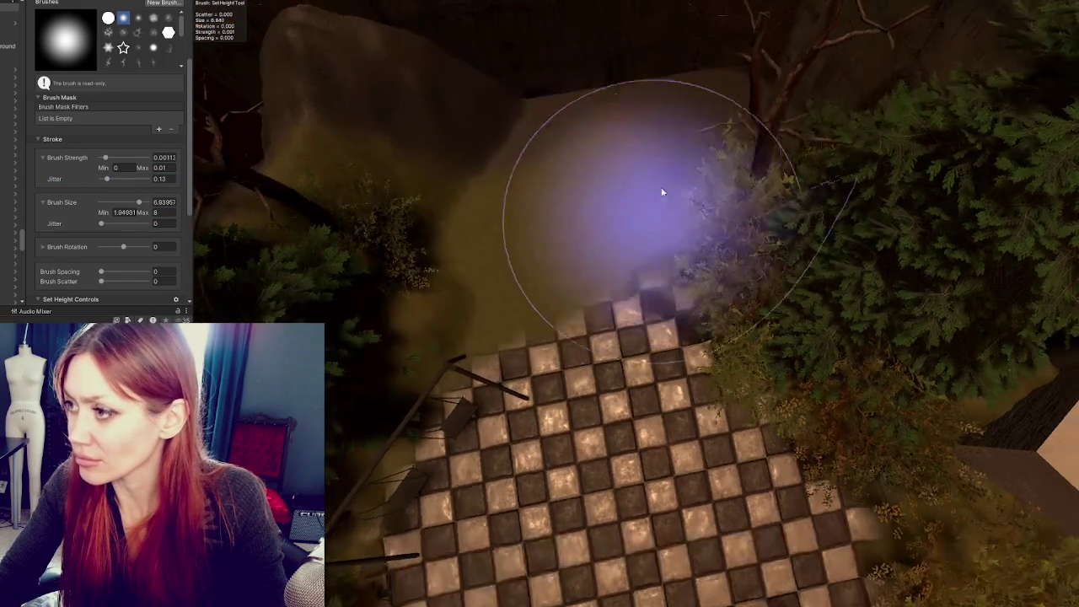
drag(701, 76, 602, 313)
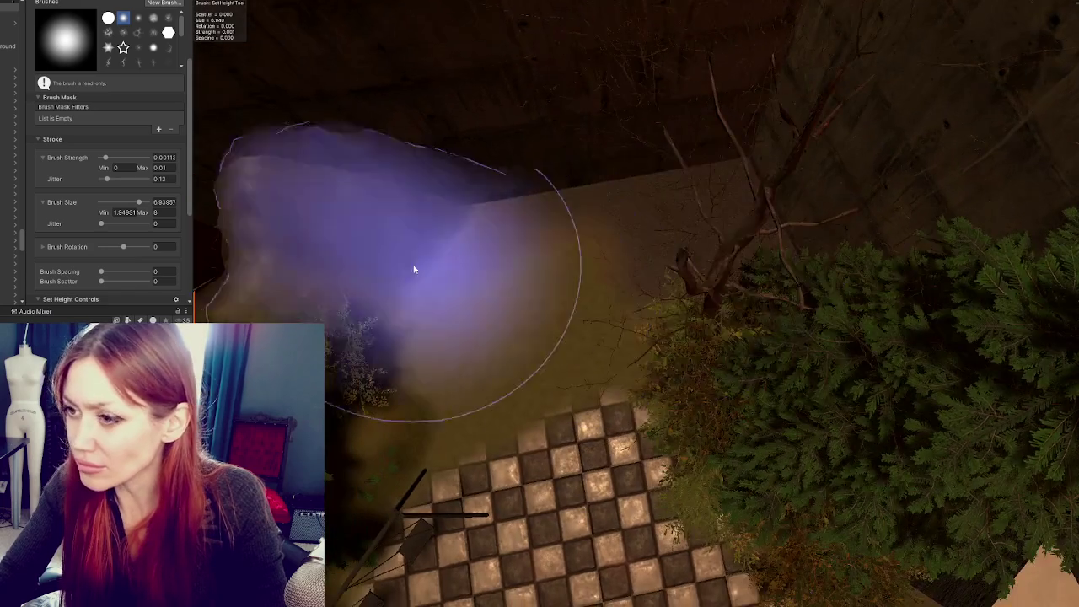
drag(414, 270, 650, 224)
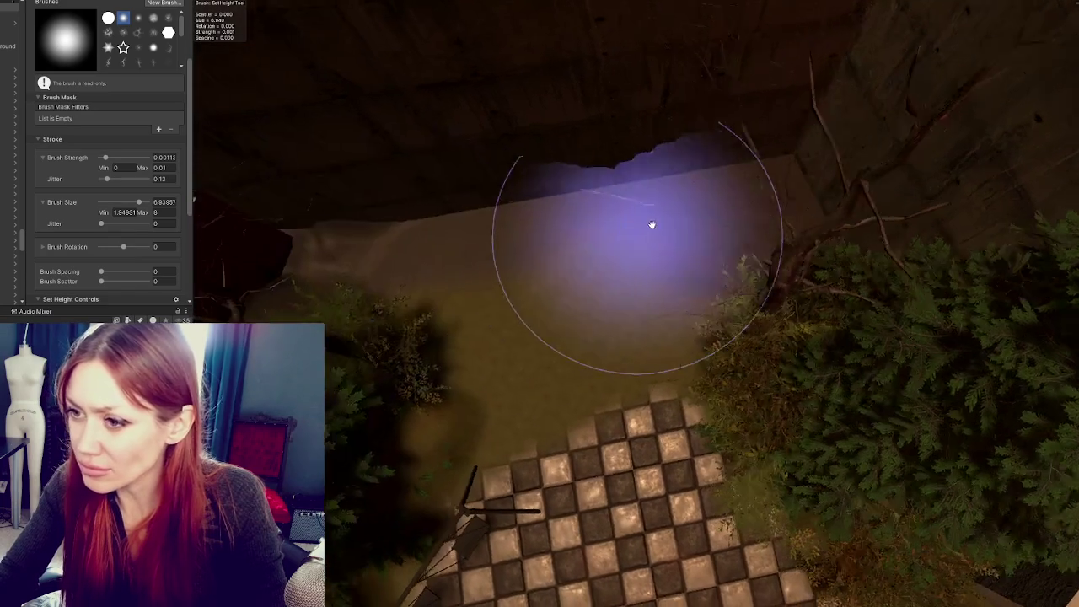
drag(554, 256, 525, 229)
click(315, 201)
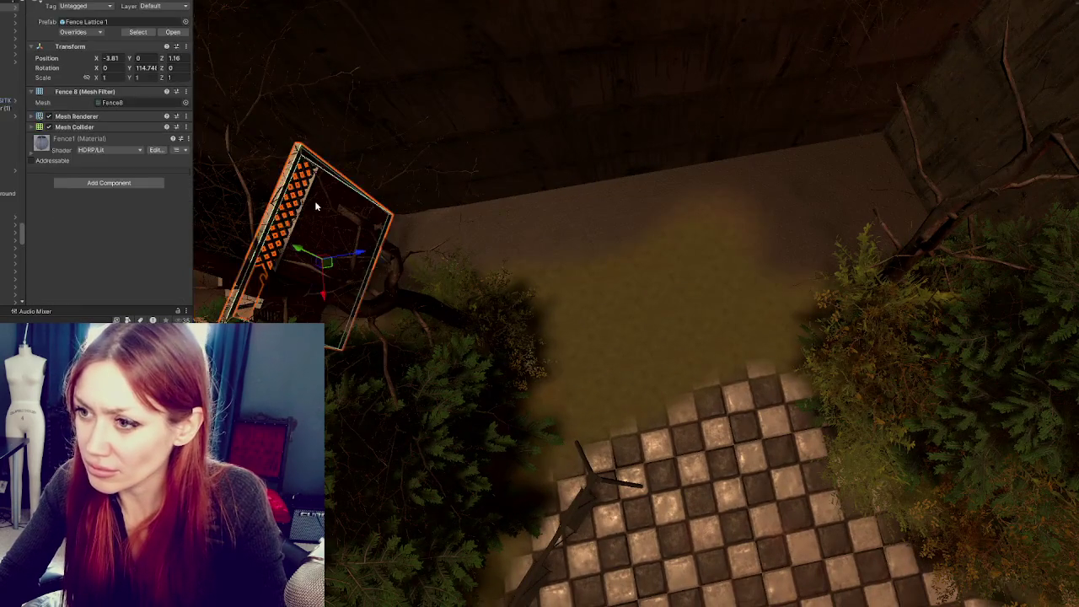
Move the lattice fence panel along Z and X to about X -4.075, Z 1.238
mouse_move(327, 242)
mouse_down()
mouse_move(354, 253)
mouse_move(344, 251)
mouse_up()
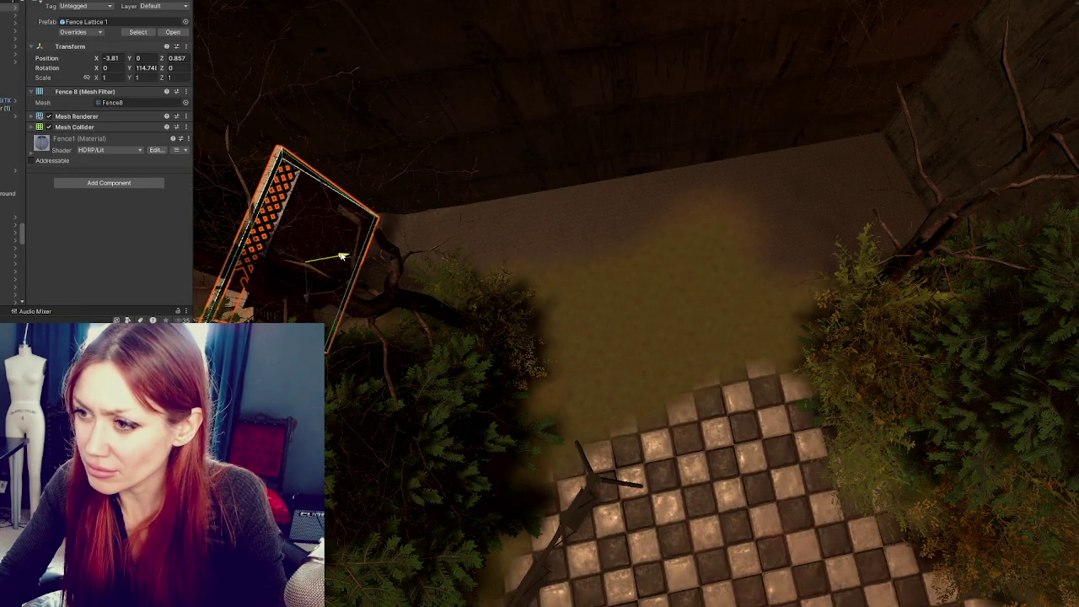
drag(596, 317, 786, 414)
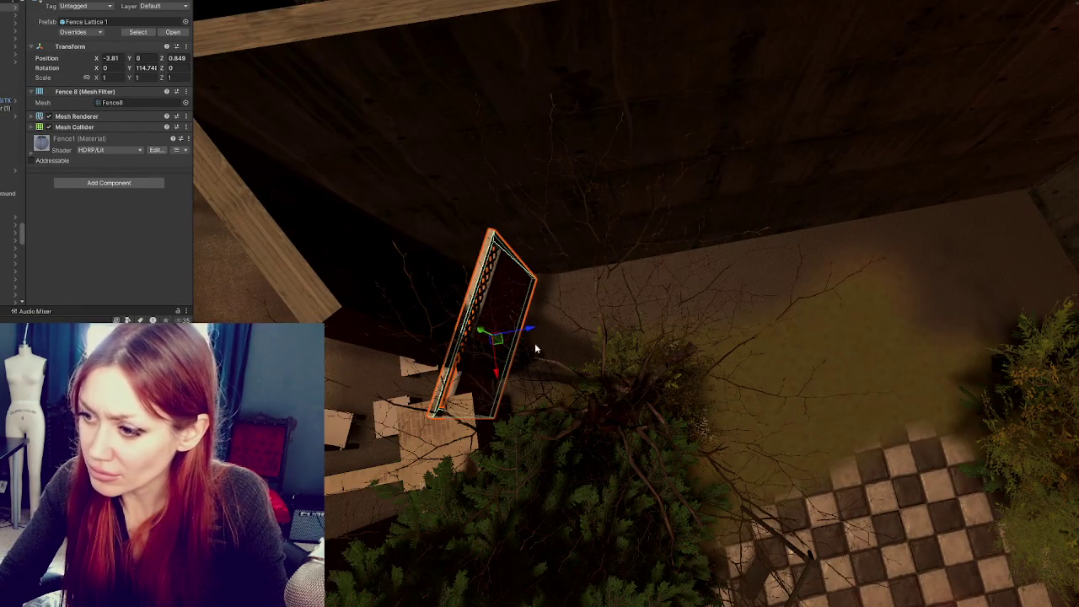
drag(531, 330, 549, 328)
drag(521, 369, 538, 346)
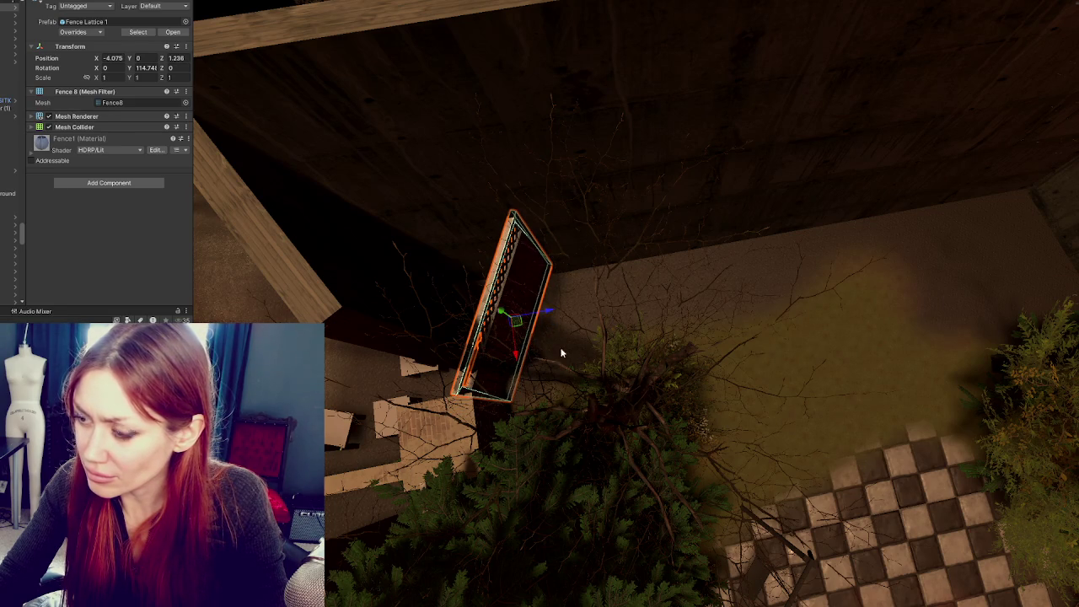
key(f)
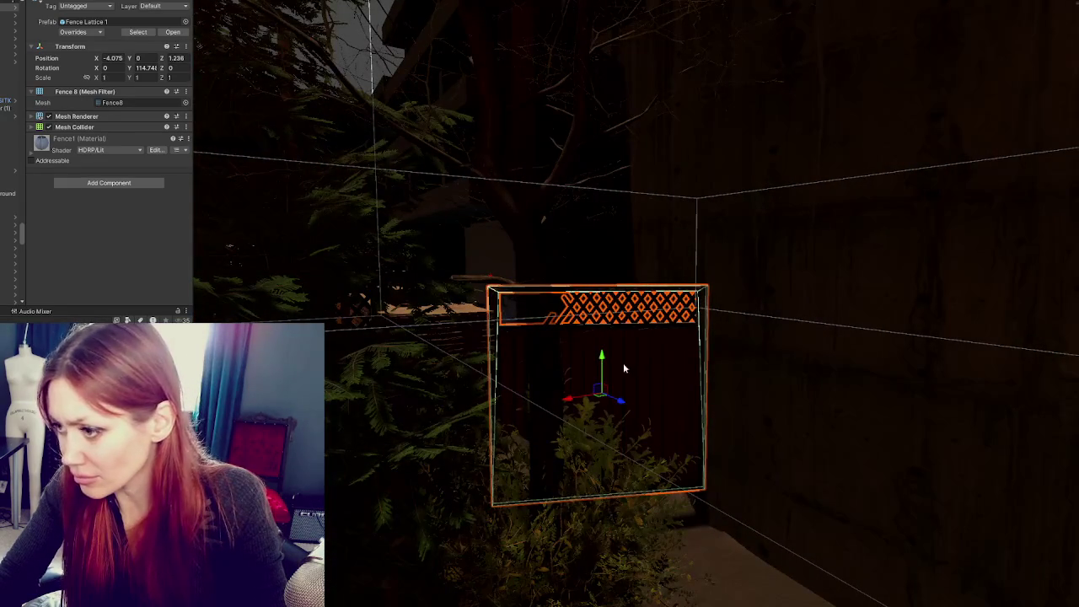
Deselect the fence and select the terrain again from a higher viewpoint
click(749, 545)
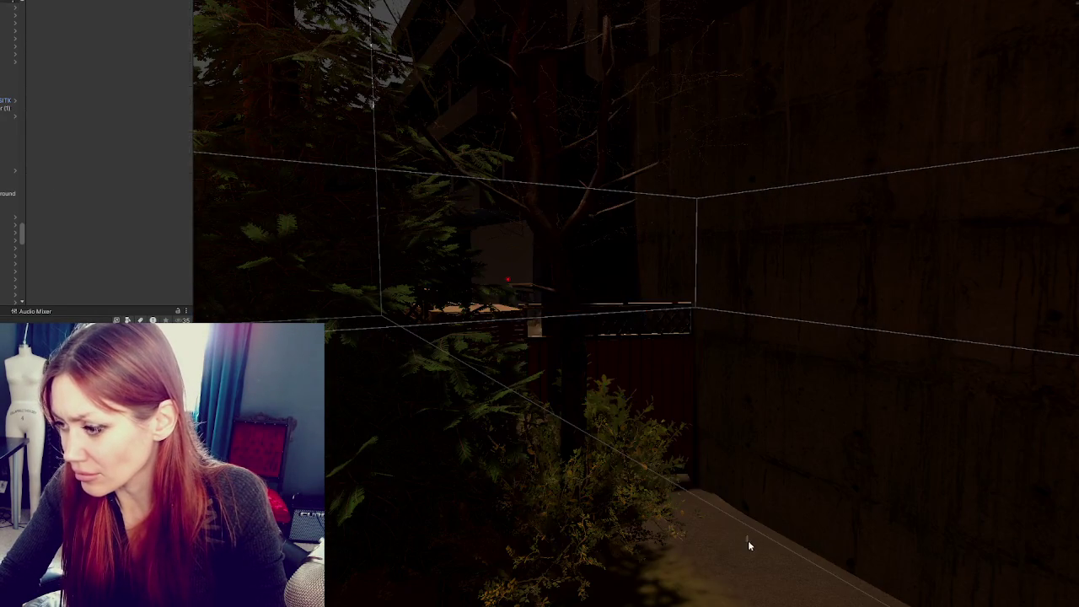
drag(749, 546, 712, 549)
click(712, 549)
click(716, 339)
click(716, 339)
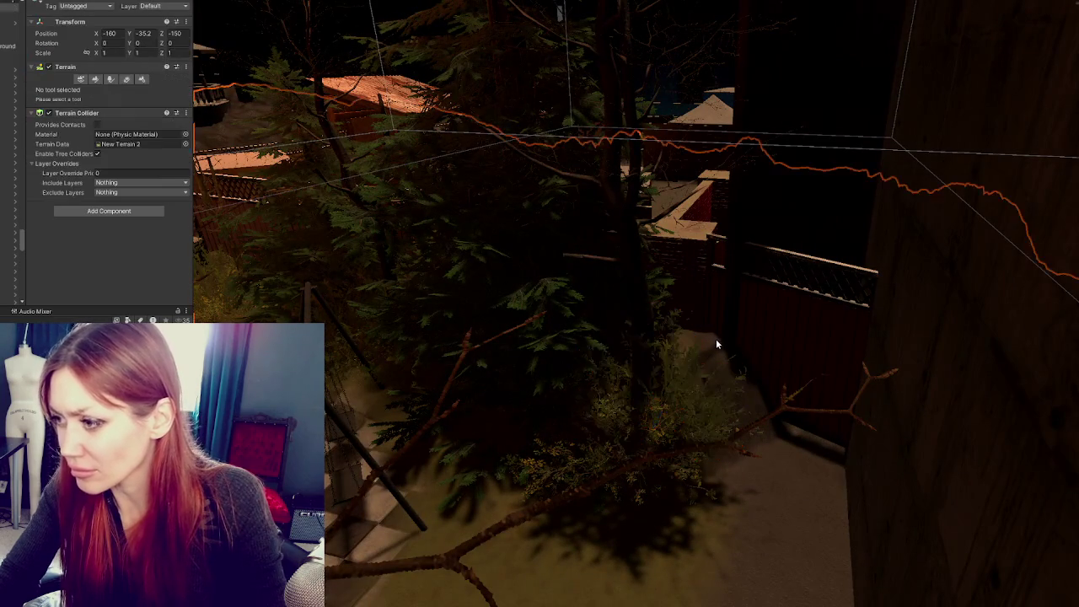
Switch the terrain brush to Raise or Lower Terrain at size 3.44 and expand its strength jitter options
click(96, 78)
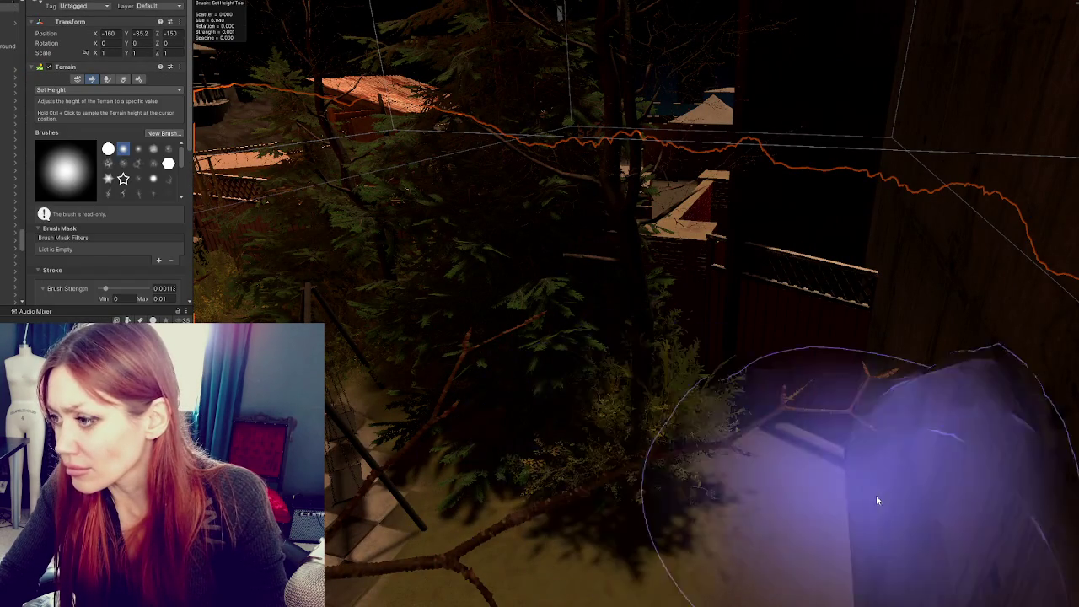
scroll(1016, 549, up, 3)
scroll(1017, 549, down, 10)
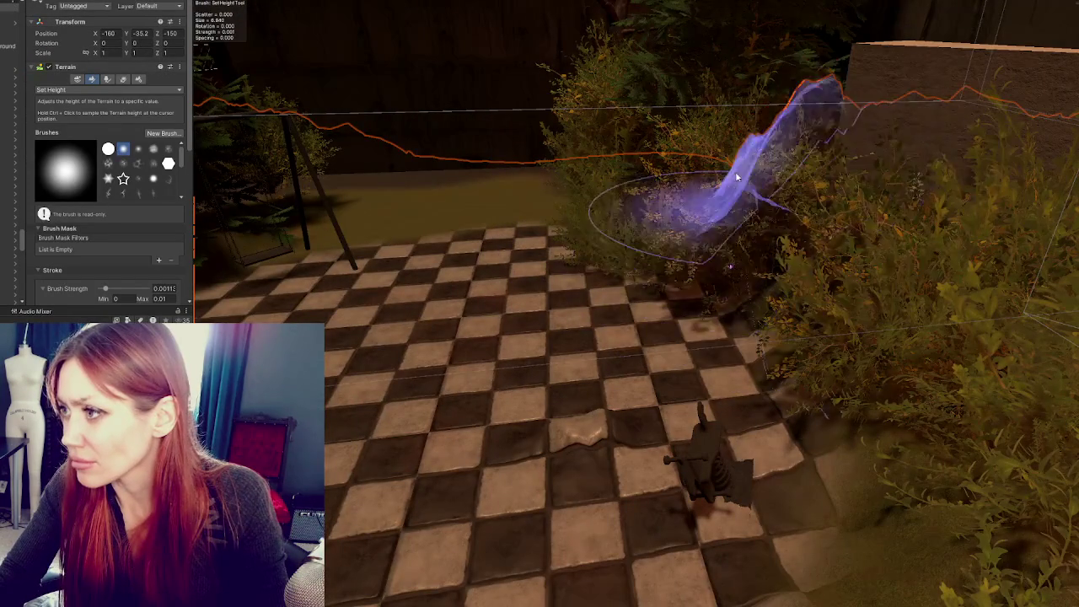
drag(691, 205, 759, 285)
click(108, 90)
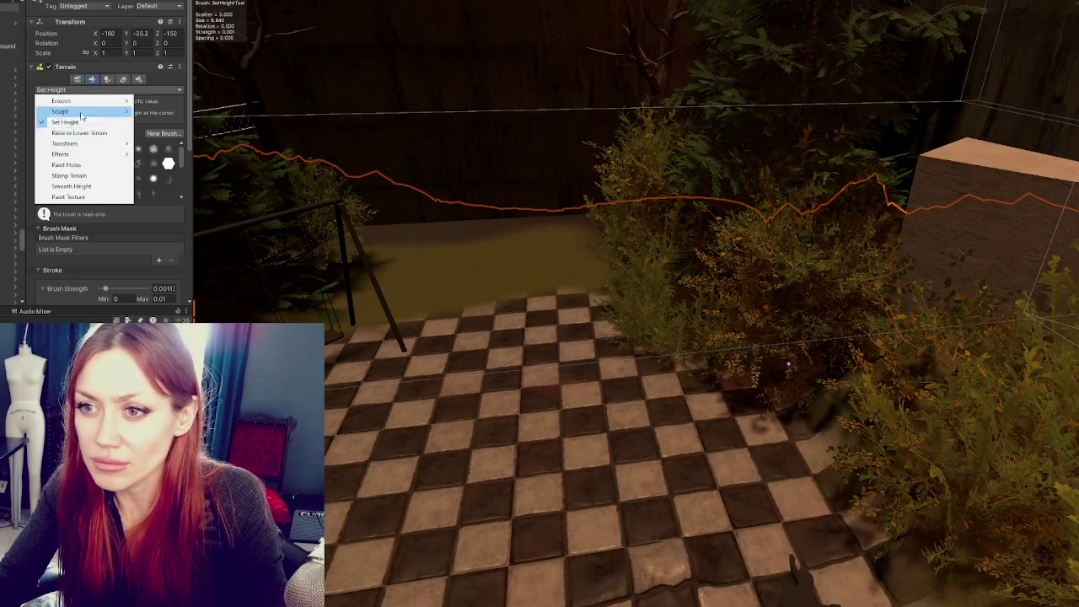
click(63, 97)
scroll(128, 230, down, 3)
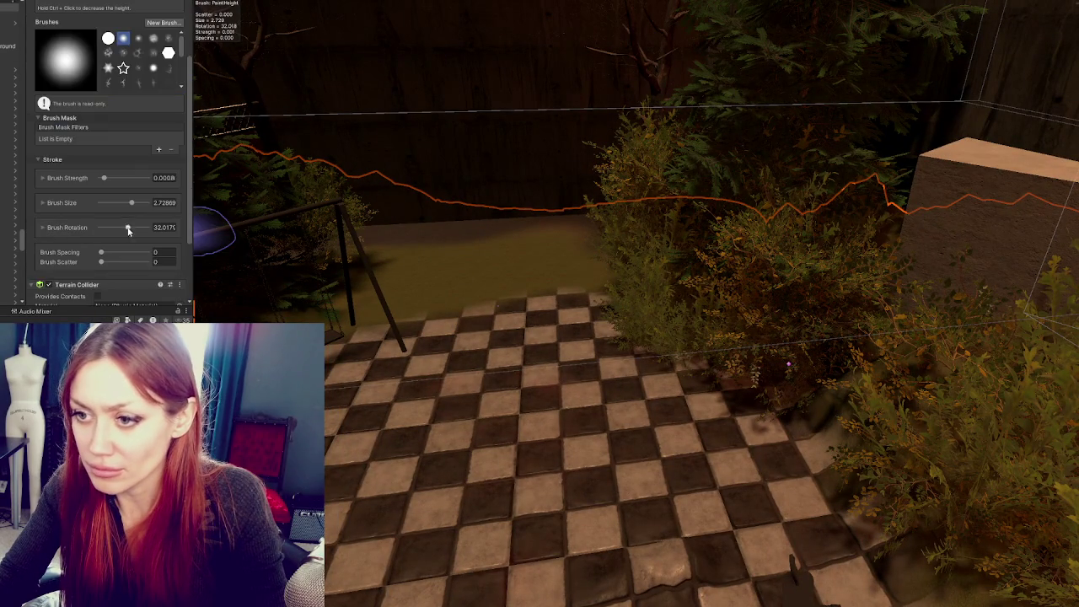
drag(133, 202, 141, 203)
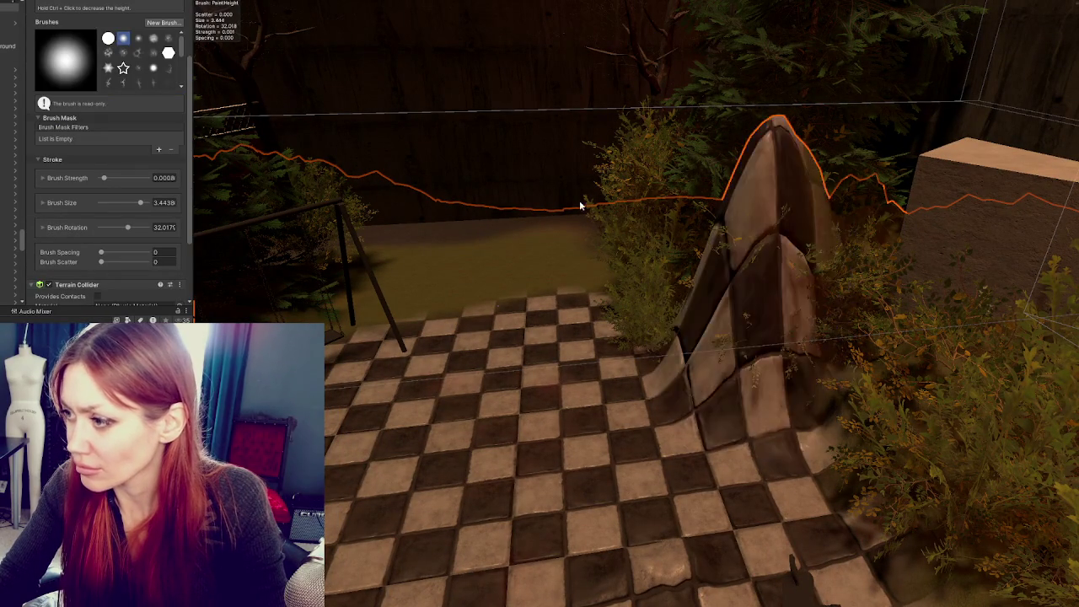
click(42, 177)
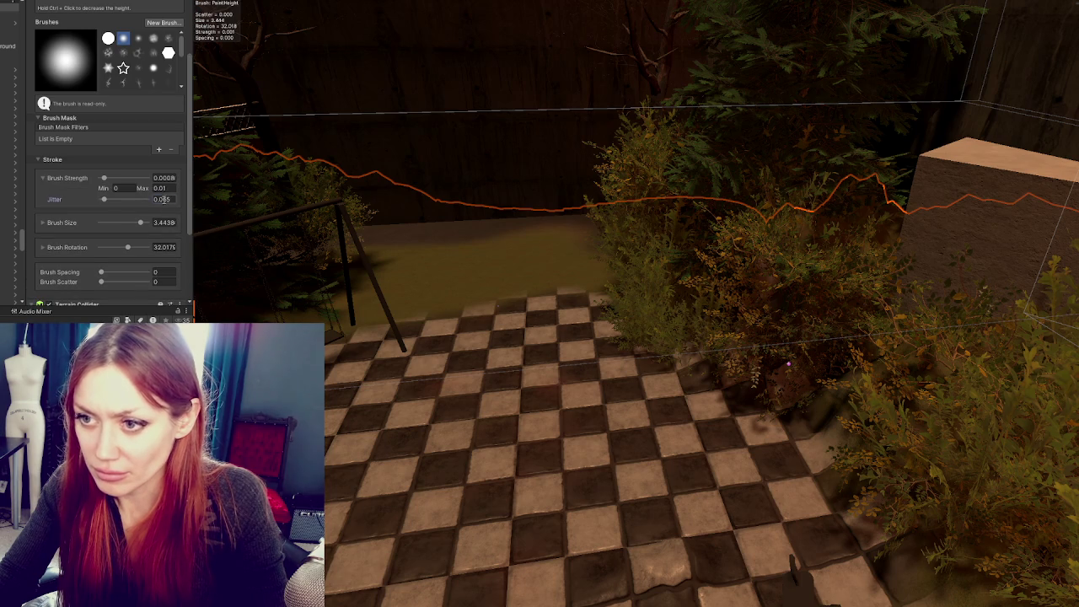
scroll(501, 226, up, 5)
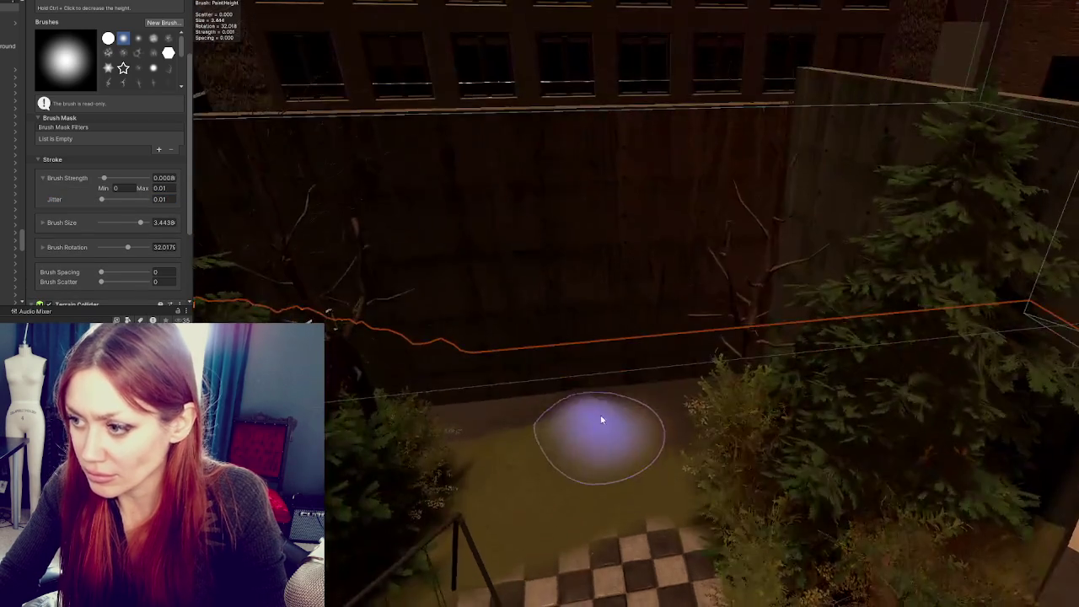
scroll(602, 419, down, 5)
click(691, 238)
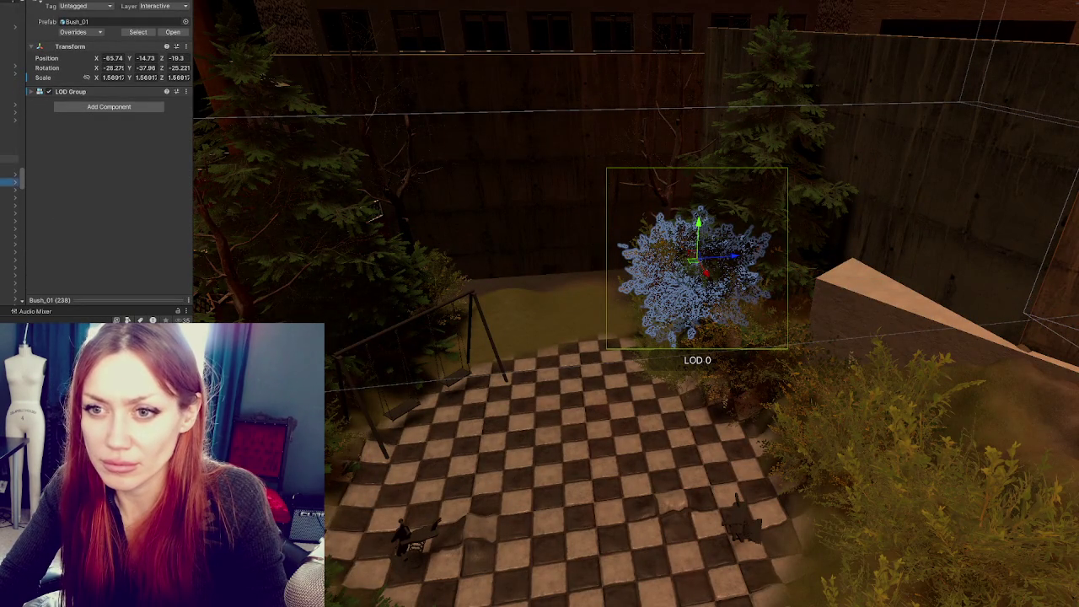
Hide the whole bush group by deactivating its parent object
click(10, 161)
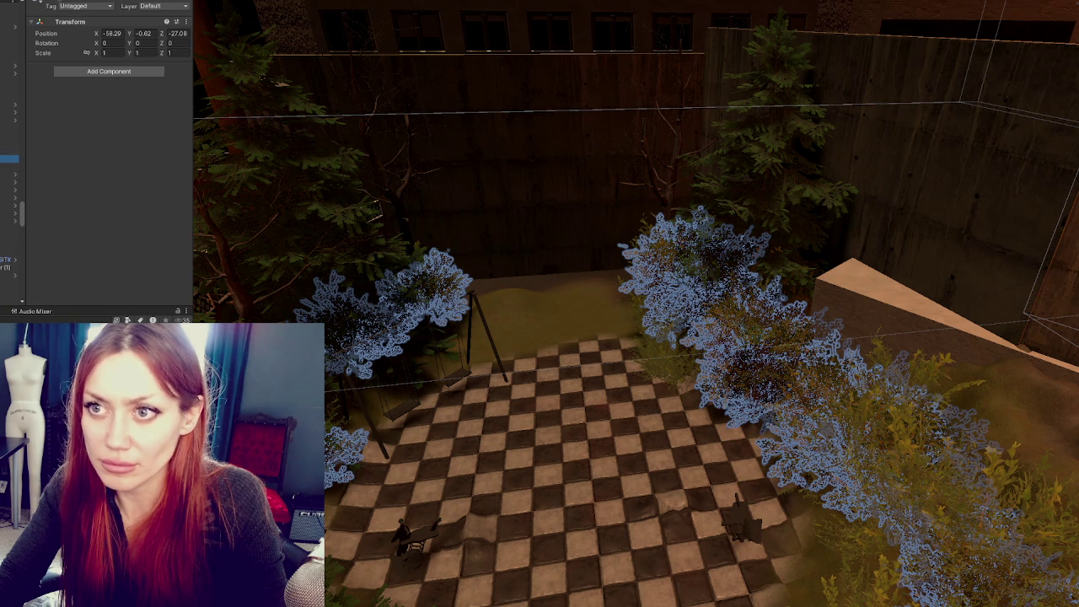
click(54, 2)
click(54, 3)
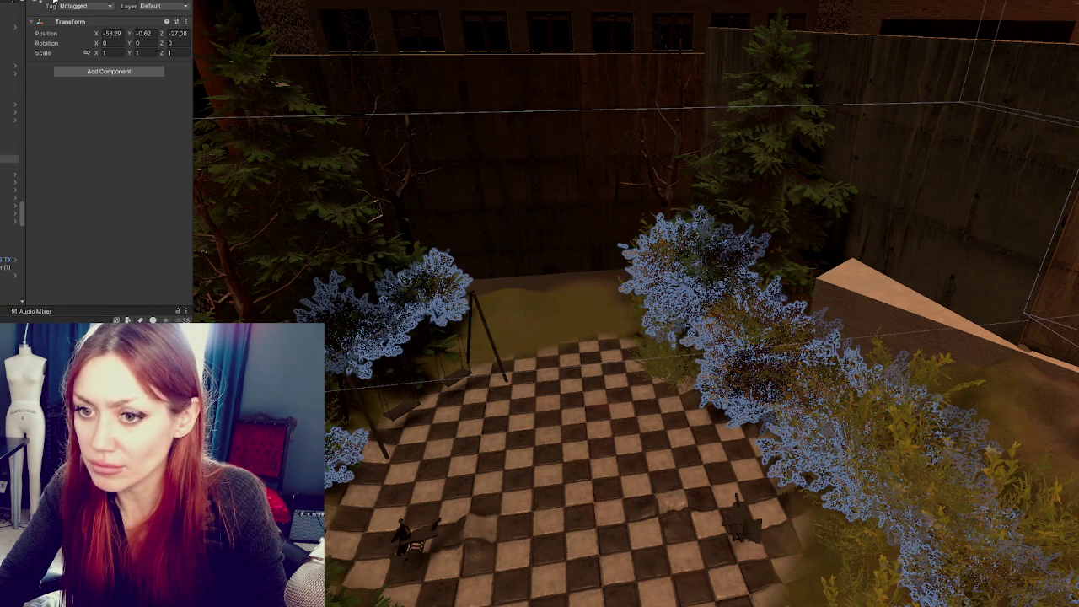
click(54, 3)
Shift the small fir tree right along X to about X 1.801, Z -1.348
click(716, 252)
click(718, 252)
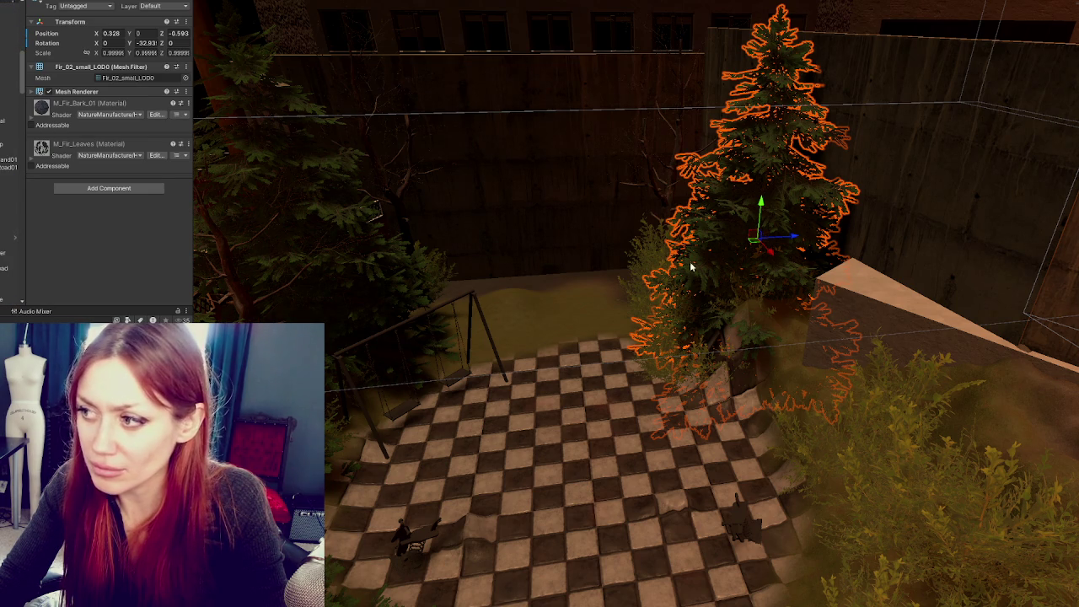
mouse_move(790, 244)
mouse_down()
mouse_move(917, 243)
mouse_move(838, 246)
mouse_move(839, 236)
mouse_up()
scroll(442, 327, up, 5)
click(308, 266)
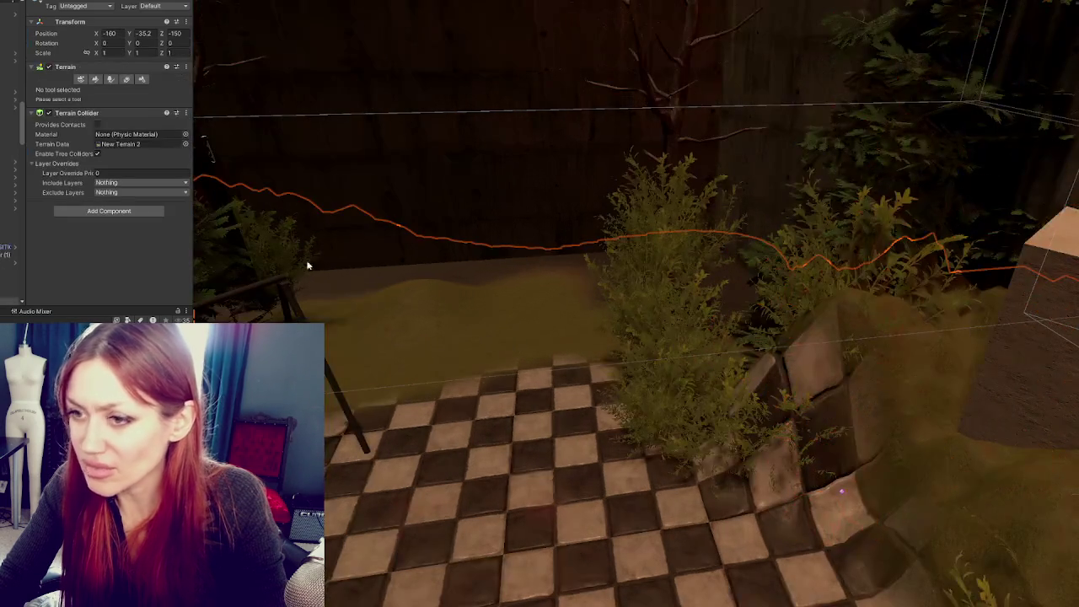
Sculpt a raised, uneven earth bank along the courtyard's back wall with Raise or Lower Terrain
click(93, 79)
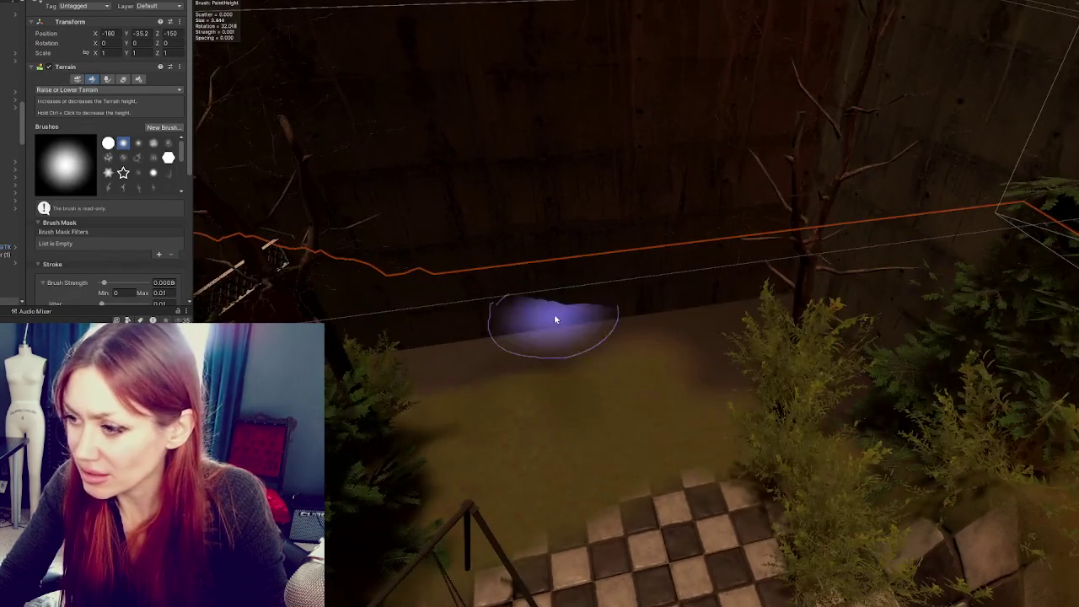
mouse_move(556, 316)
mouse_down()
mouse_move(771, 300)
mouse_move(761, 304)
mouse_move(761, 289)
mouse_move(673, 293)
mouse_move(759, 241)
mouse_move(770, 181)
mouse_move(813, 169)
mouse_move(766, 168)
mouse_move(666, 207)
mouse_move(494, 229)
mouse_move(341, 275)
mouse_move(499, 284)
mouse_move(465, 301)
mouse_up()
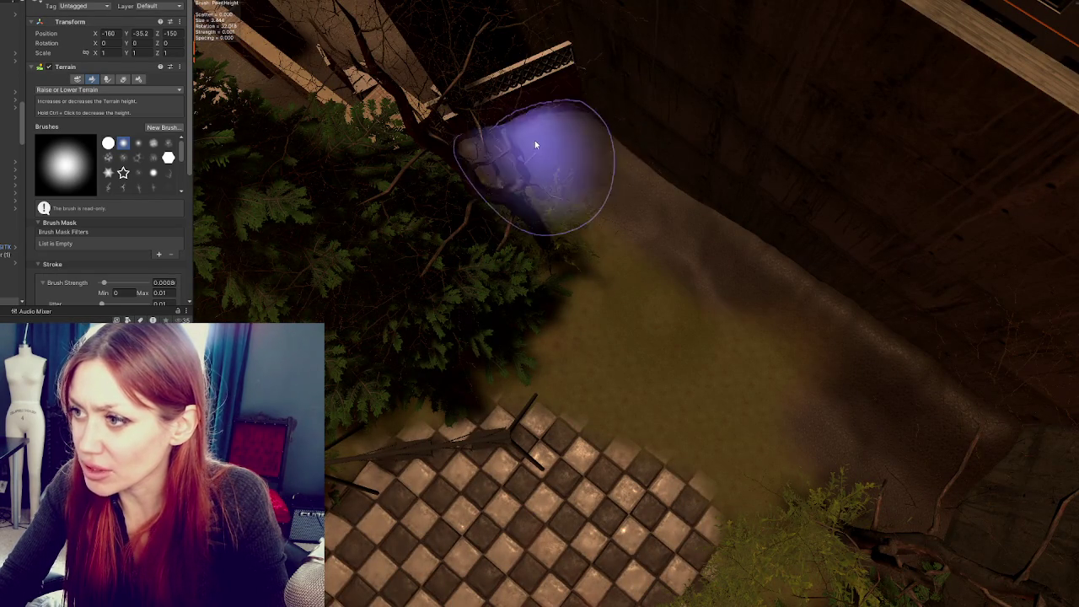
drag(843, 259, 883, 199)
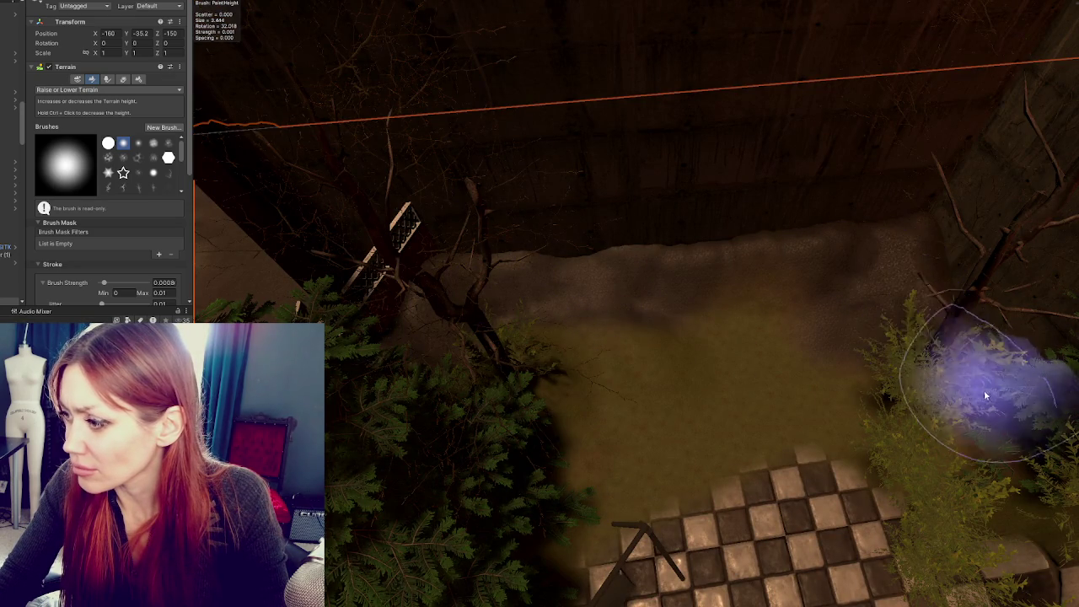
drag(1011, 494, 909, 297)
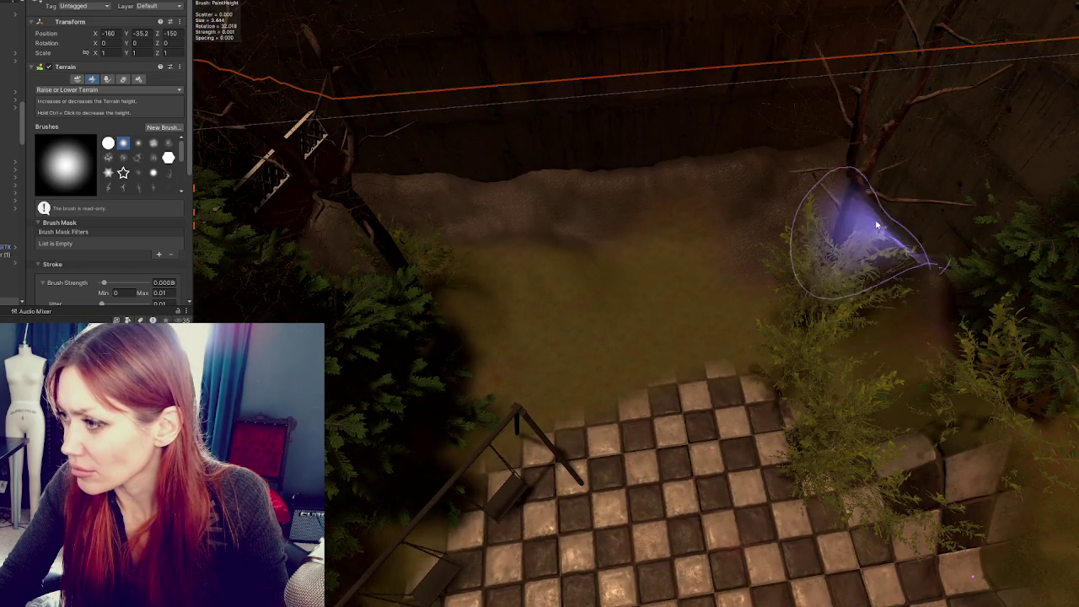
mouse_move(892, 205)
mouse_down()
mouse_move(711, 253)
mouse_move(701, 267)
mouse_up()
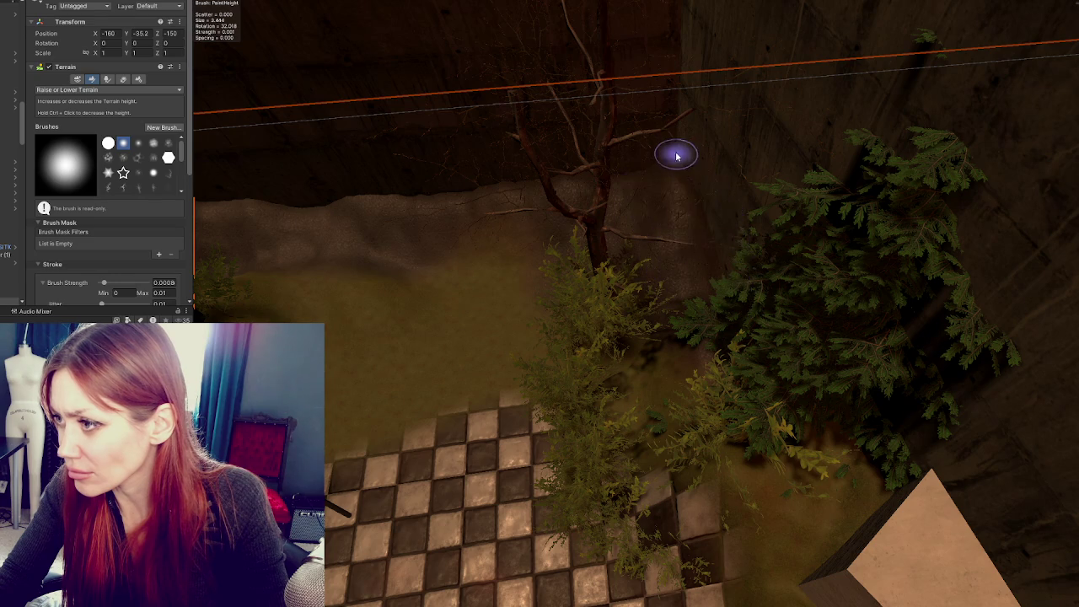
drag(674, 158, 667, 200)
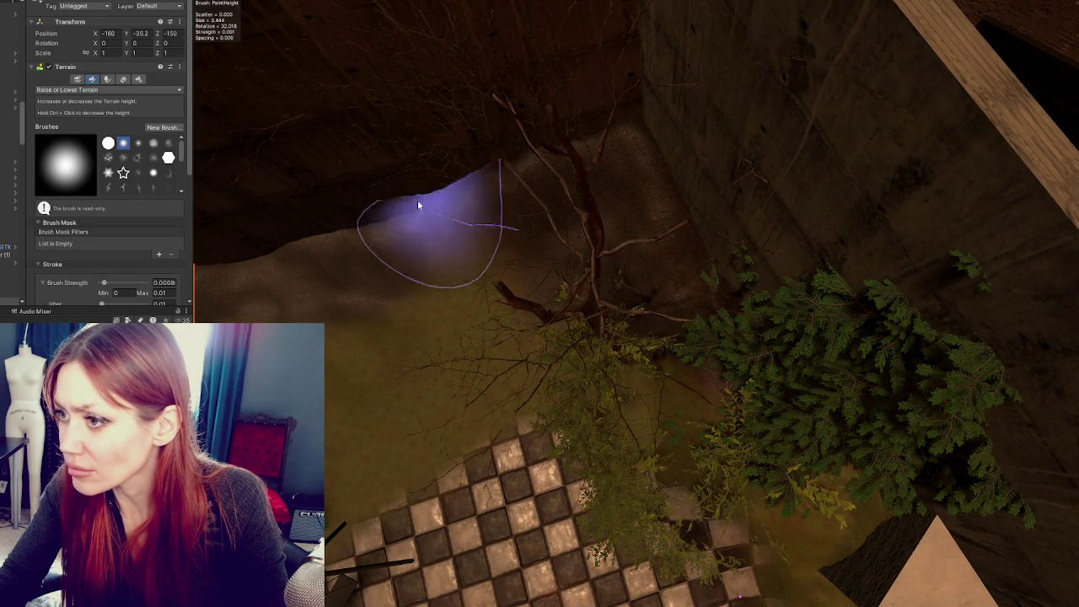
drag(770, 377, 758, 320)
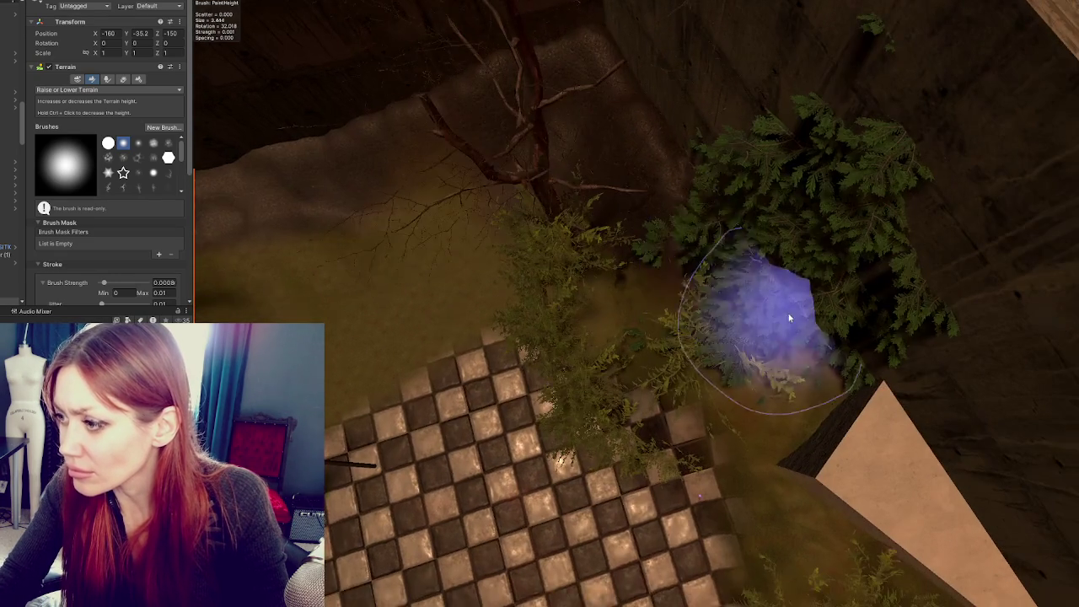
drag(612, 158, 860, 304)
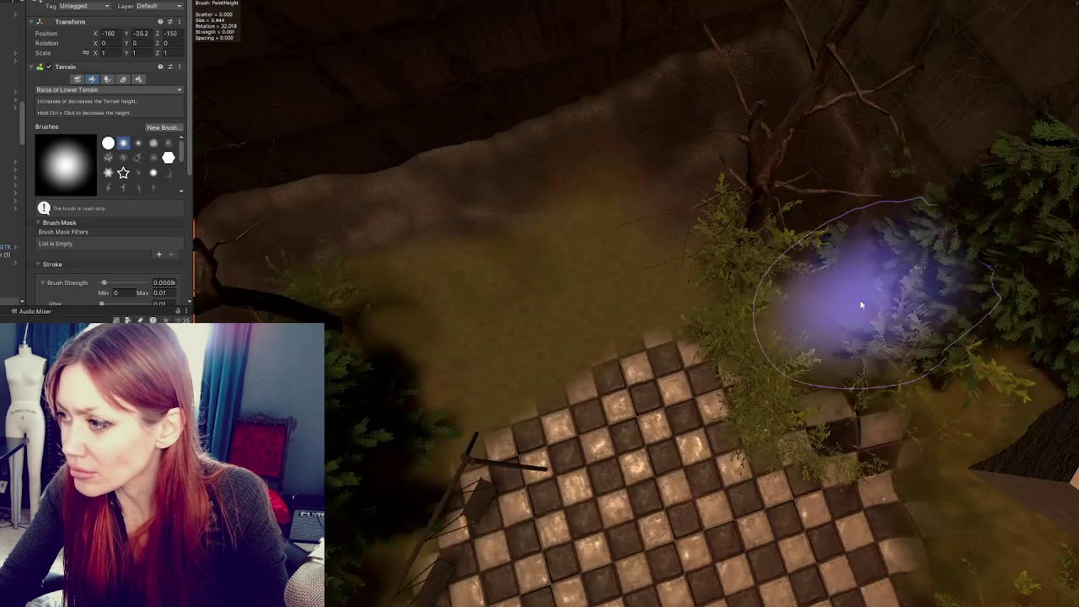
mouse_move(725, 202)
mouse_down()
mouse_move(840, 247)
mouse_move(764, 125)
mouse_move(503, 270)
mouse_up()
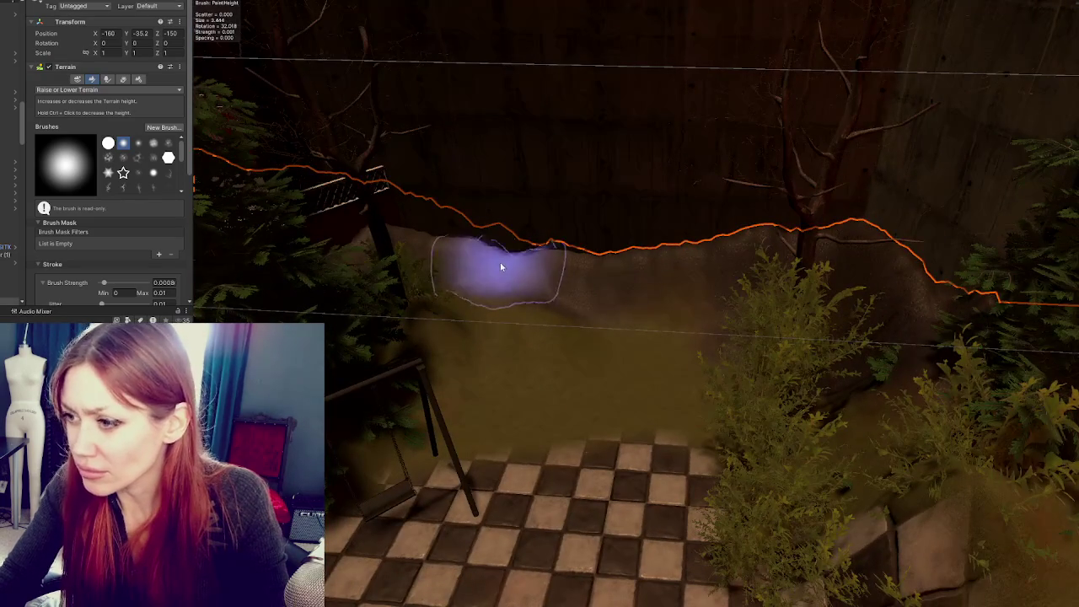
drag(439, 284, 513, 299)
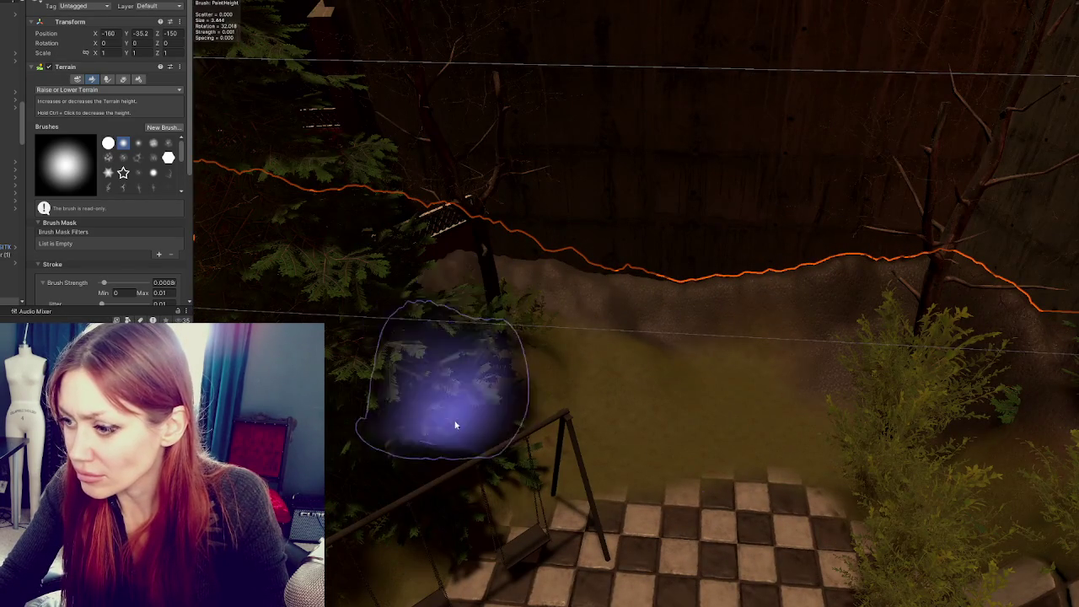
click(52, 89)
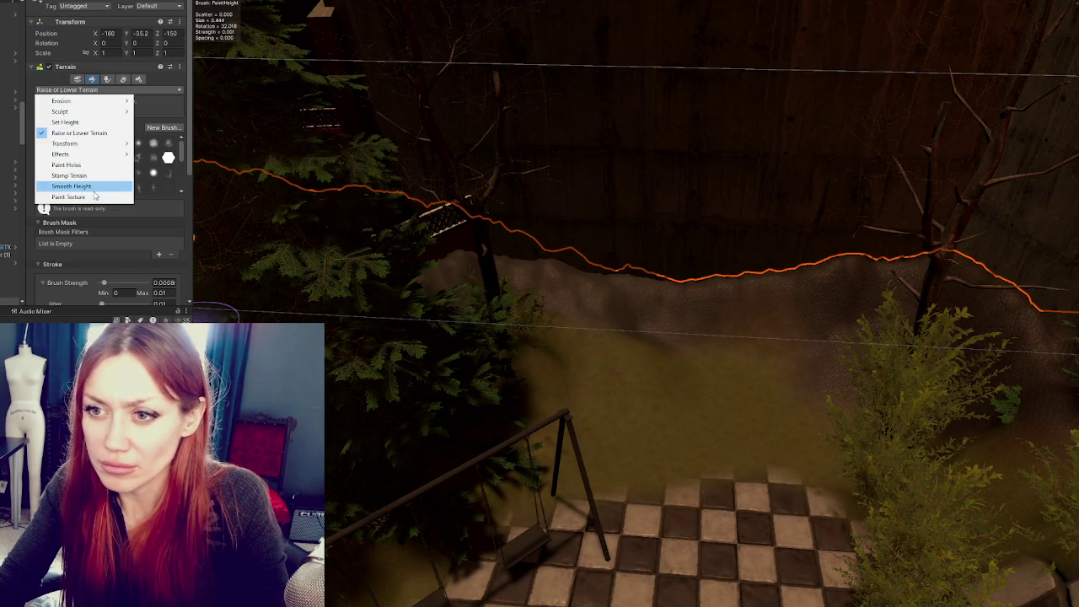
Smooth the courtyard ground with Smooth Height, setting verticality to -0.26
click(92, 188)
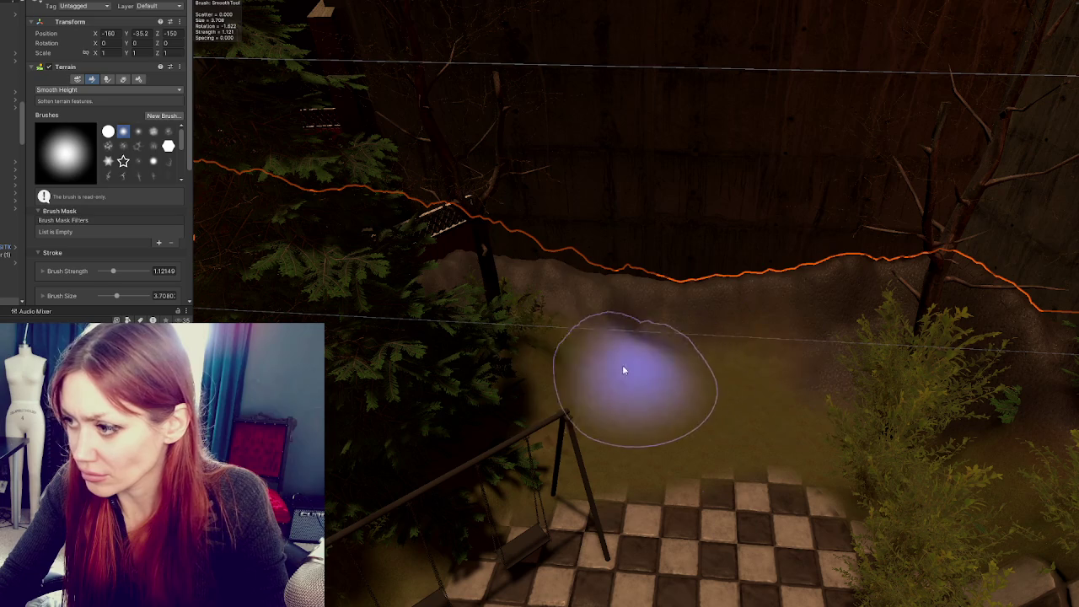
scroll(107, 233, down, 5)
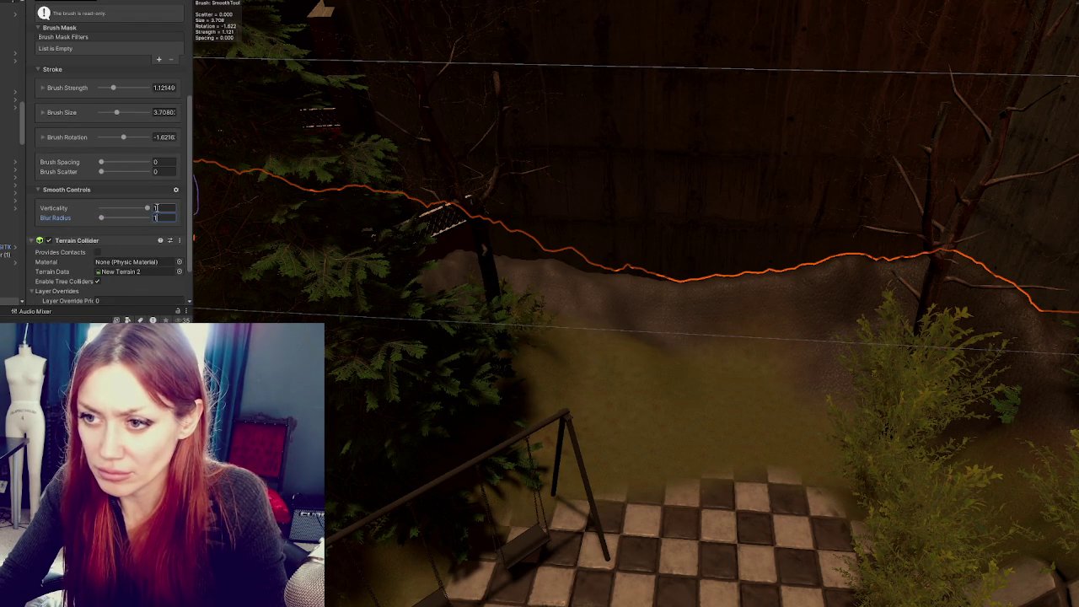
mouse_move(602, 342)
mouse_down()
mouse_move(735, 361)
mouse_move(621, 342)
mouse_up()
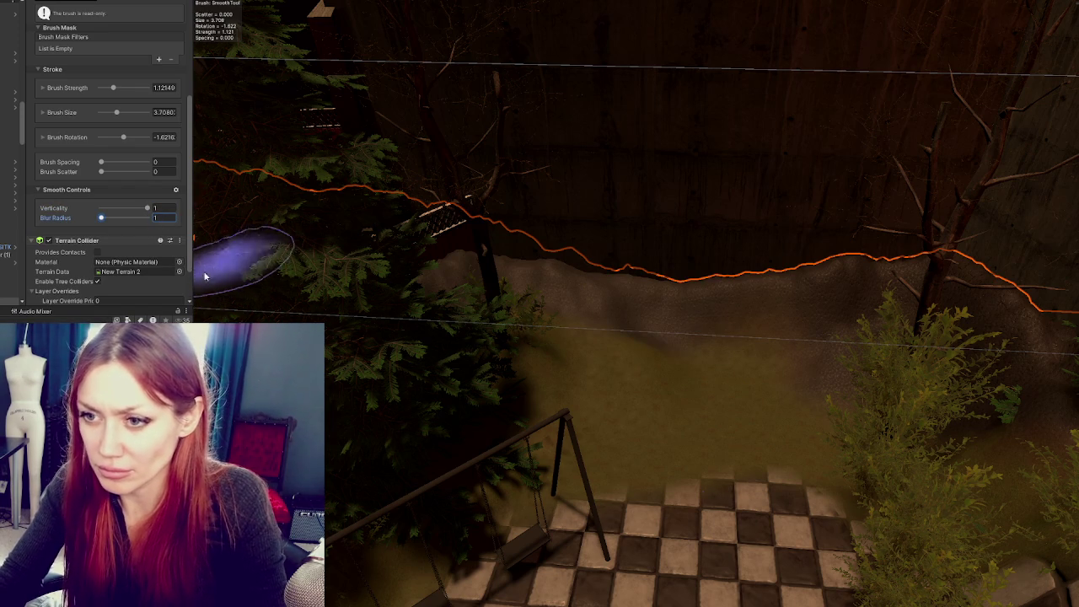
mouse_move(710, 357)
mouse_down()
mouse_move(633, 320)
mouse_move(812, 388)
mouse_up()
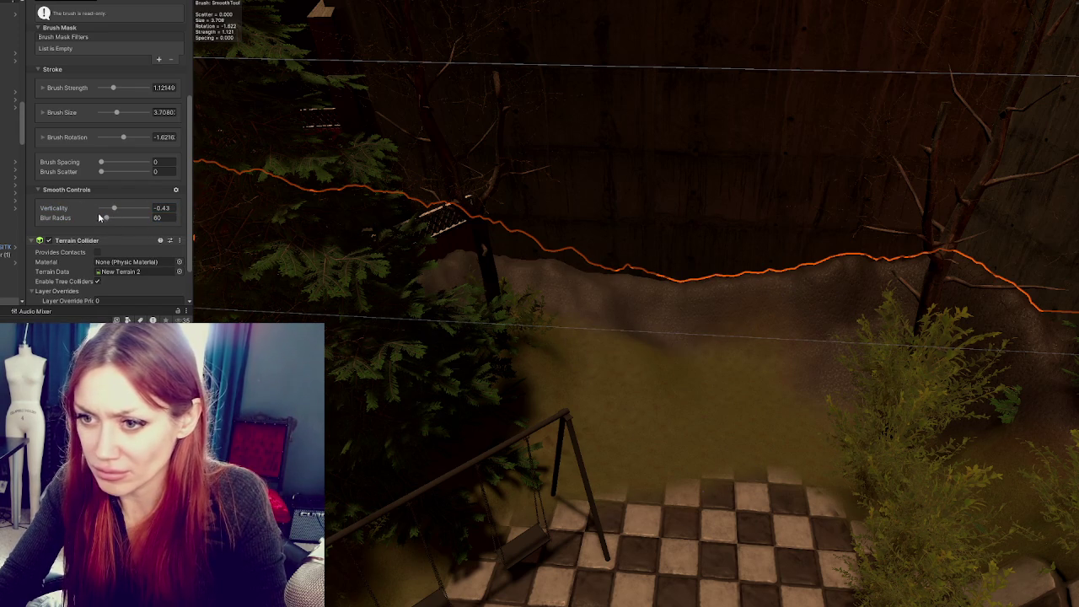
drag(116, 216, 119, 209)
mouse_move(619, 362)
mouse_down()
mouse_move(835, 345)
mouse_move(912, 288)
mouse_move(1027, 333)
mouse_up()
mouse_move(829, 315)
mouse_down()
mouse_move(795, 273)
mouse_move(413, 275)
mouse_up()
click(613, 405)
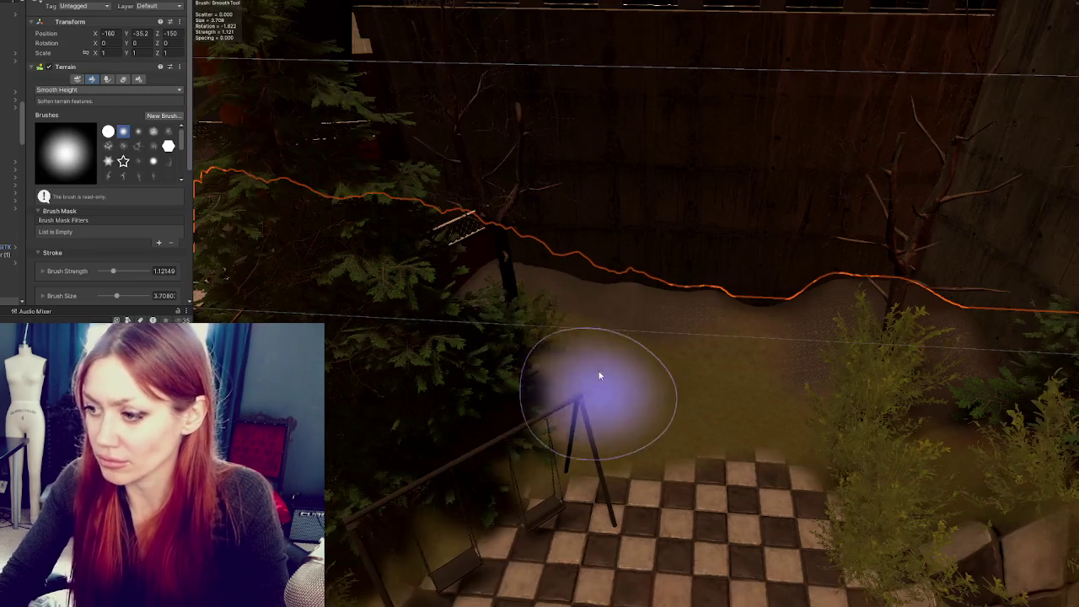
Orbit the view around the wall, fence, metal grate and stone checker path
mouse_move(599, 376)
mouse_down()
mouse_move(385, 470)
mouse_move(571, 306)
mouse_up()
mouse_move(458, 457)
mouse_down()
mouse_move(363, 514)
mouse_move(868, 361)
mouse_move(854, 391)
mouse_up()
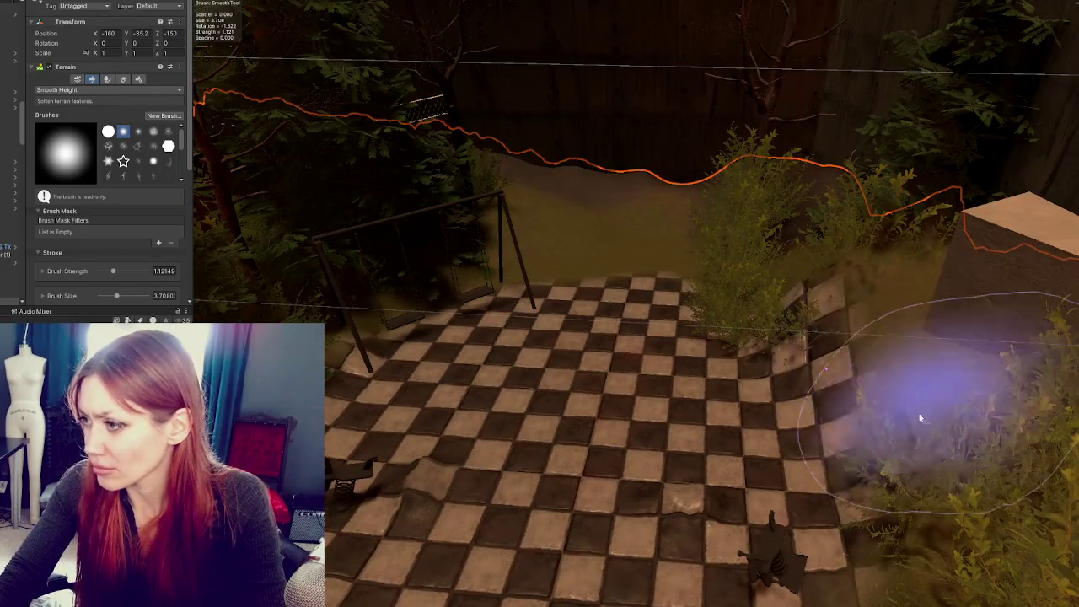
scroll(970, 431, down, 5)
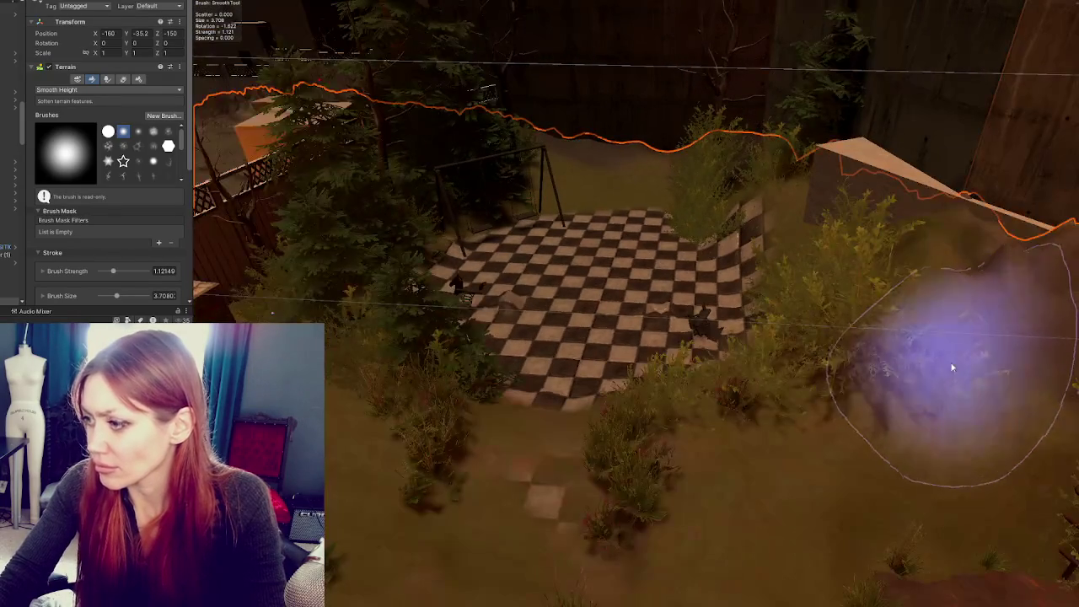
mouse_move(952, 368)
mouse_down()
mouse_move(1017, 354)
mouse_move(723, 241)
mouse_up()
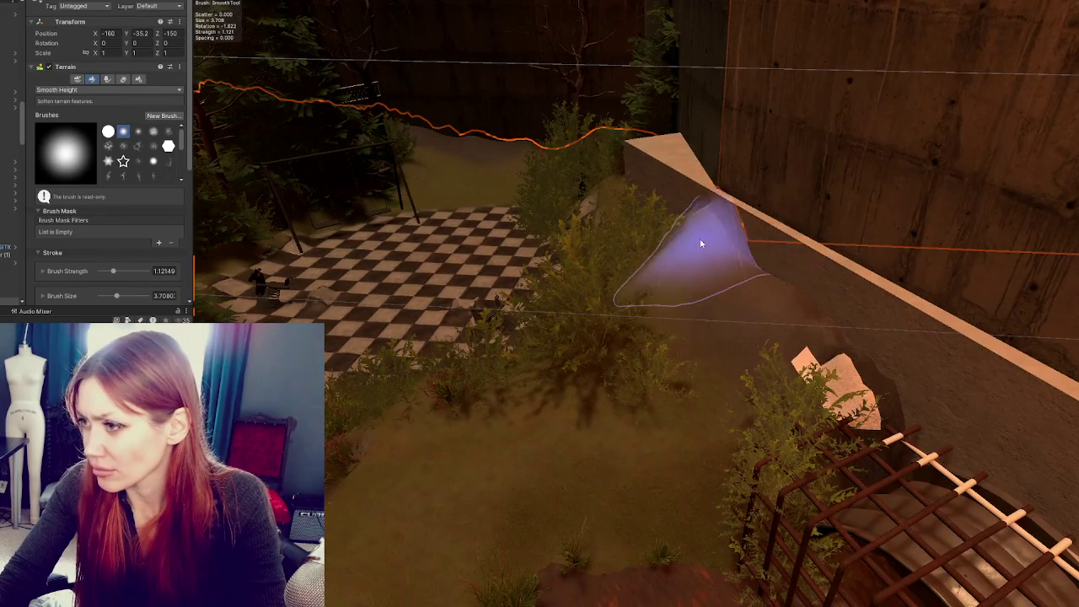
mouse_move(884, 409)
mouse_down()
mouse_move(956, 373)
mouse_move(903, 313)
mouse_up()
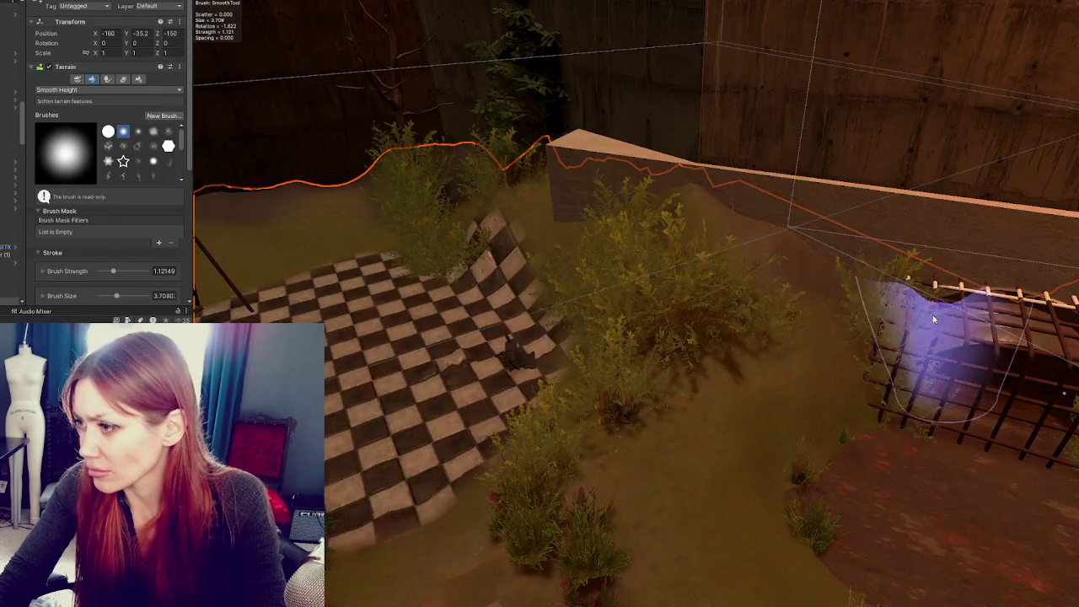
mouse_move(706, 241)
mouse_down()
mouse_move(888, 346)
mouse_move(758, 345)
mouse_up()
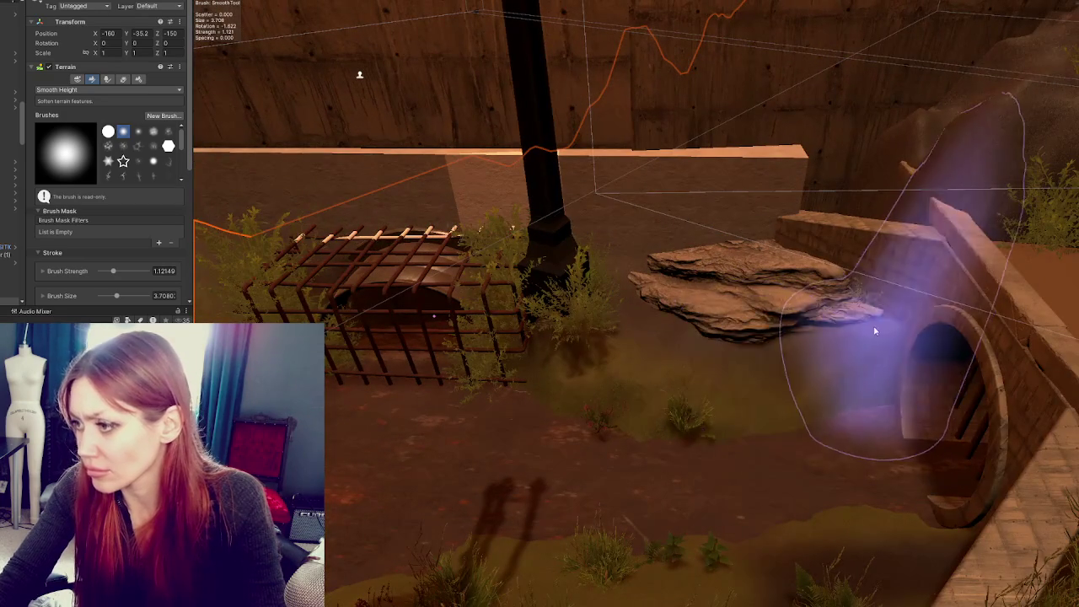
drag(815, 438, 675, 356)
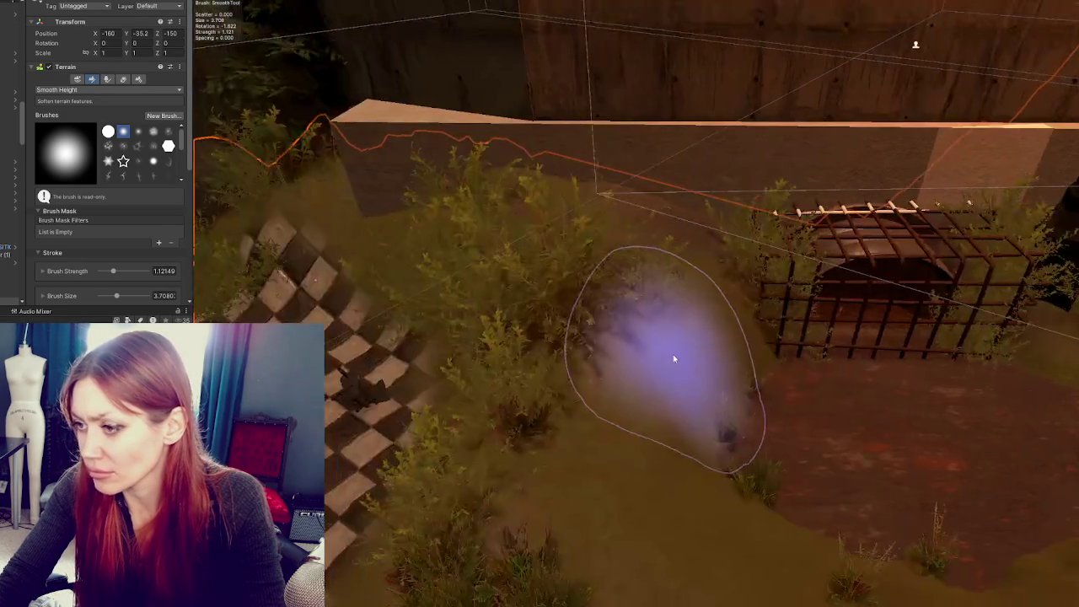
mouse_move(612, 320)
mouse_down()
mouse_move(594, 413)
mouse_move(455, 405)
mouse_move(747, 470)
mouse_move(477, 385)
mouse_up()
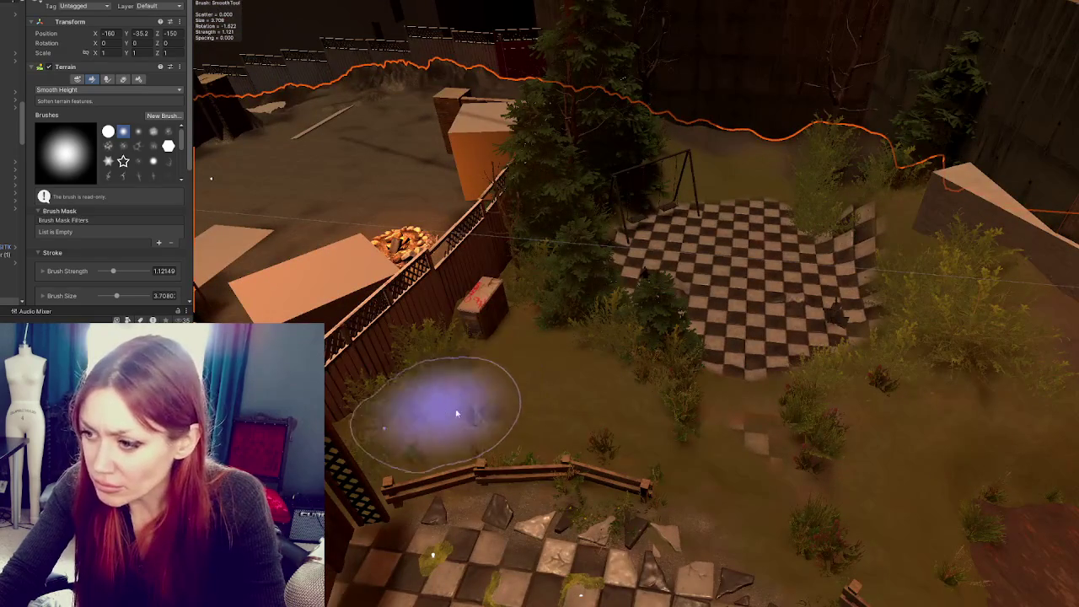
mouse_move(712, 474)
mouse_down()
mouse_move(814, 526)
mouse_move(863, 483)
mouse_up()
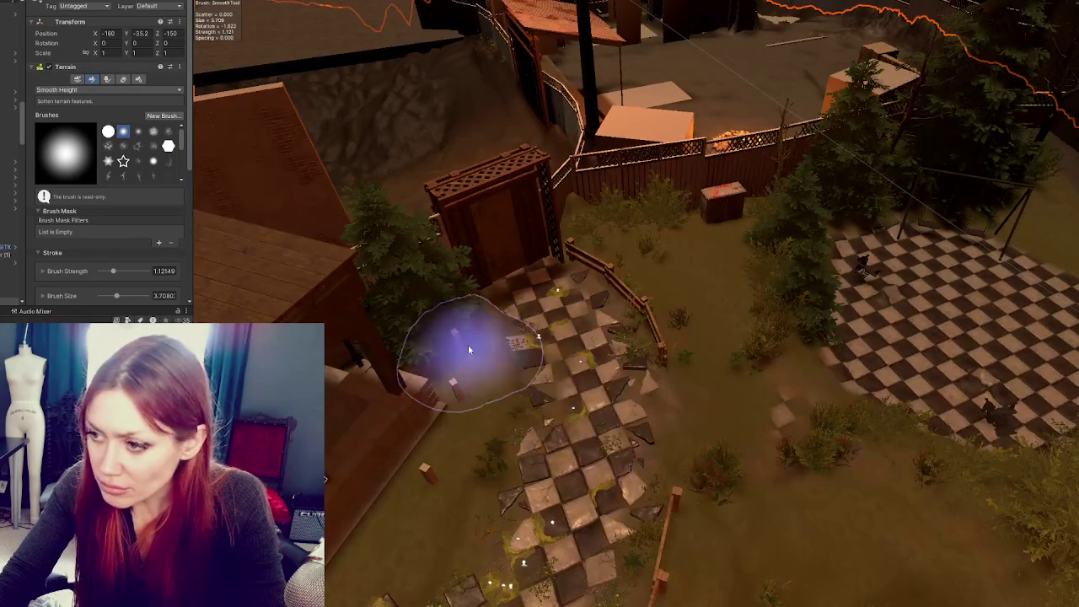
mouse_move(782, 373)
mouse_down()
mouse_move(397, 506)
mouse_move(494, 414)
mouse_up()
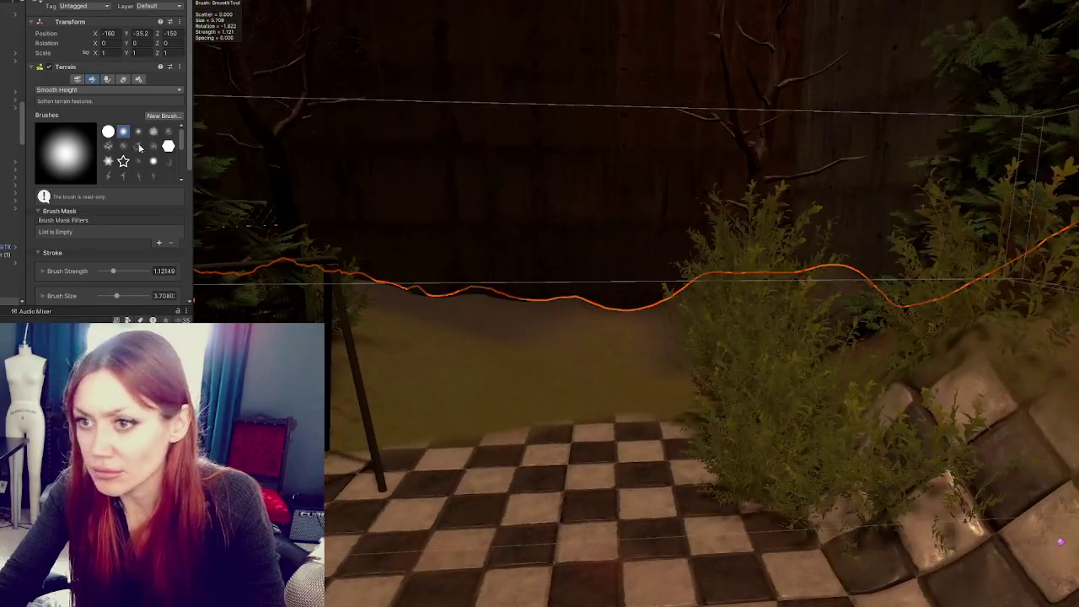
click(108, 89)
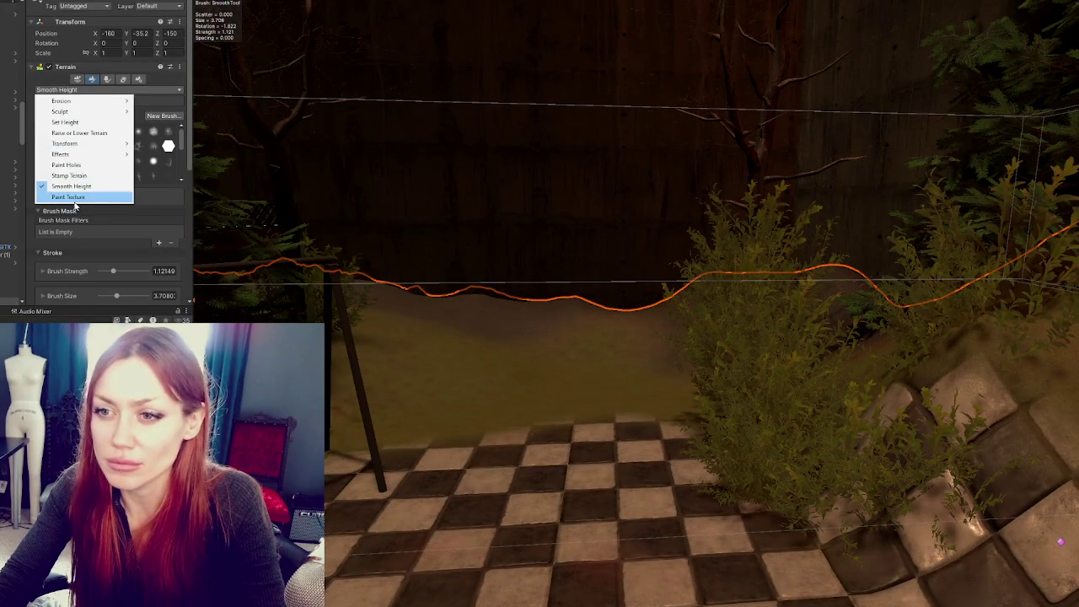
Use Set Height to level the ground, bump and mound behind the swings
click(73, 124)
mouse_move(598, 393)
mouse_down()
mouse_move(585, 323)
mouse_move(556, 334)
mouse_up()
scroll(112, 214, down, 3)
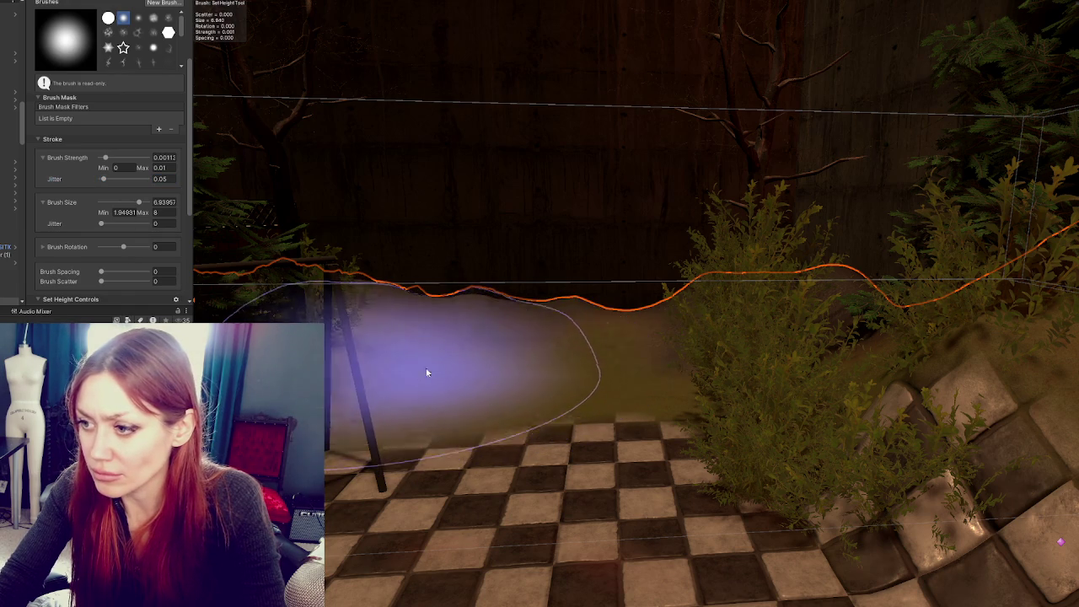
mouse_move(561, 326)
mouse_down()
mouse_move(652, 320)
mouse_move(585, 321)
mouse_move(689, 340)
mouse_up()
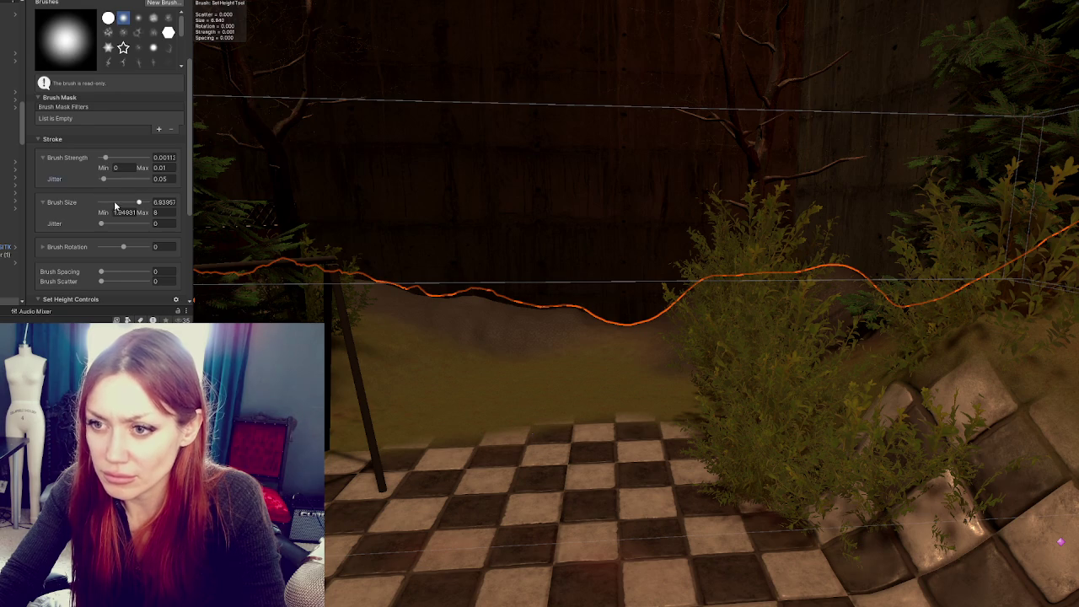
drag(576, 325, 596, 346)
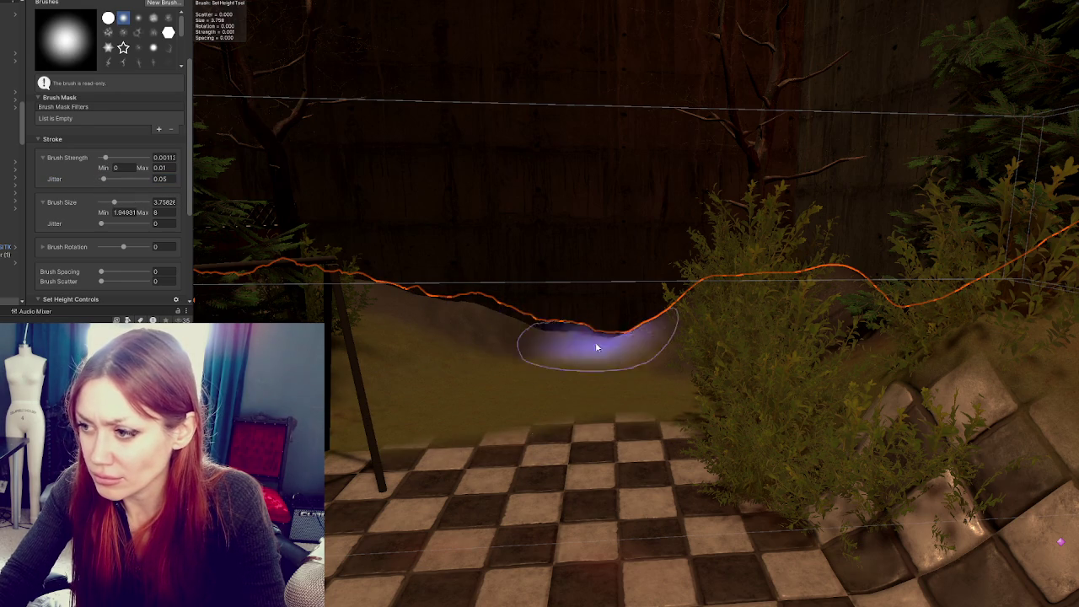
Flatten the ridges and the raised right slope of the checkerboard patch
scroll(531, 336, down, 3)
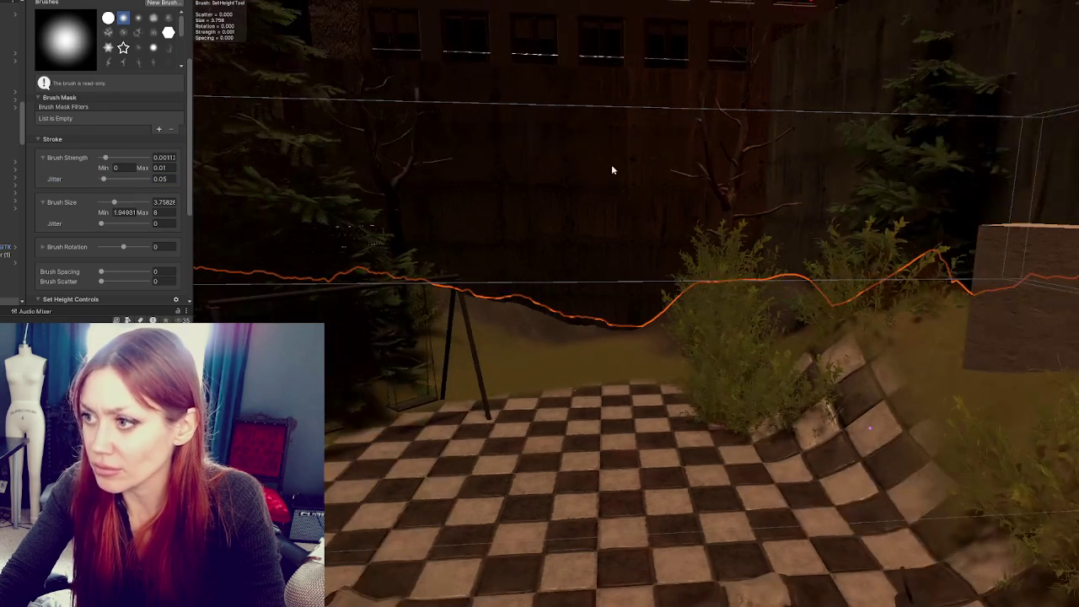
scroll(563, 331, up, 2)
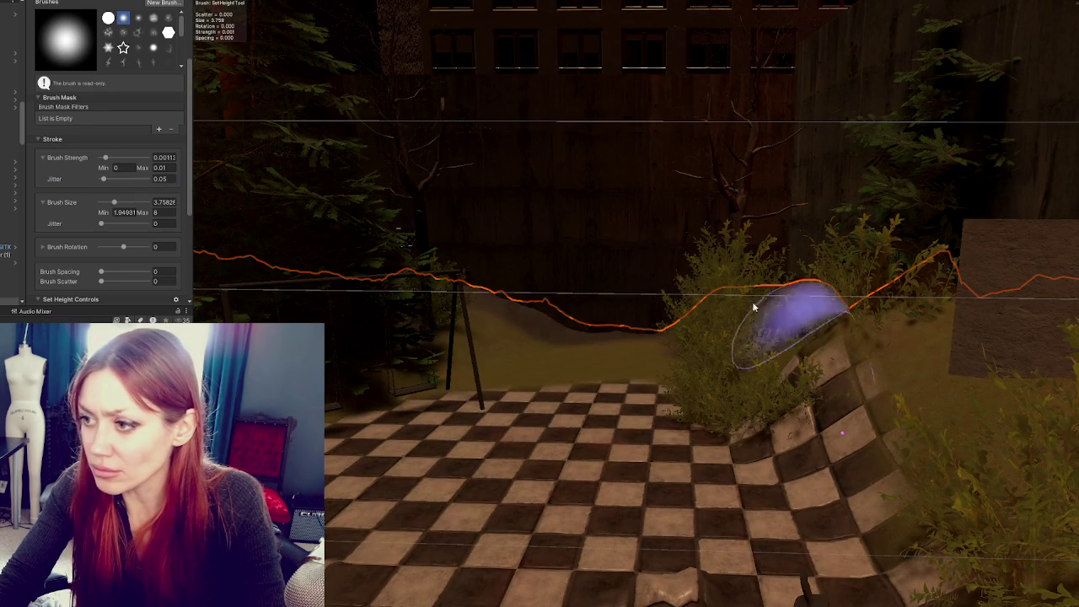
scroll(537, 317, down, 5)
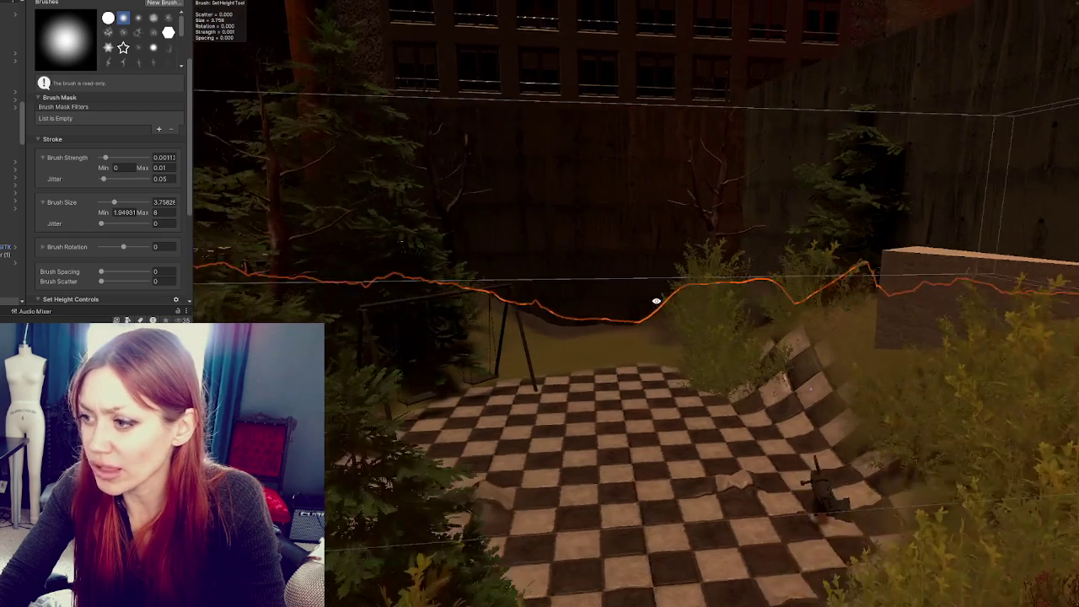
scroll(607, 240, down, 2)
scroll(620, 255, up, 1)
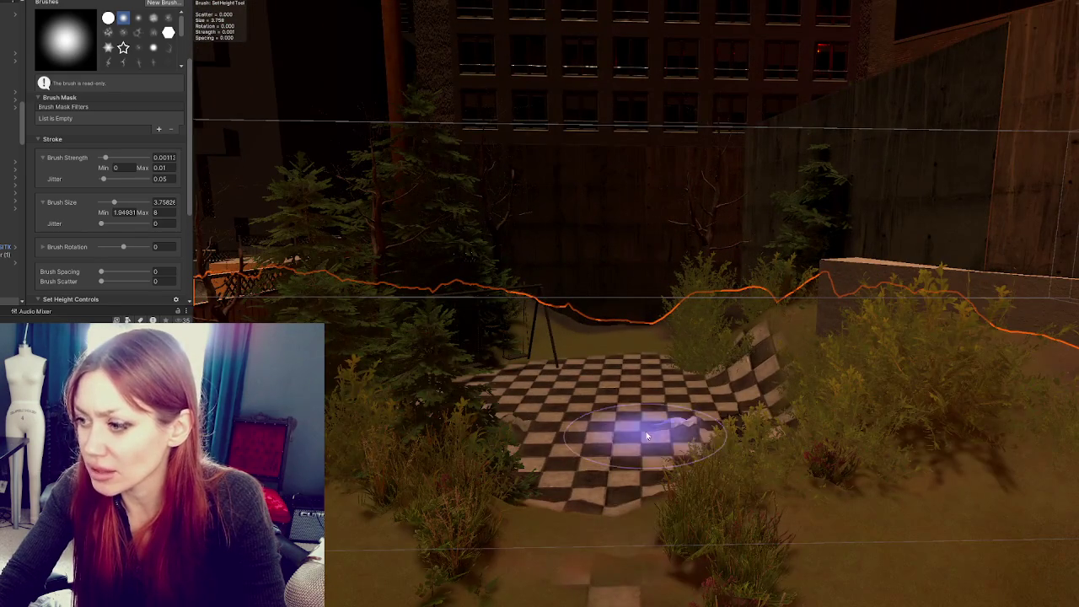
scroll(645, 421, up, 3)
mouse_move(645, 420)
mouse_down()
mouse_move(581, 441)
mouse_move(675, 481)
mouse_move(474, 482)
mouse_move(580, 548)
mouse_up()
scroll(590, 506, down, 2)
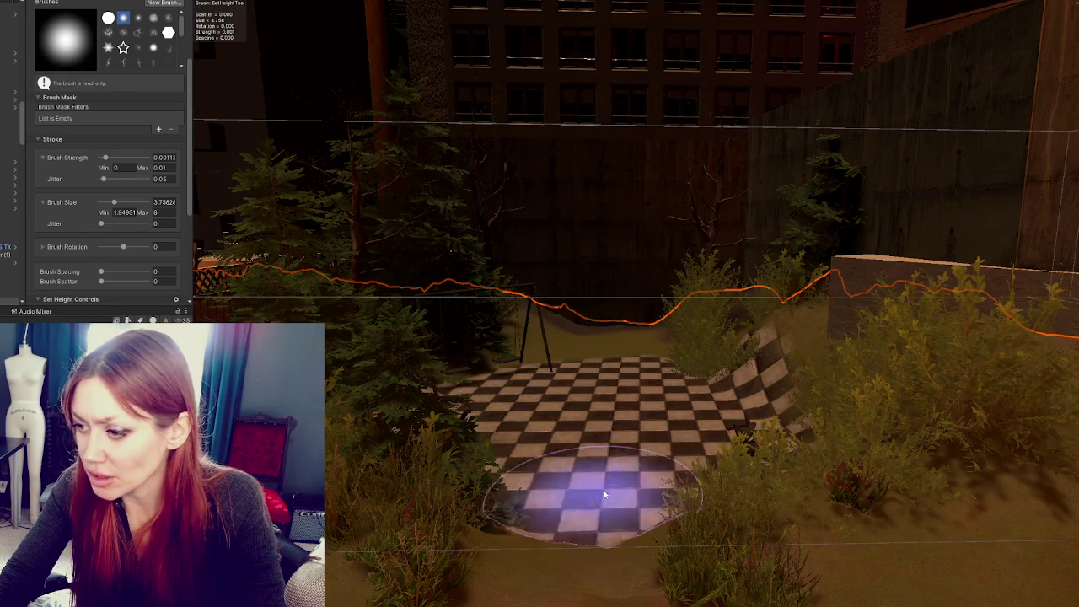
scroll(601, 481, down, 2)
scroll(548, 422, up, 2)
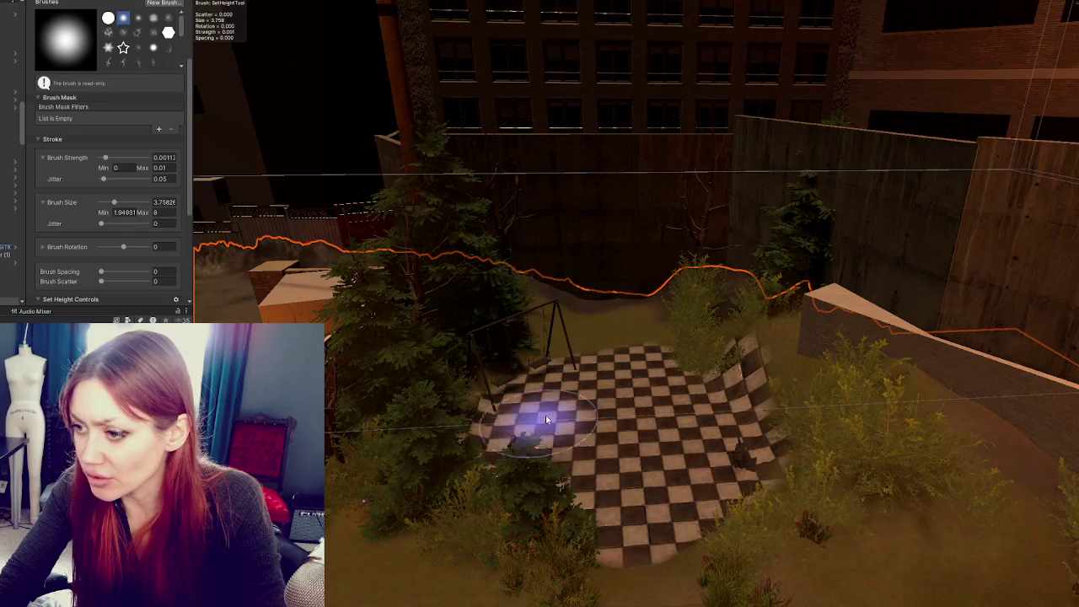
mouse_move(666, 380)
mouse_down()
mouse_move(751, 444)
mouse_move(686, 378)
mouse_move(718, 463)
mouse_move(512, 435)
mouse_up()
Switch the terrain tool to Paint Texture
scroll(506, 321, up, 2)
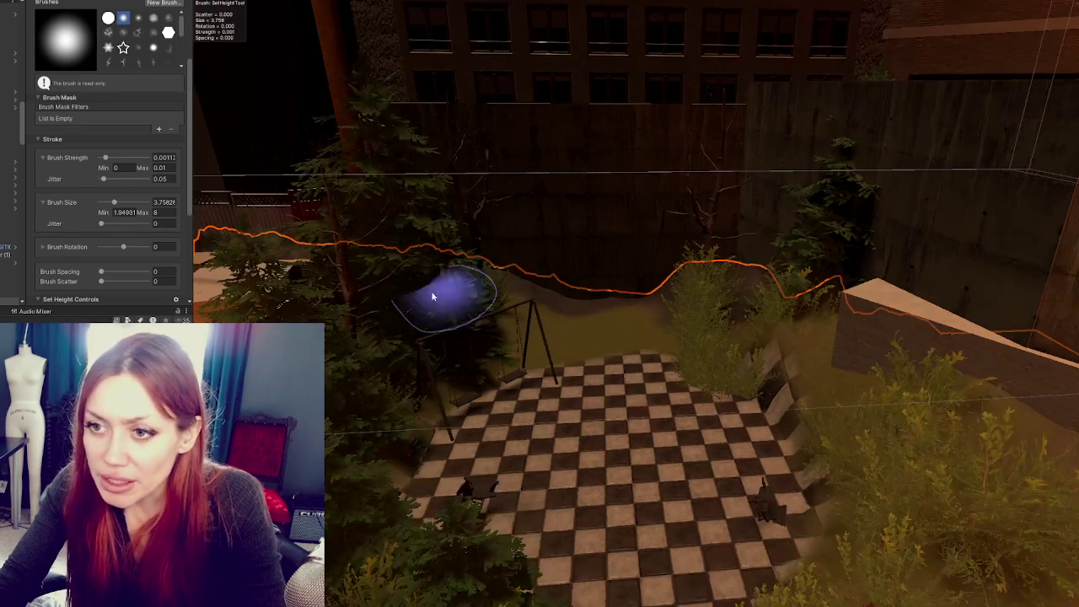
scroll(70, 185, down, 5)
scroll(94, 245, up, 10)
click(107, 29)
click(62, 135)
Widen the texture brush to 13.45 and paint grass over the checker tiles
scroll(60, 125, down, 10)
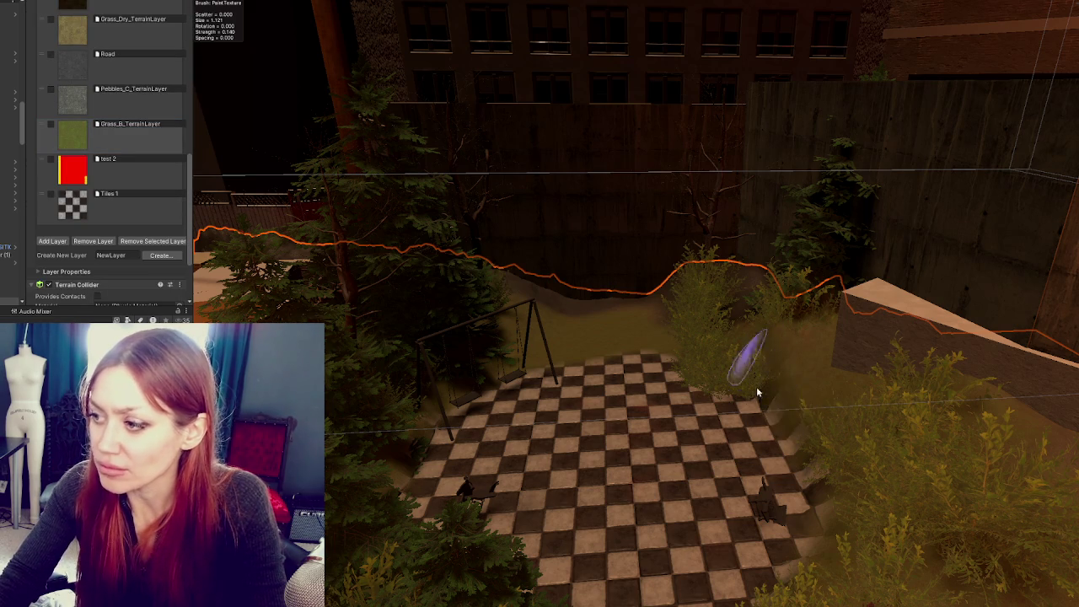
scroll(81, 143, up, 10)
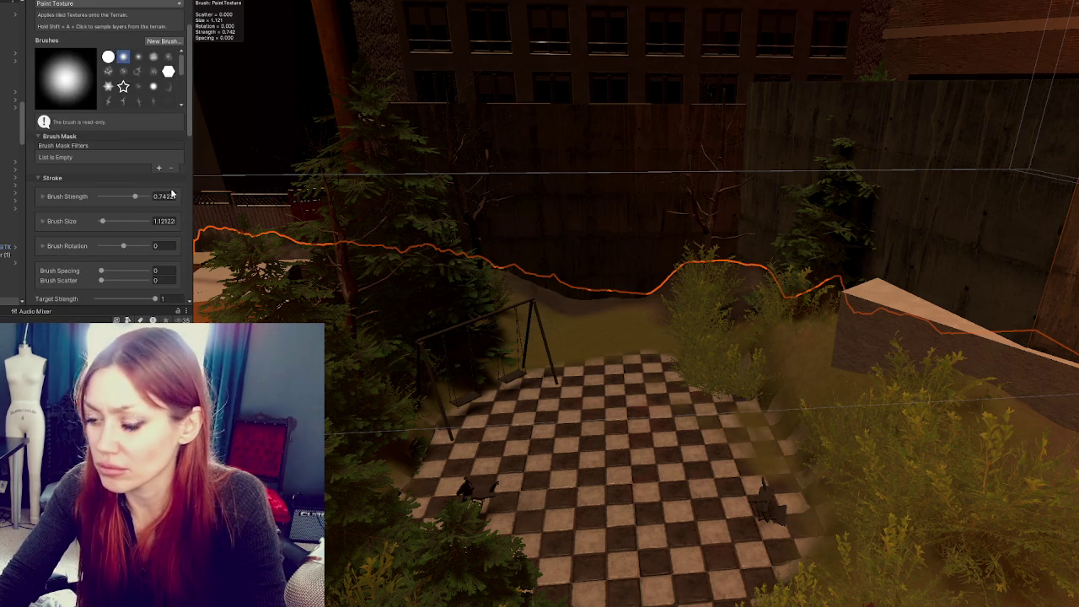
drag(129, 221, 132, 220)
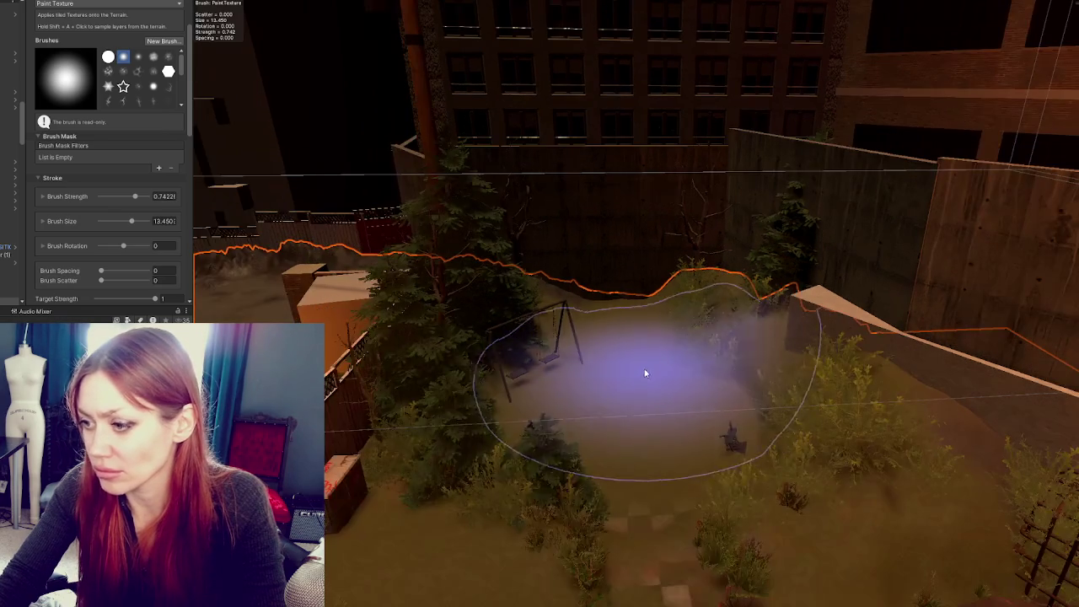
scroll(612, 432, down, 5)
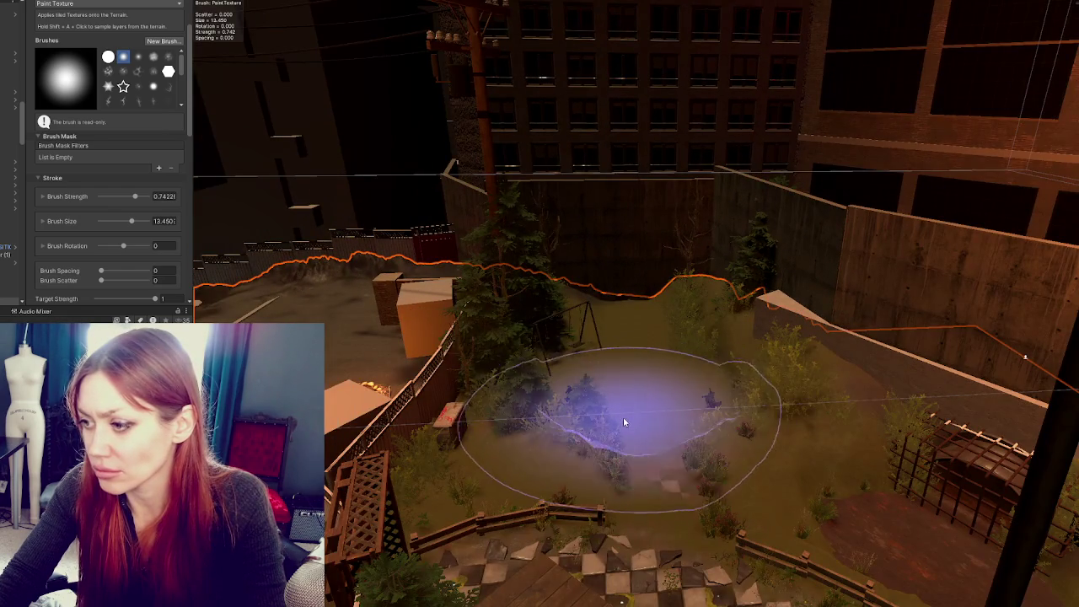
scroll(628, 418, up, 5)
scroll(646, 407, down, 3)
scroll(749, 357, up, 5)
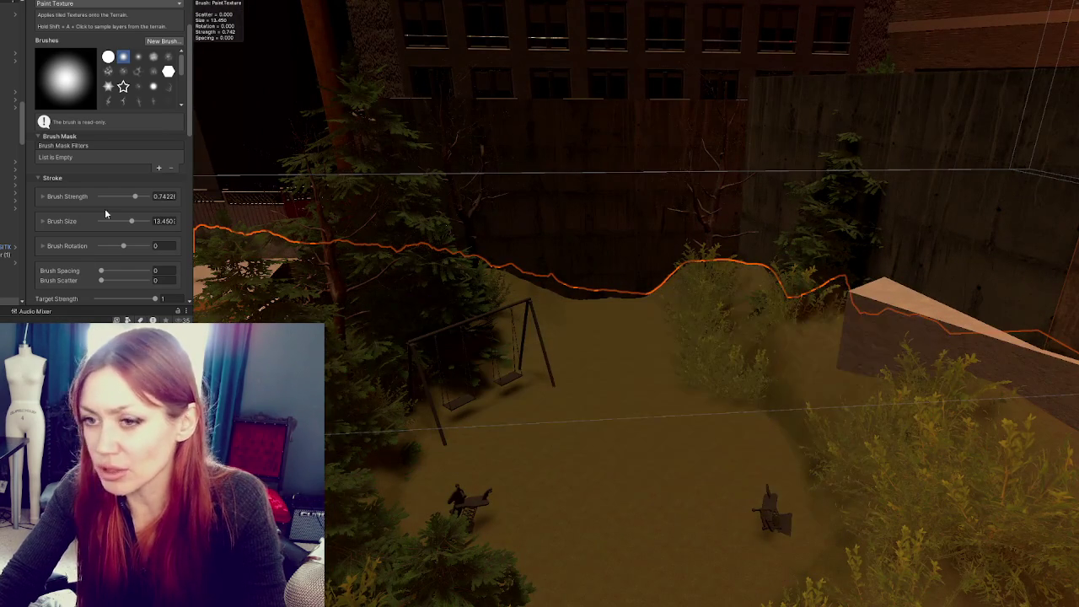
scroll(114, 69, down, 5)
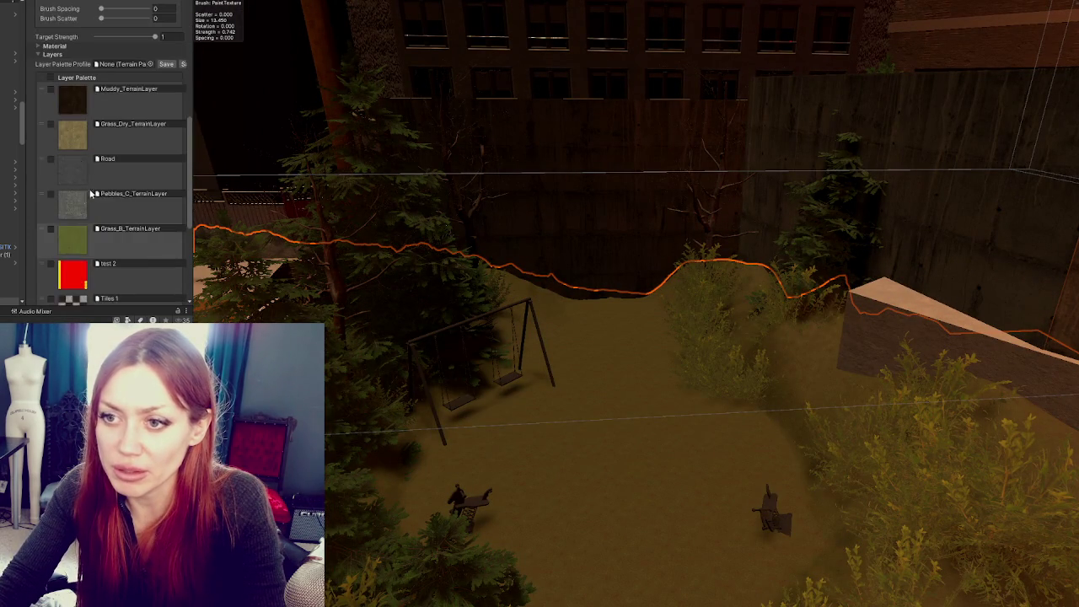
Select Muddy_TerrainLayer and paint darker mud over the courtyard floor
click(498, 429)
scroll(684, 289, down, 3)
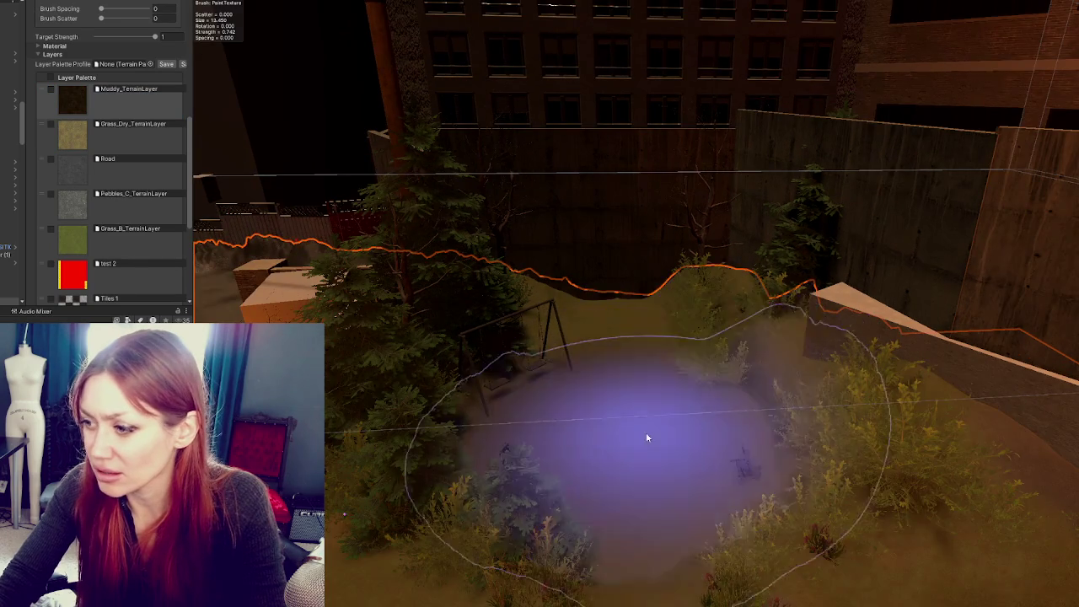
scroll(610, 258, down, 3)
scroll(698, 398, up, 3)
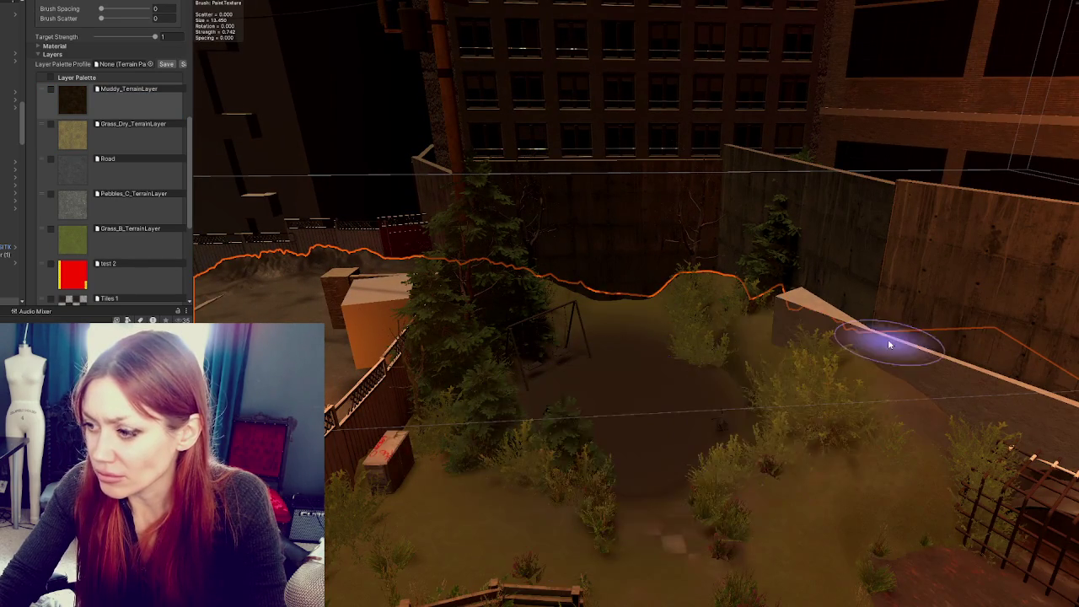
scroll(626, 372, up, 4)
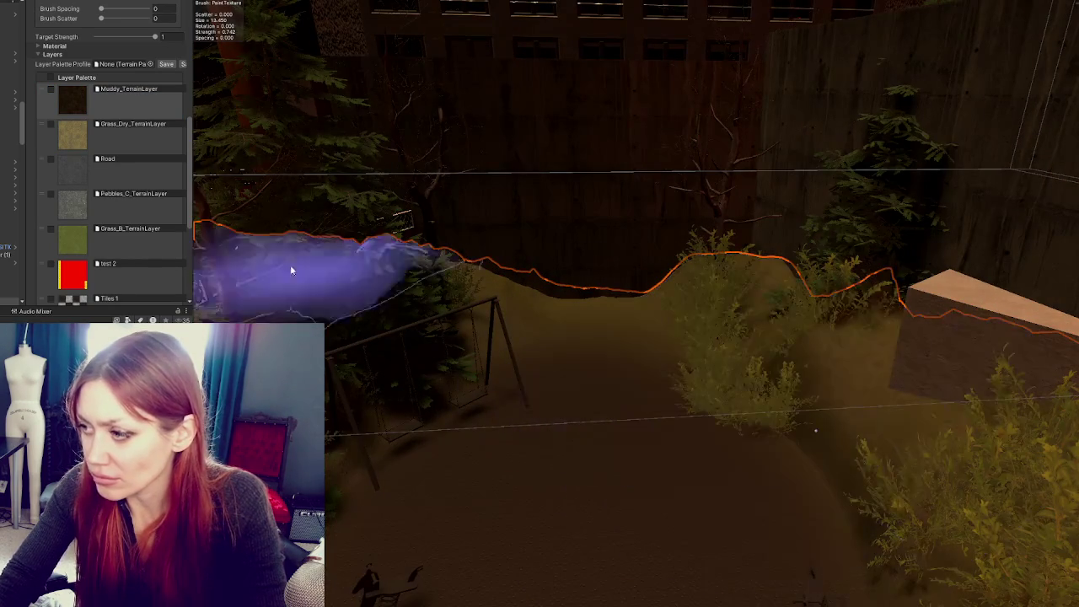
scroll(84, 104, up, 5)
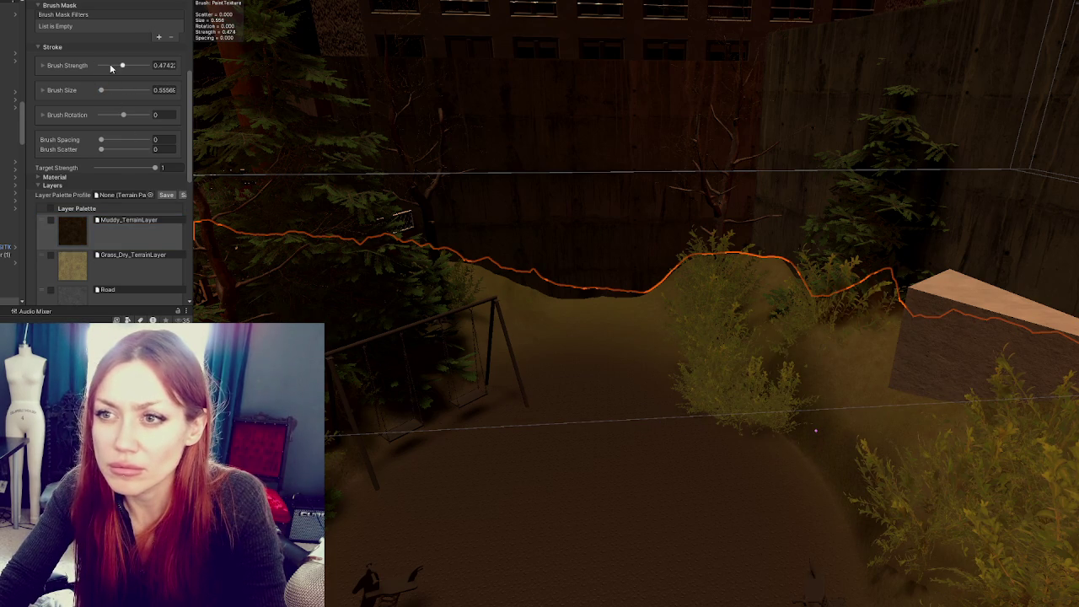
click(104, 90)
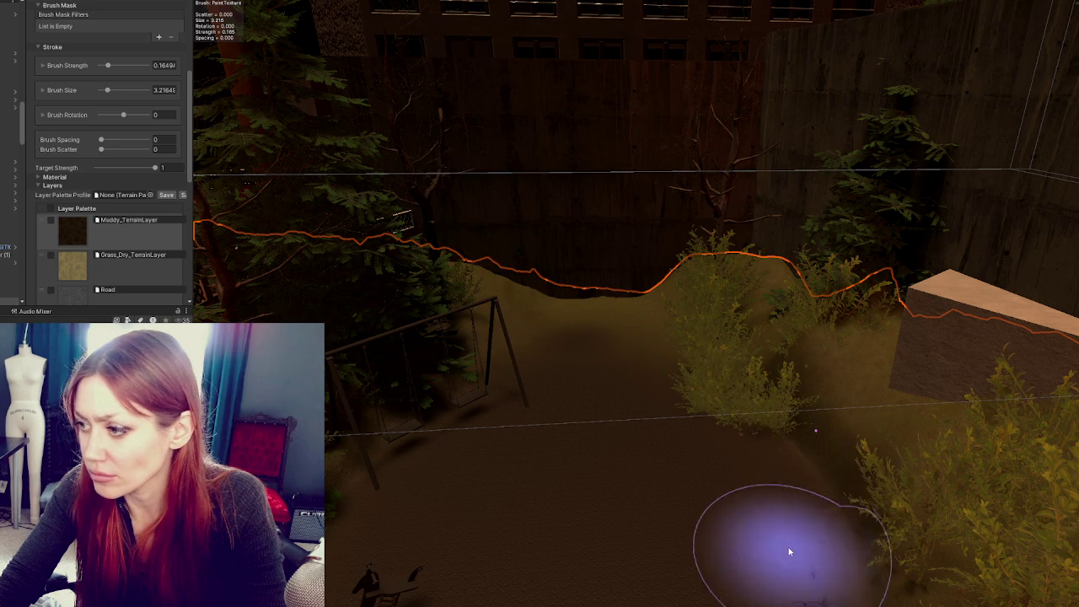
scroll(110, 169, up, 5)
click(67, 4)
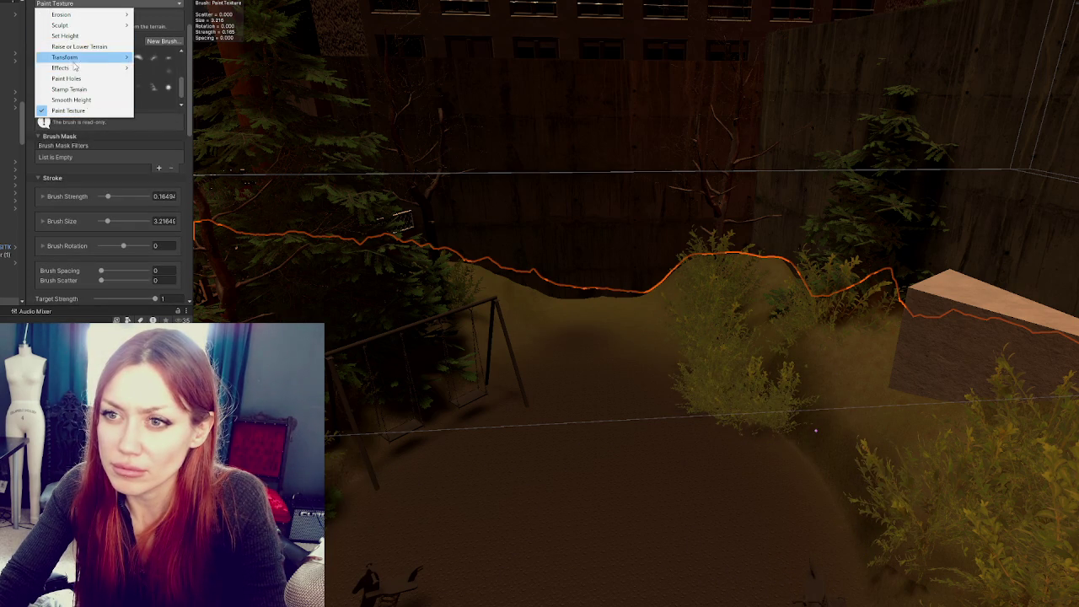
Flatten the ground among the right-hand bushes using Set Height with the mountain stamp brush
click(68, 36)
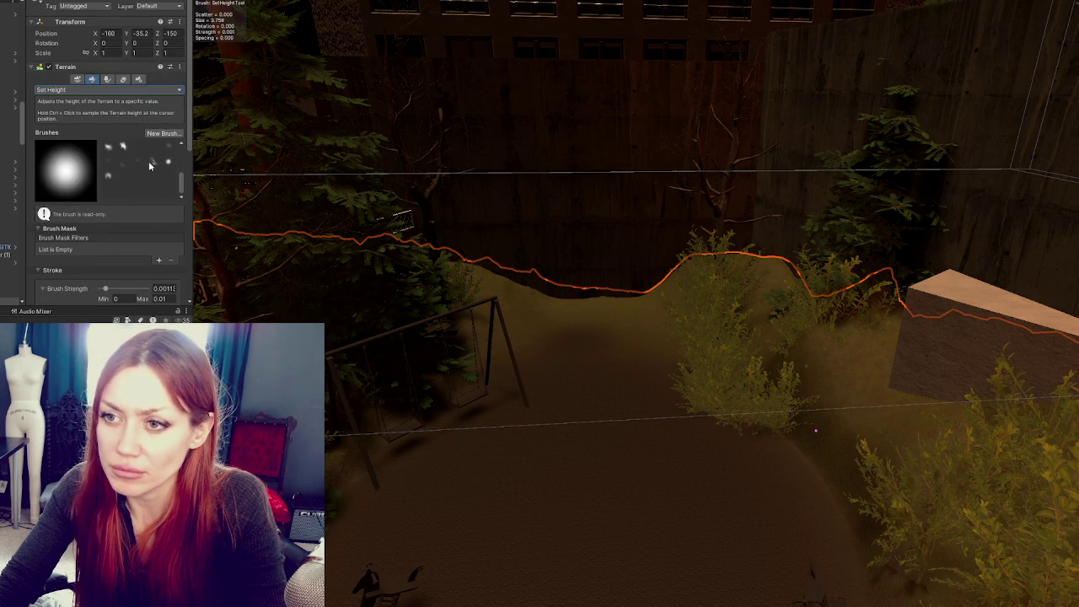
click(149, 161)
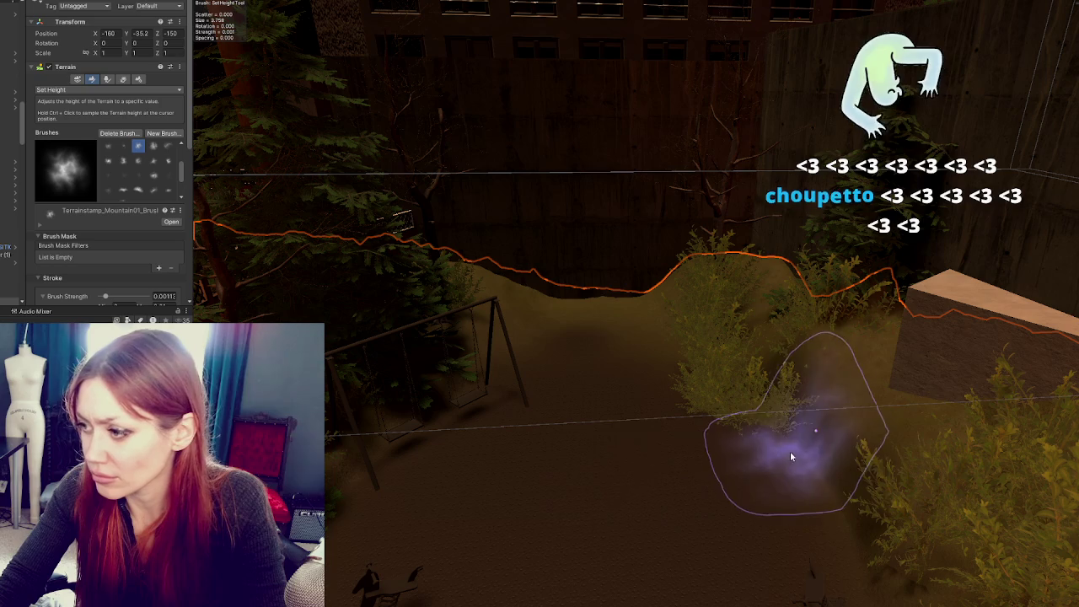
mouse_move(852, 482)
mouse_down()
mouse_move(879, 518)
mouse_move(834, 374)
mouse_move(1060, 530)
mouse_move(722, 395)
mouse_up()
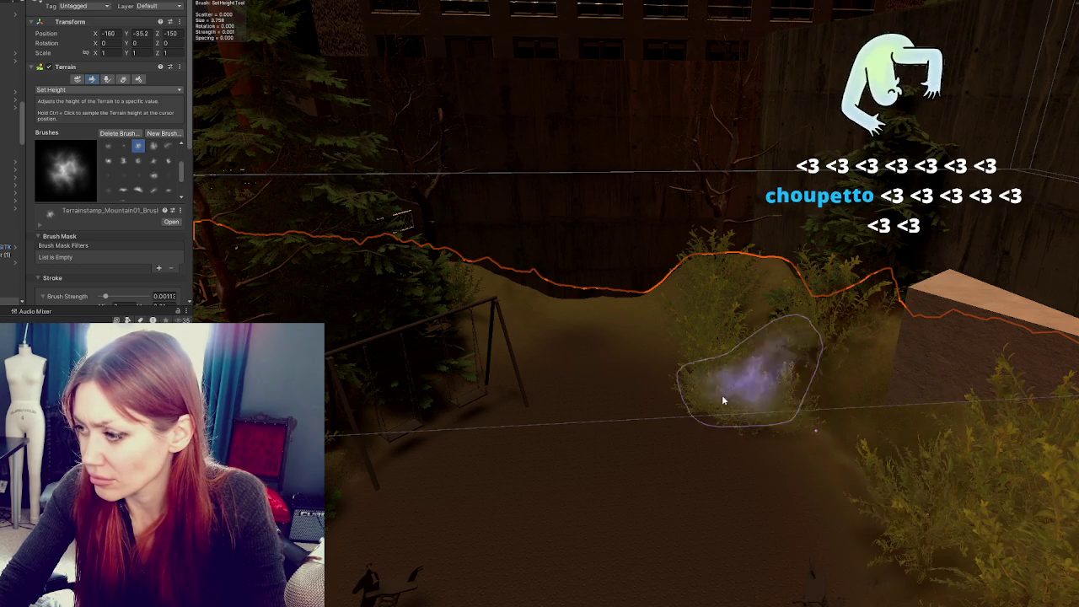
Reframe the view over the bushes and switch to Raise or Lower Terrain
scroll(374, 397, up, 3)
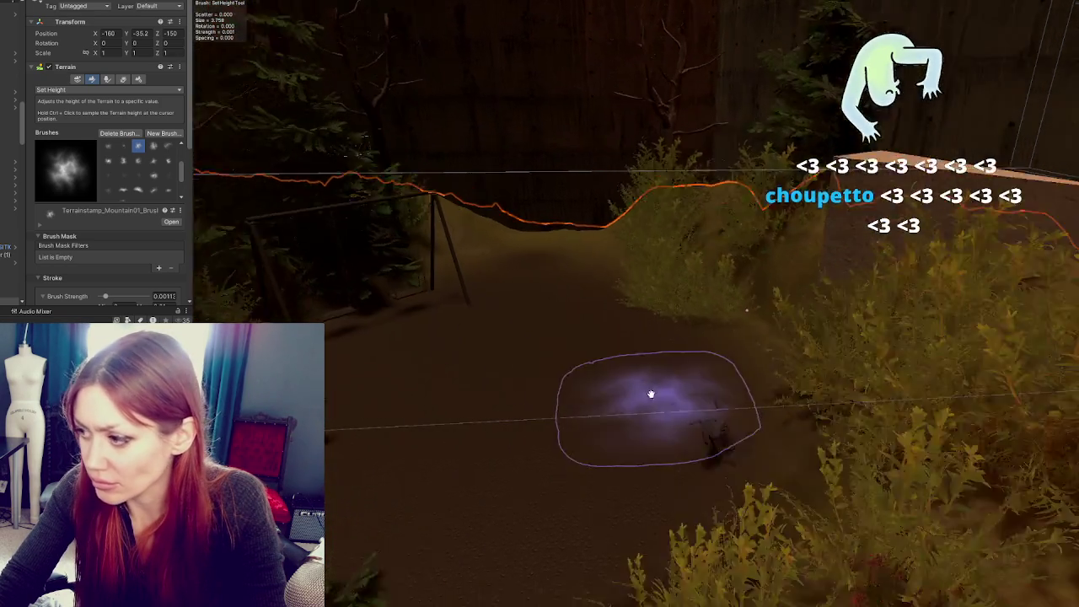
mouse_move(651, 394)
mouse_down()
mouse_move(802, 568)
mouse_move(826, 376)
mouse_move(778, 379)
mouse_move(802, 463)
mouse_move(785, 336)
mouse_up()
drag(774, 374, 838, 388)
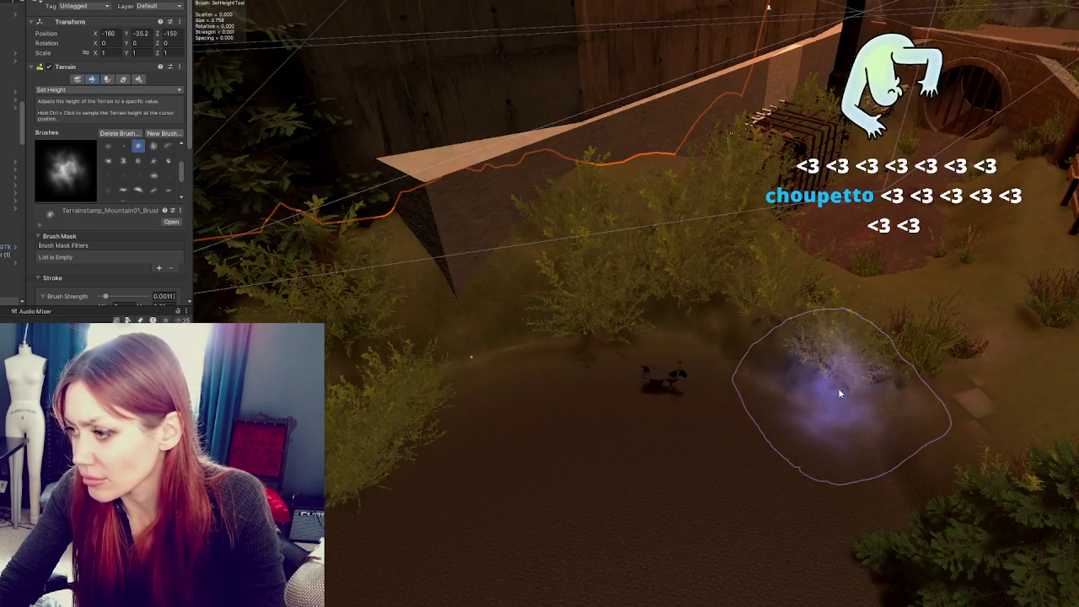
click(93, 89)
click(76, 134)
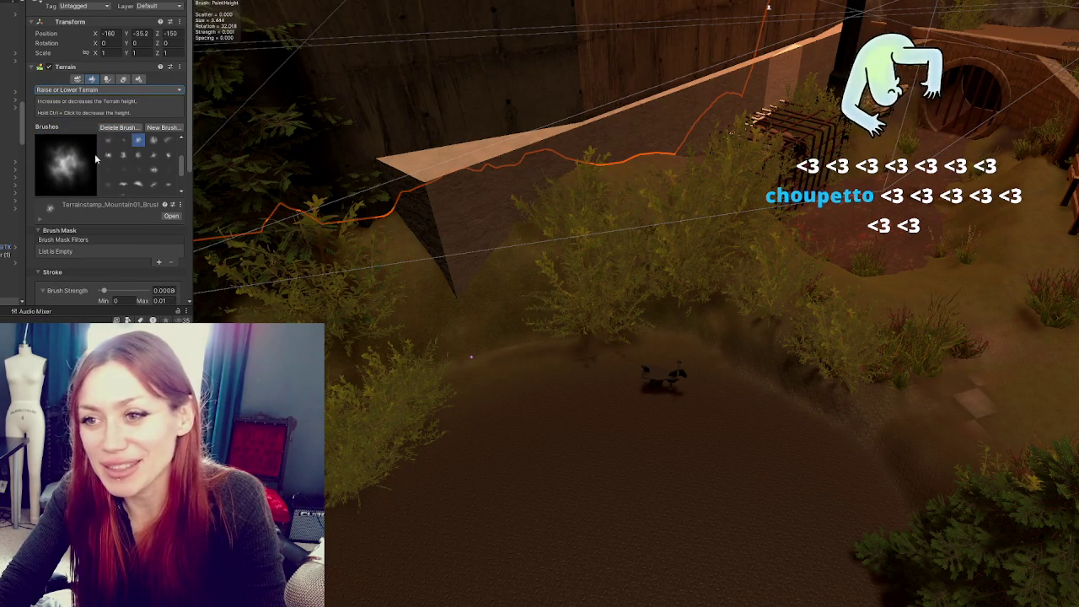
Shrink the soft round brush to about 1.14 and sculpt the ground edge by the bushes
click(122, 146)
scroll(83, 234, down, 5)
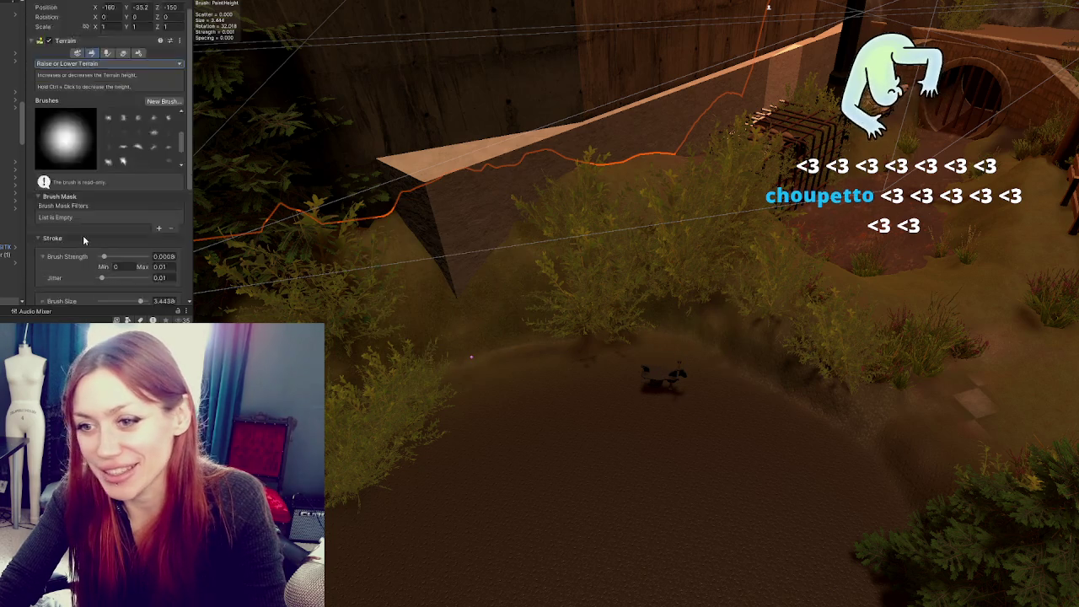
click(112, 199)
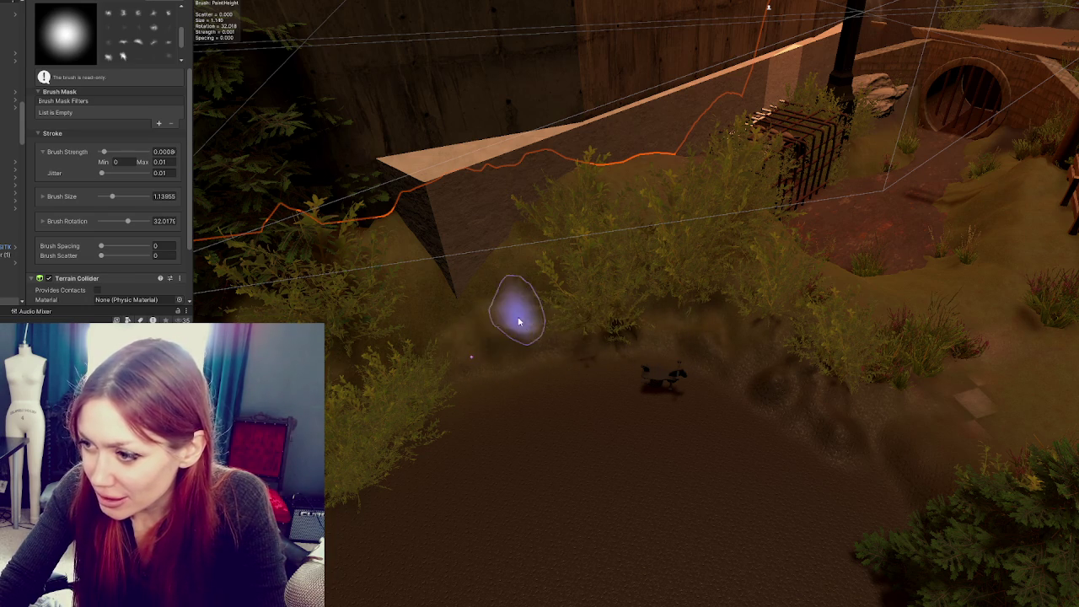
drag(546, 331, 663, 374)
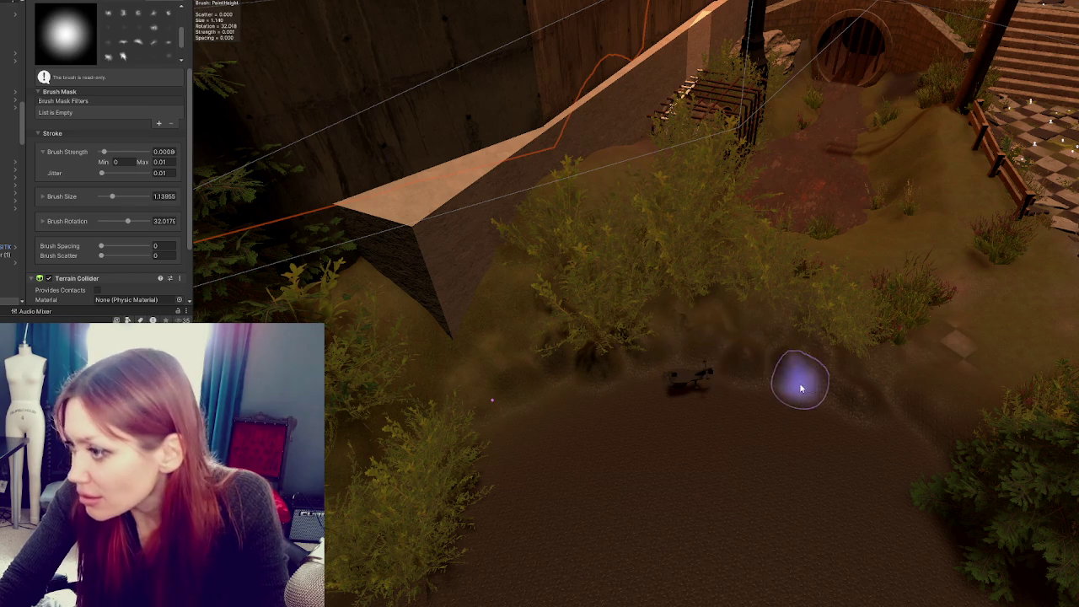
drag(911, 409, 752, 365)
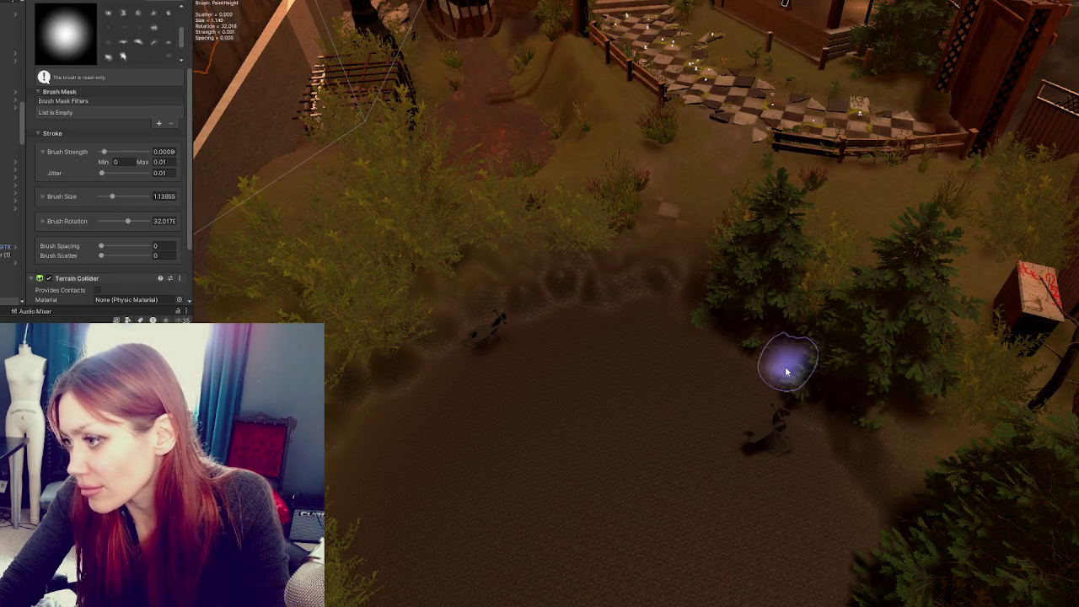
mouse_move(850, 437)
mouse_down()
mouse_move(766, 405)
mouse_move(714, 362)
mouse_move(752, 247)
mouse_up()
scroll(84, 76, up, 3)
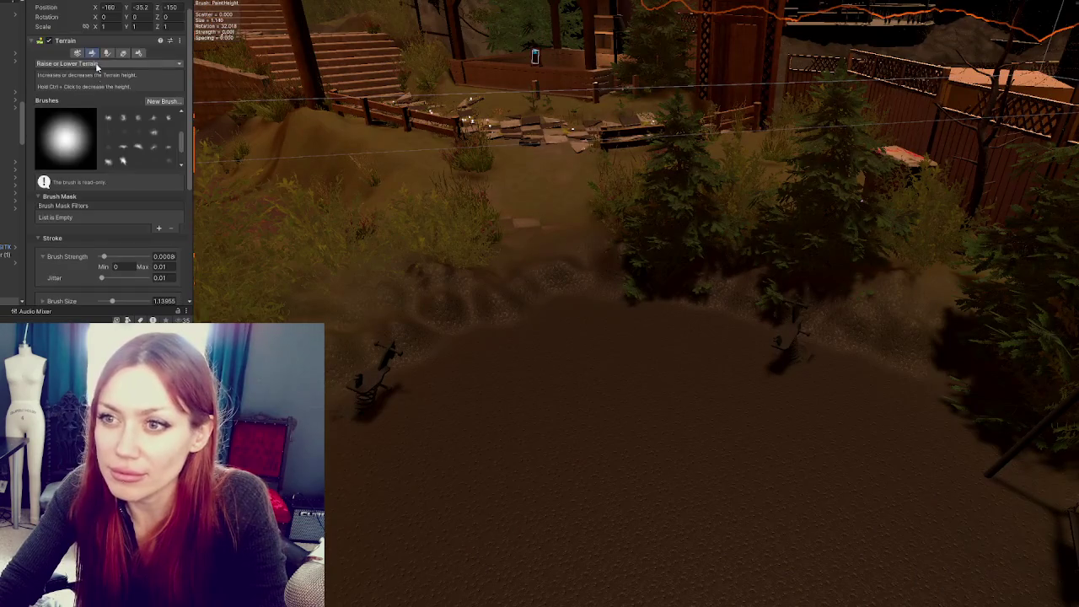
click(79, 65)
Smooth the bumpy playground ground with Smooth Height, then return to Set Height
click(71, 160)
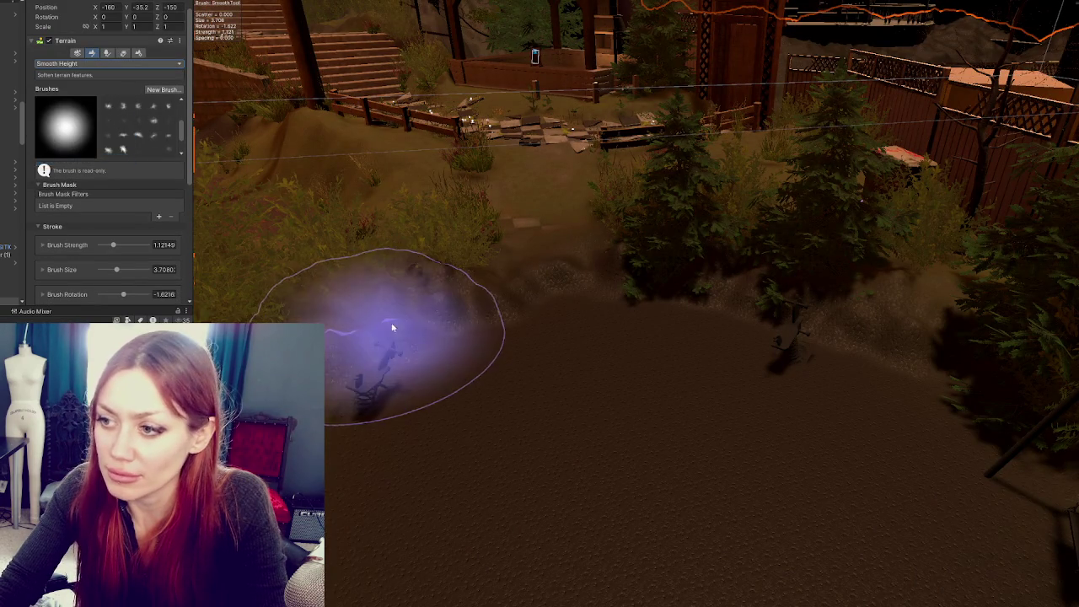
scroll(396, 417, down, 10)
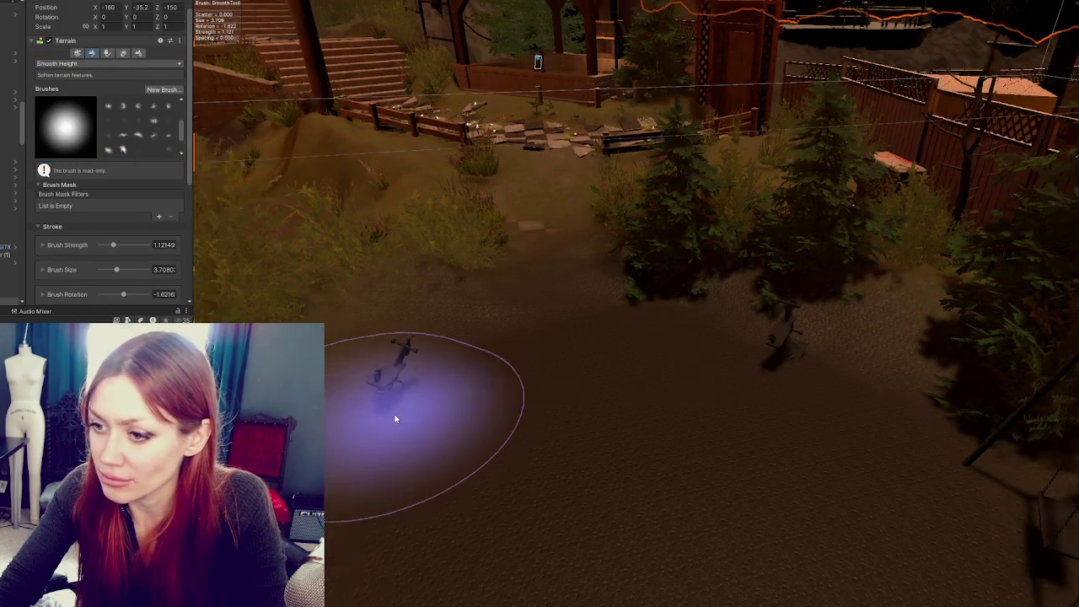
scroll(594, 355, down, 10)
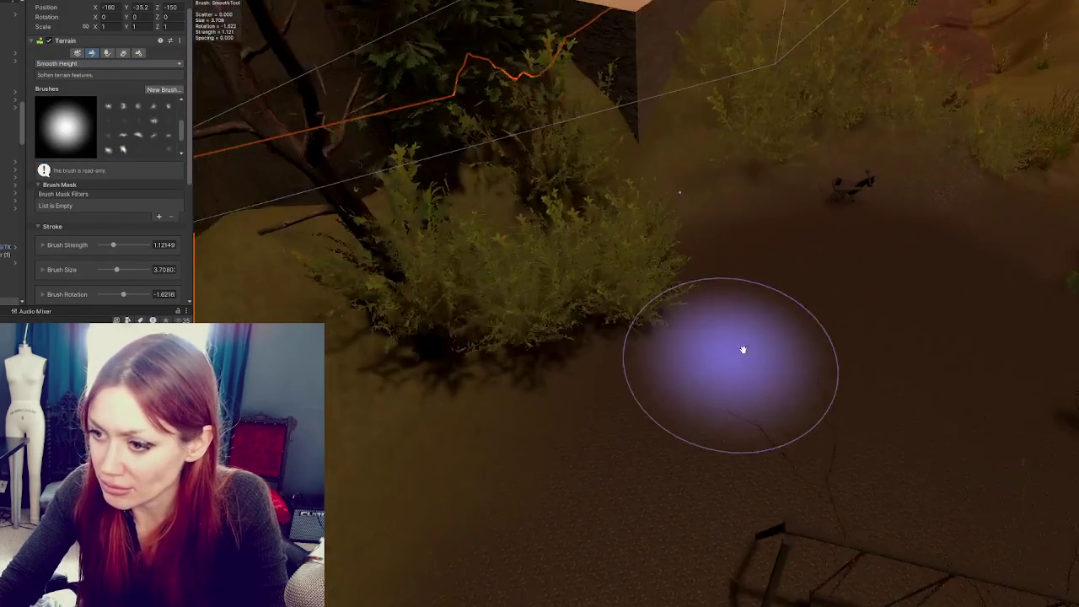
scroll(742, 349, down, 10)
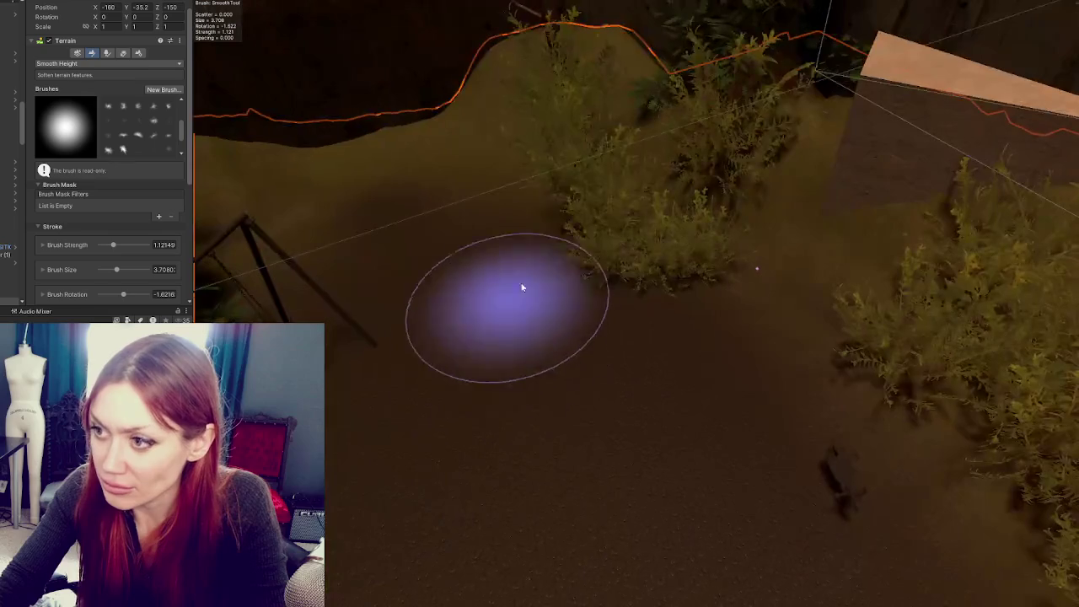
scroll(611, 268, down, 10)
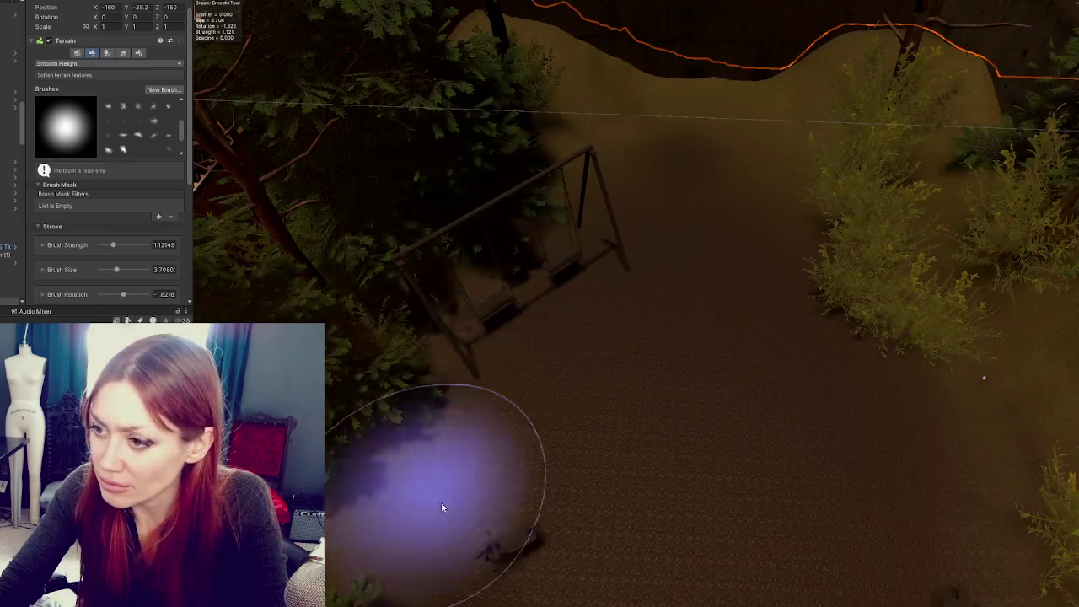
scroll(562, 412, up, 10)
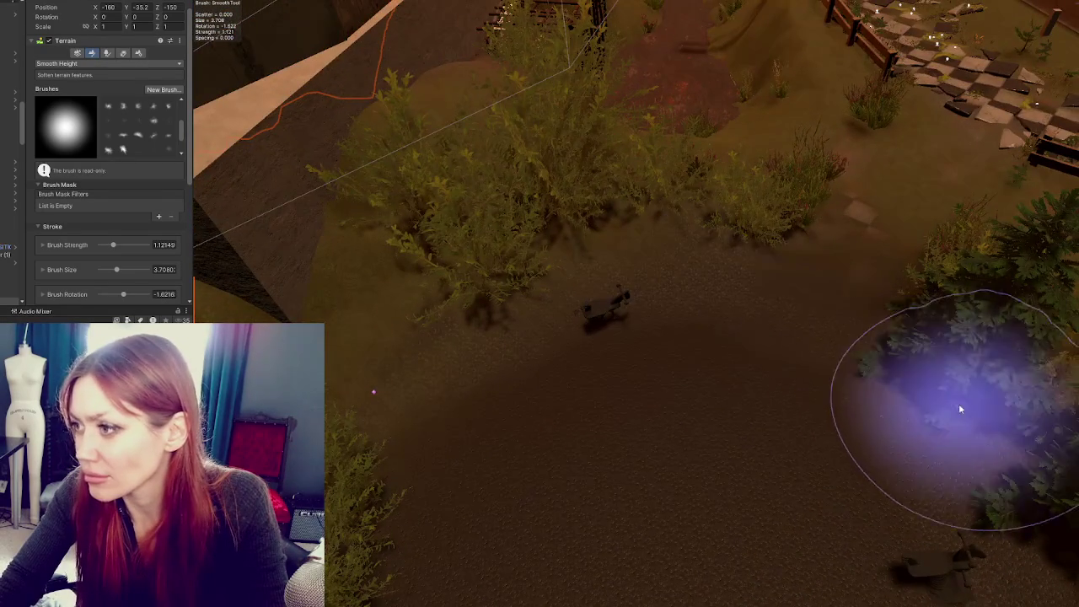
scroll(956, 410, down, 10)
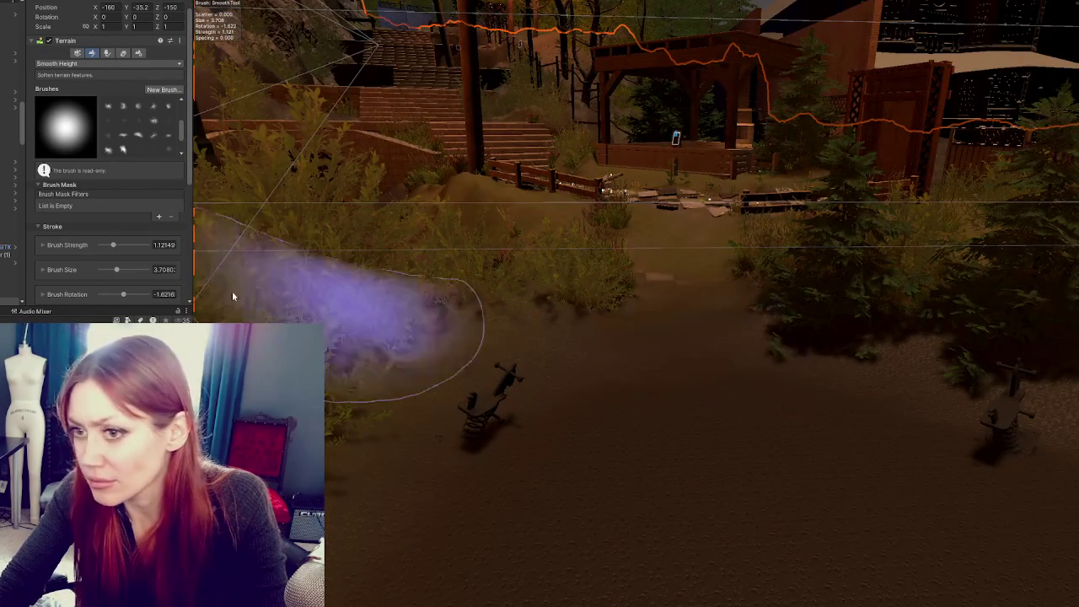
click(93, 64)
click(65, 96)
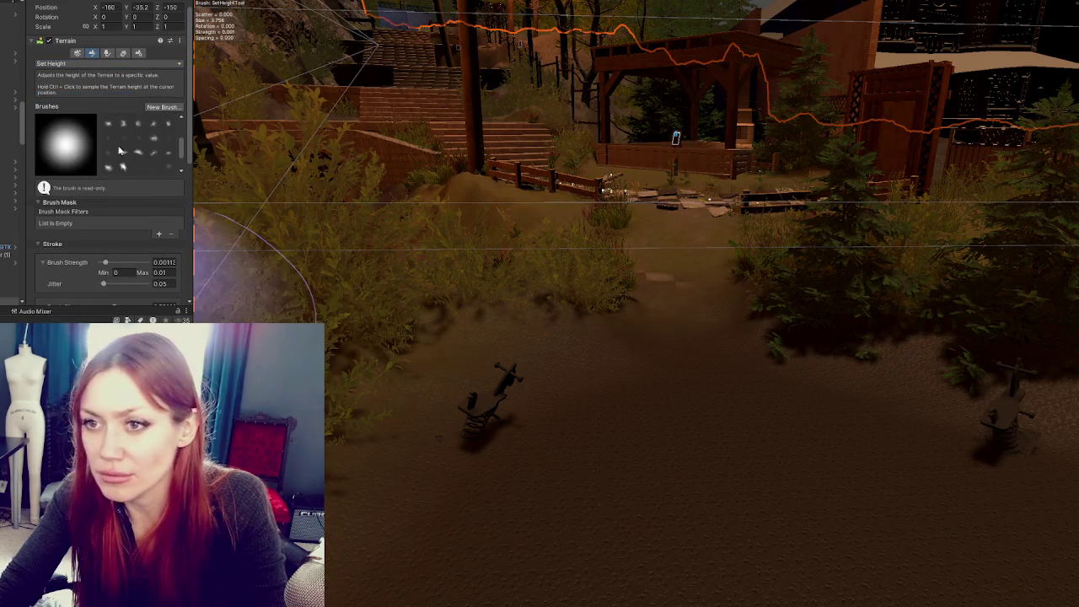
scroll(101, 169, up, 2)
scroll(666, 342, up, 2)
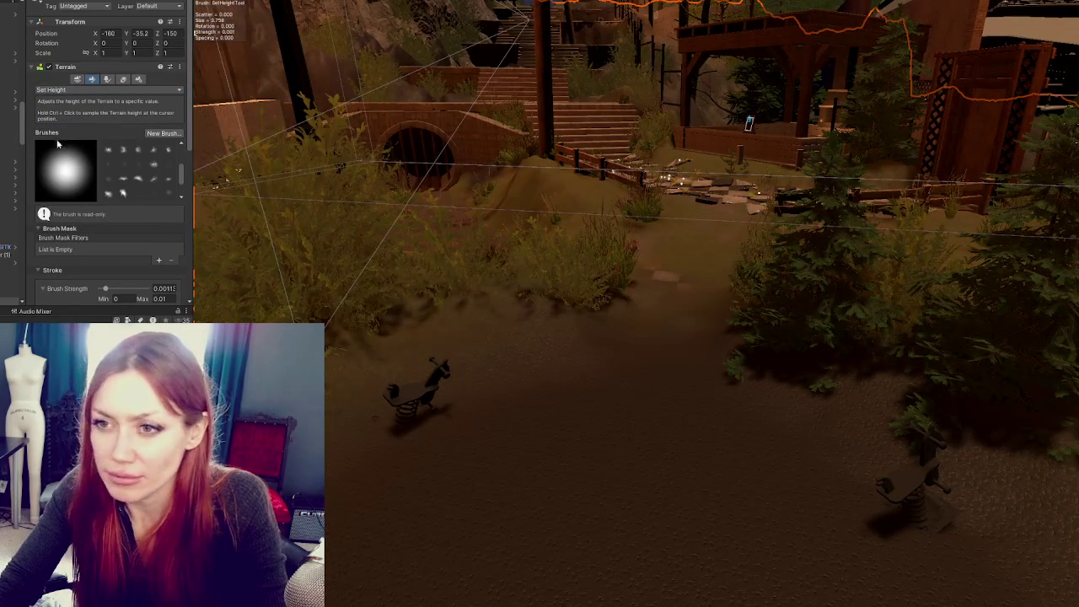
scroll(101, 169, down, 3)
scroll(101, 168, up, 2)
click(93, 63)
click(70, 171)
scroll(110, 169, down, 10)
click(126, 169)
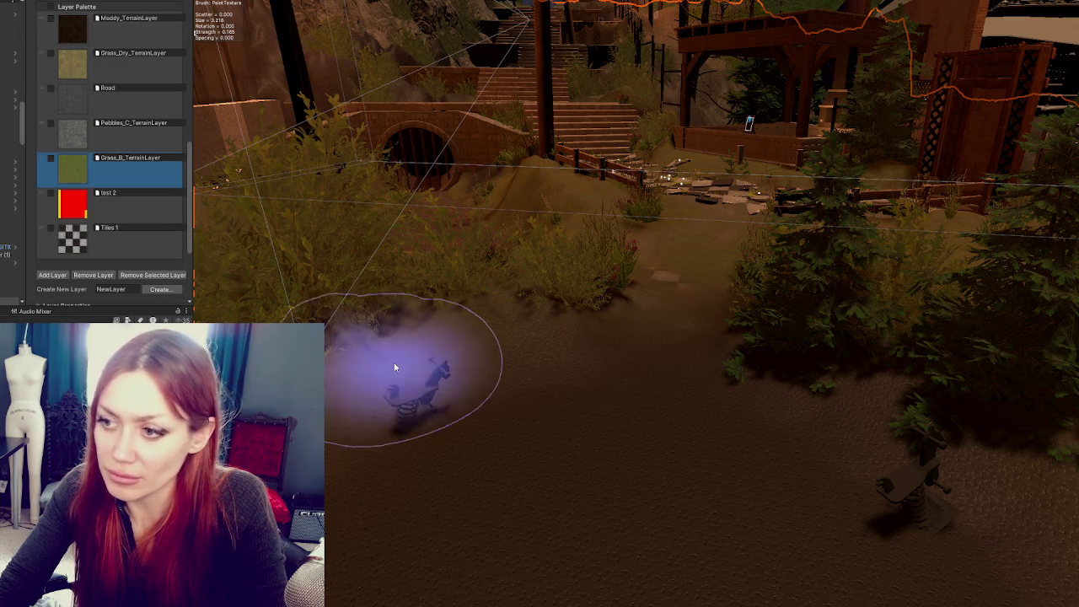
scroll(86, 157, up, 8)
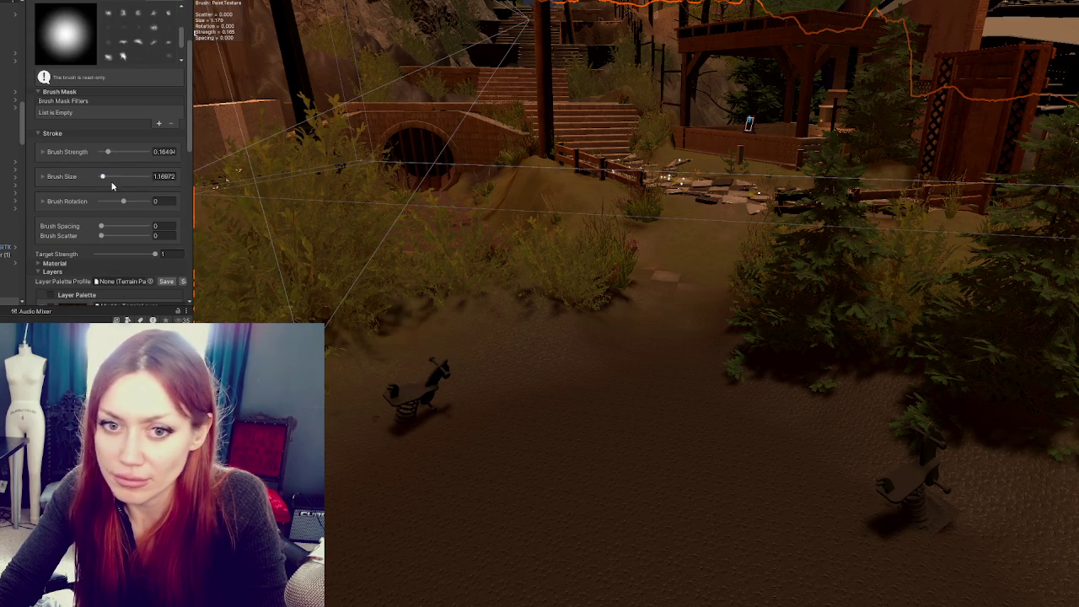
scroll(433, 292, up, 10)
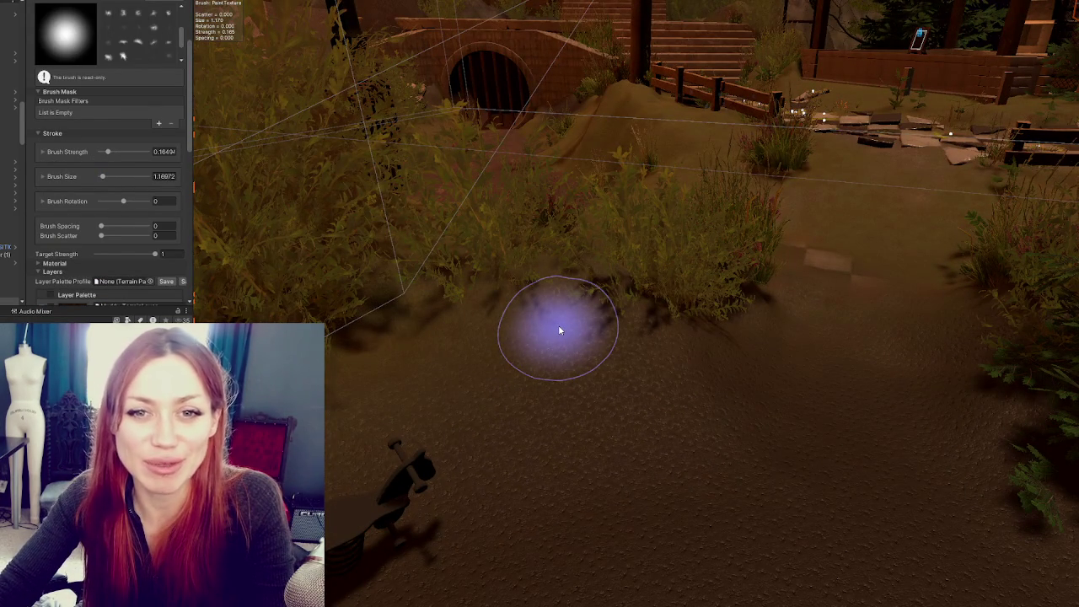
scroll(558, 329, up, 5)
mouse_move(558, 328)
mouse_down()
mouse_move(674, 308)
mouse_move(635, 305)
mouse_move(545, 345)
mouse_up()
scroll(776, 349, down, 5)
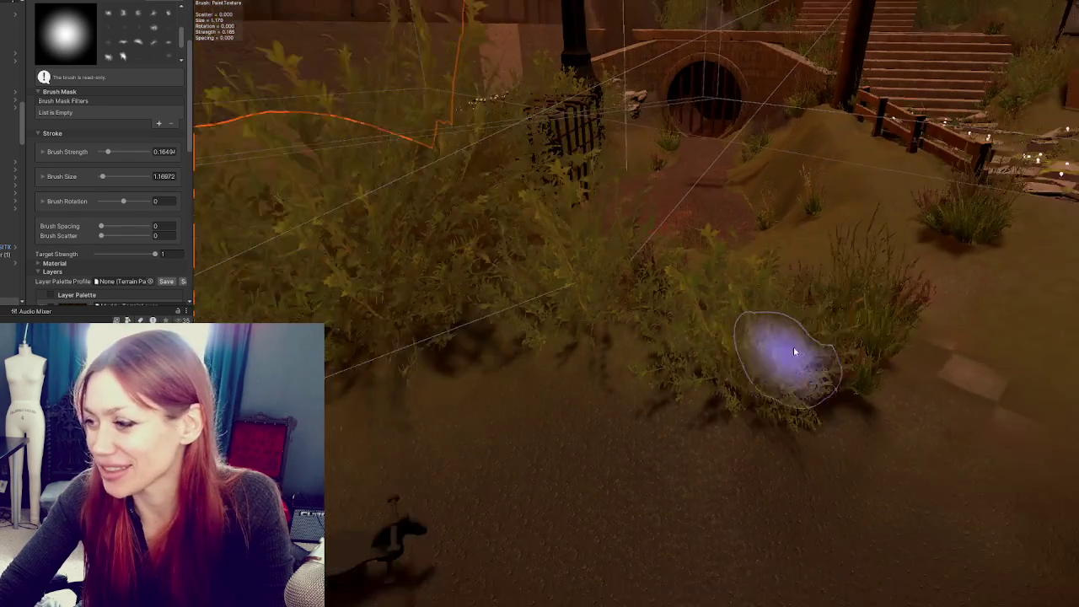
scroll(903, 393, up, 3)
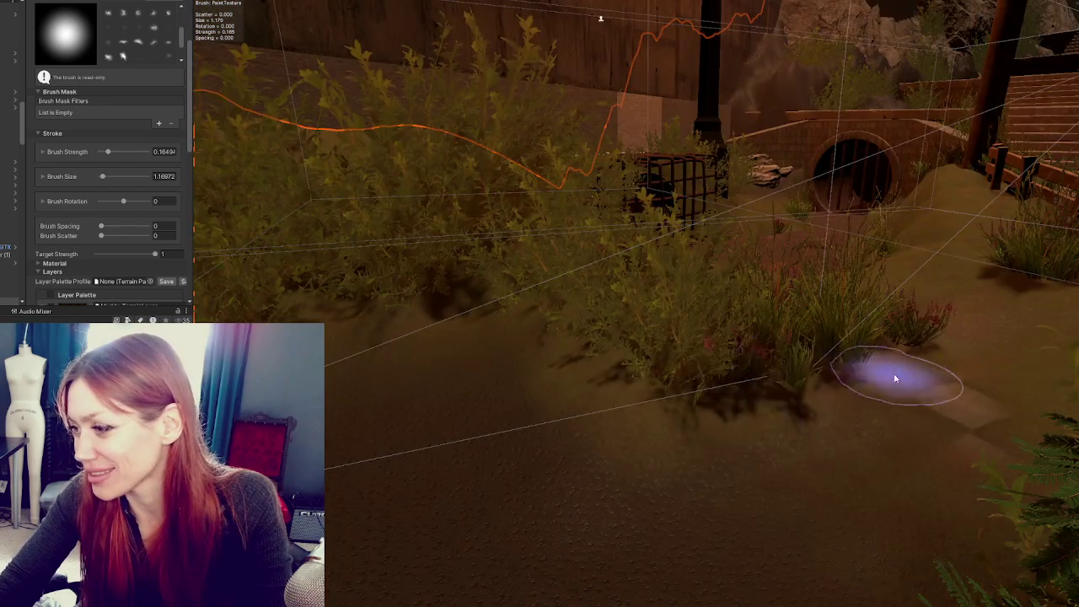
drag(897, 379, 936, 349)
drag(445, 290, 763, 317)
mouse_move(414, 406)
mouse_down()
mouse_move(723, 294)
mouse_move(578, 256)
mouse_move(633, 304)
mouse_move(640, 373)
mouse_move(591, 335)
mouse_move(554, 284)
mouse_move(518, 284)
mouse_move(645, 294)
mouse_move(523, 267)
mouse_move(591, 328)
mouse_up()
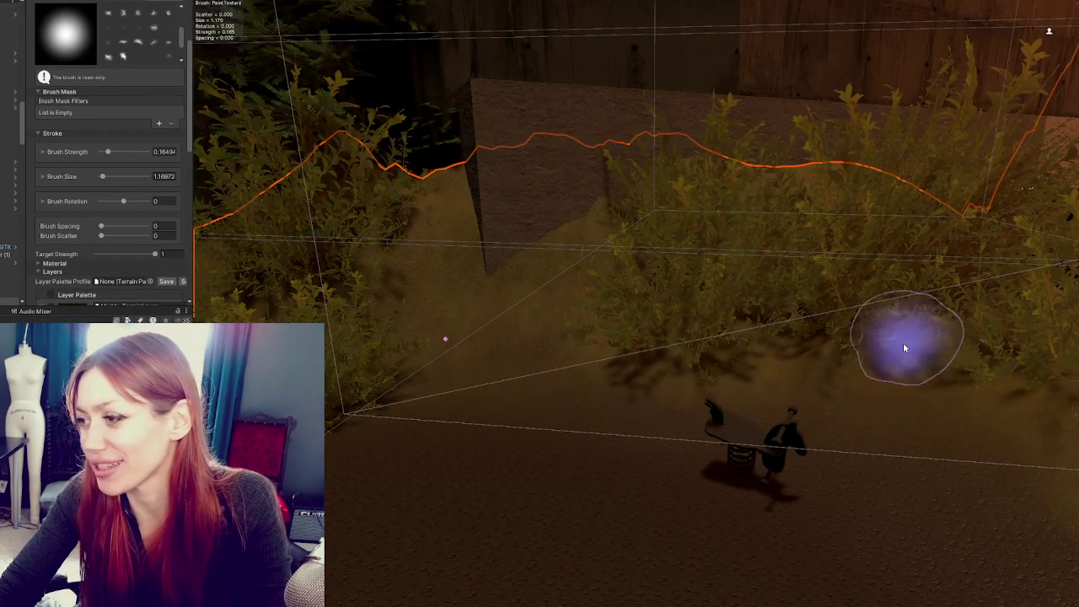
drag(723, 313, 531, 296)
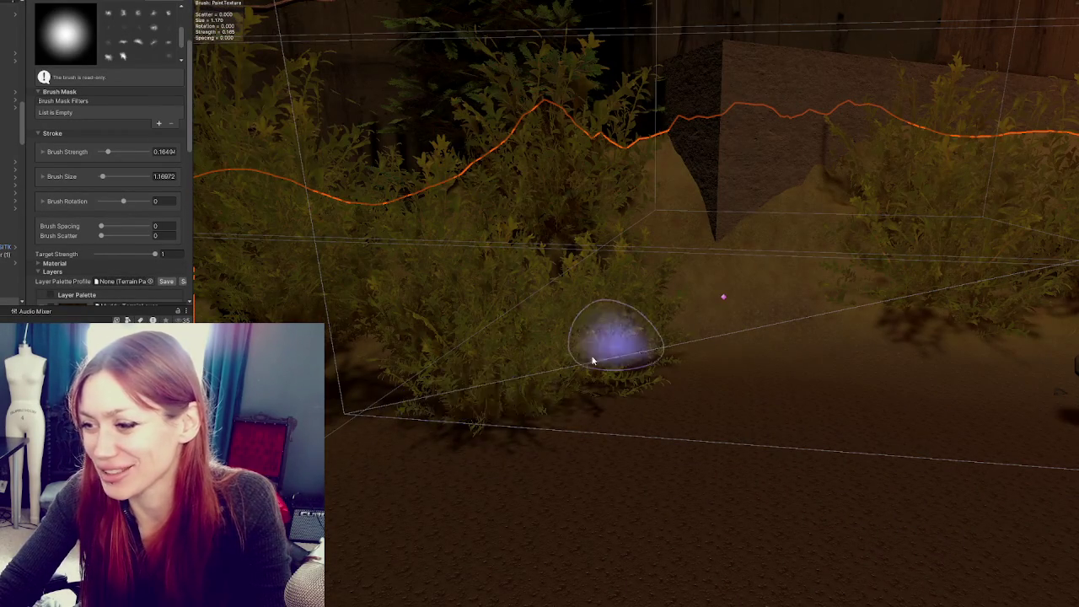
drag(645, 337, 768, 329)
scroll(599, 396, up, 3)
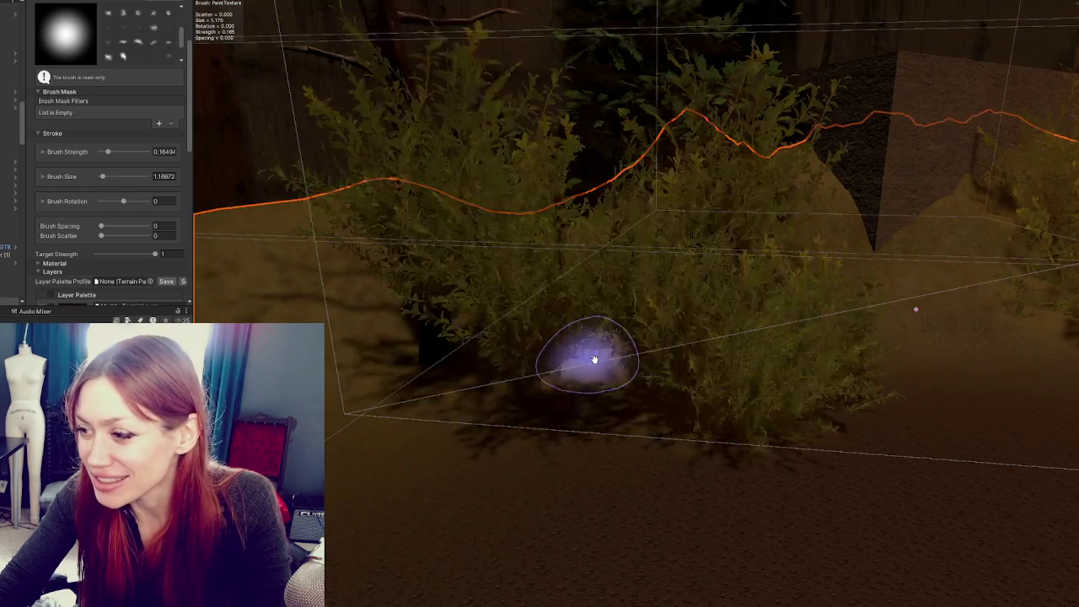
drag(637, 372, 615, 403)
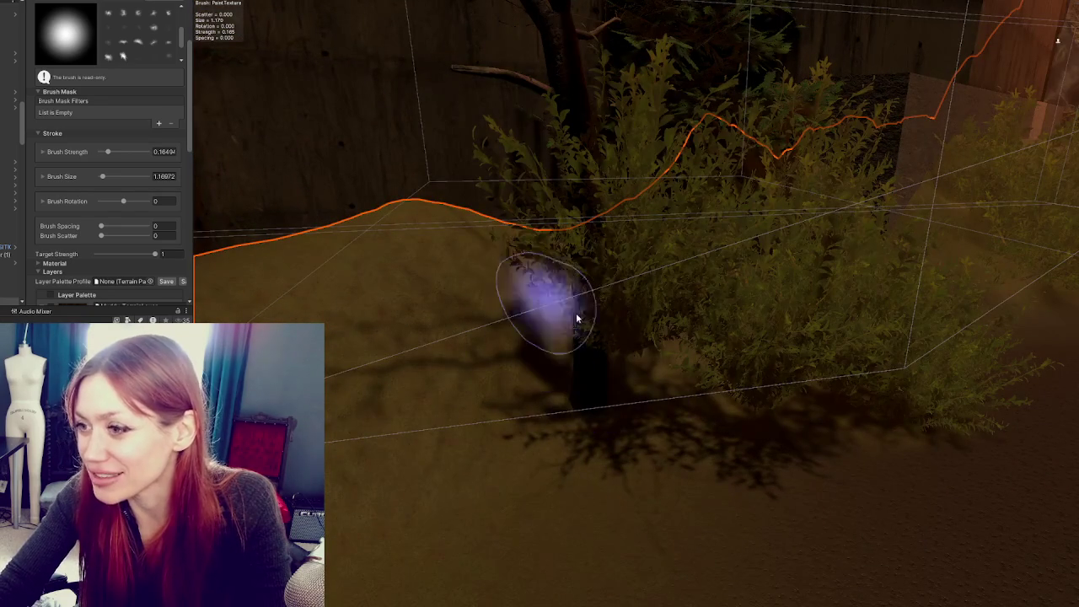
drag(446, 218, 585, 306)
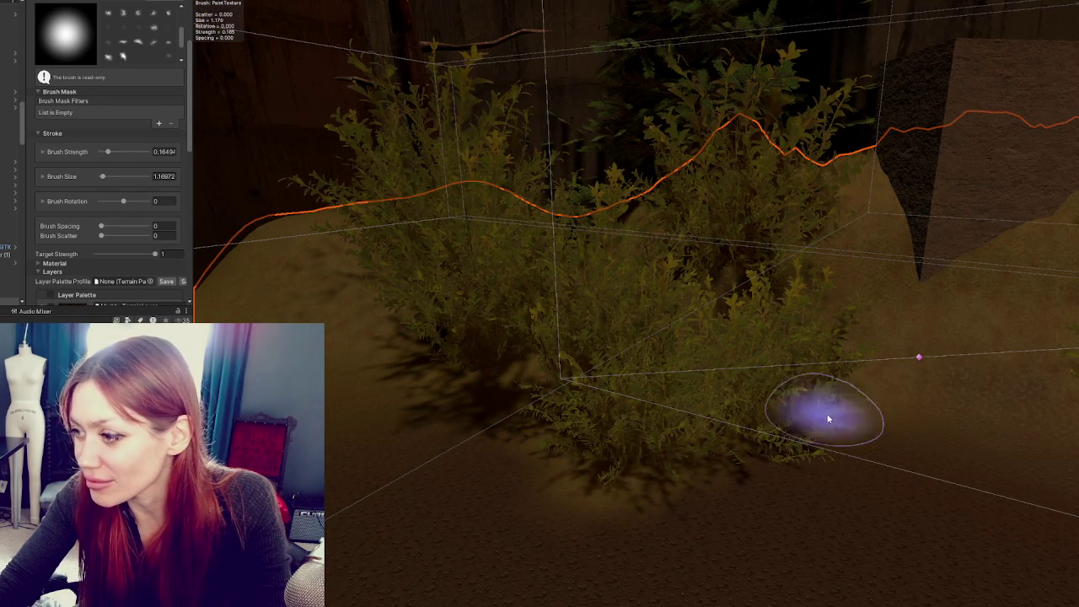
mouse_move(699, 381)
mouse_down()
mouse_move(855, 410)
mouse_move(860, 388)
mouse_move(659, 399)
mouse_up()
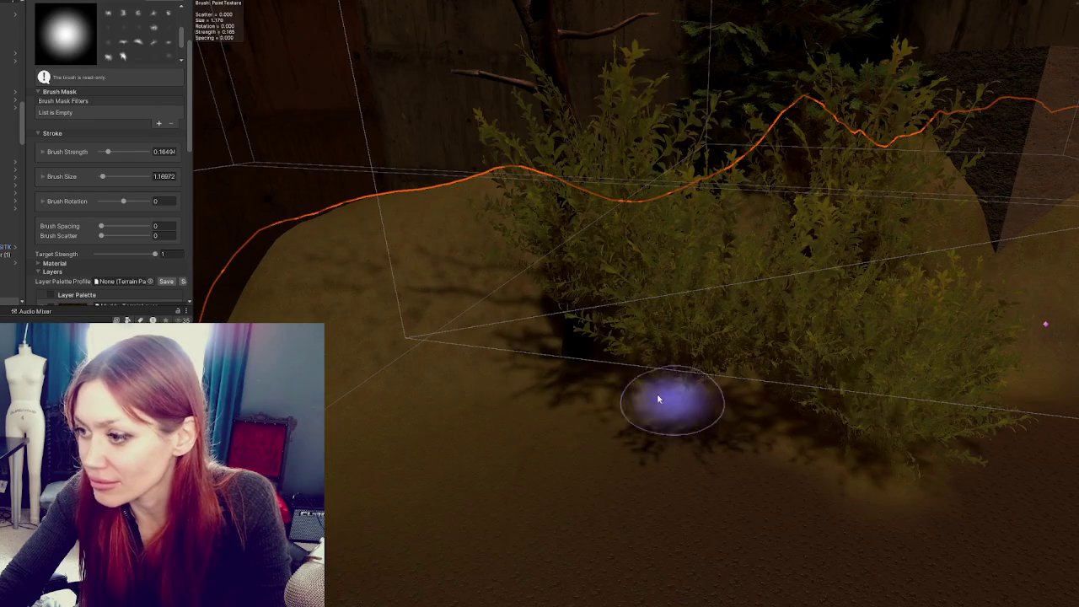
mouse_move(743, 327)
mouse_down()
mouse_move(742, 313)
mouse_move(549, 301)
mouse_move(800, 338)
mouse_move(683, 332)
mouse_move(638, 301)
mouse_up()
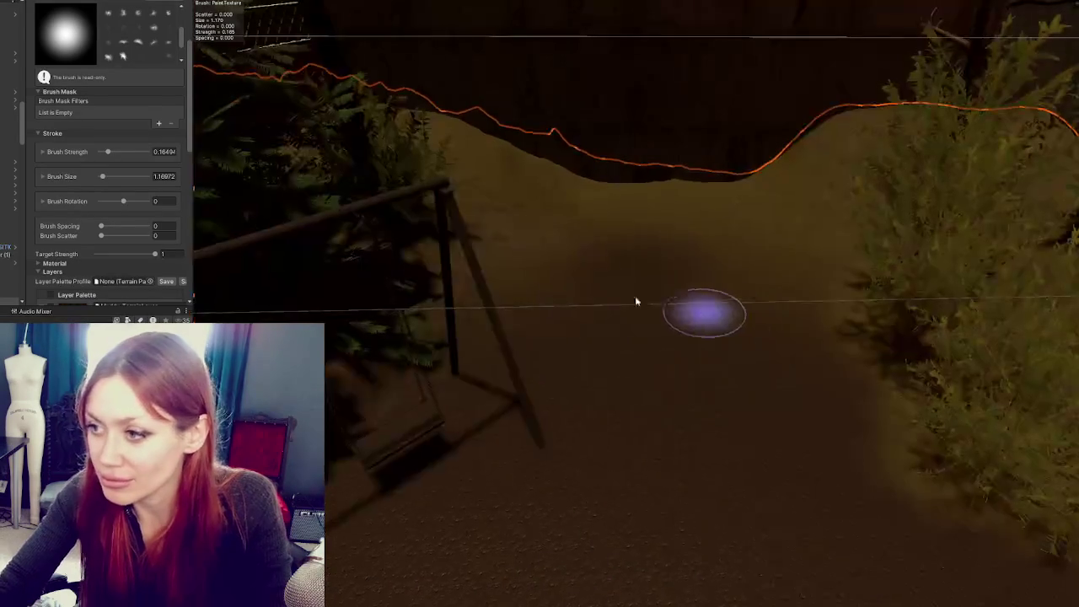
mouse_move(535, 230)
mouse_down()
mouse_move(481, 308)
mouse_move(357, 385)
mouse_up()
mouse_move(344, 424)
mouse_down()
mouse_move(472, 279)
mouse_move(366, 429)
mouse_move(414, 359)
mouse_move(498, 284)
mouse_up()
mouse_move(257, 276)
mouse_down()
mouse_move(711, 229)
mouse_move(361, 296)
mouse_move(578, 326)
mouse_up()
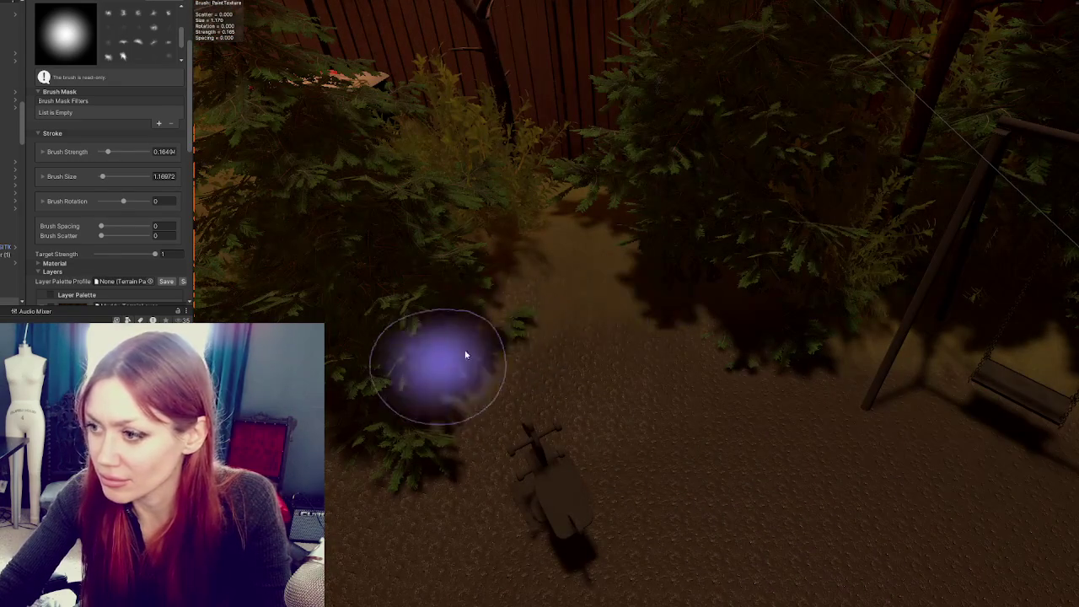
drag(562, 379, 715, 241)
drag(346, 291, 683, 249)
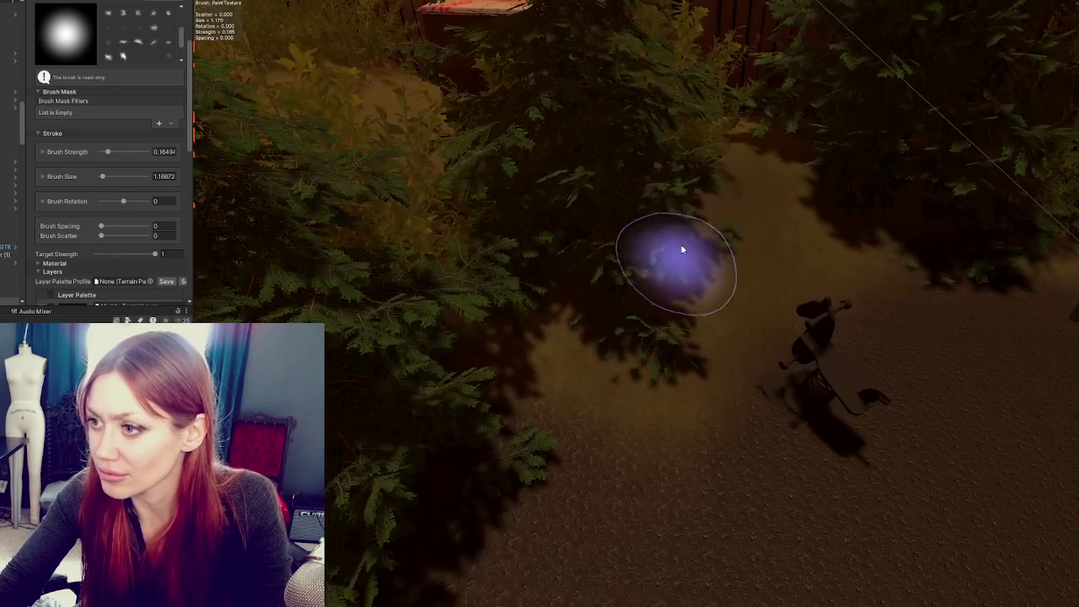
mouse_move(414, 422)
mouse_down()
mouse_move(610, 178)
mouse_move(397, 243)
mouse_move(548, 214)
mouse_up()
mouse_move(357, 274)
mouse_down()
mouse_move(554, 236)
mouse_move(633, 252)
mouse_move(349, 326)
mouse_move(405, 360)
mouse_up()
scroll(109, 236, down, 5)
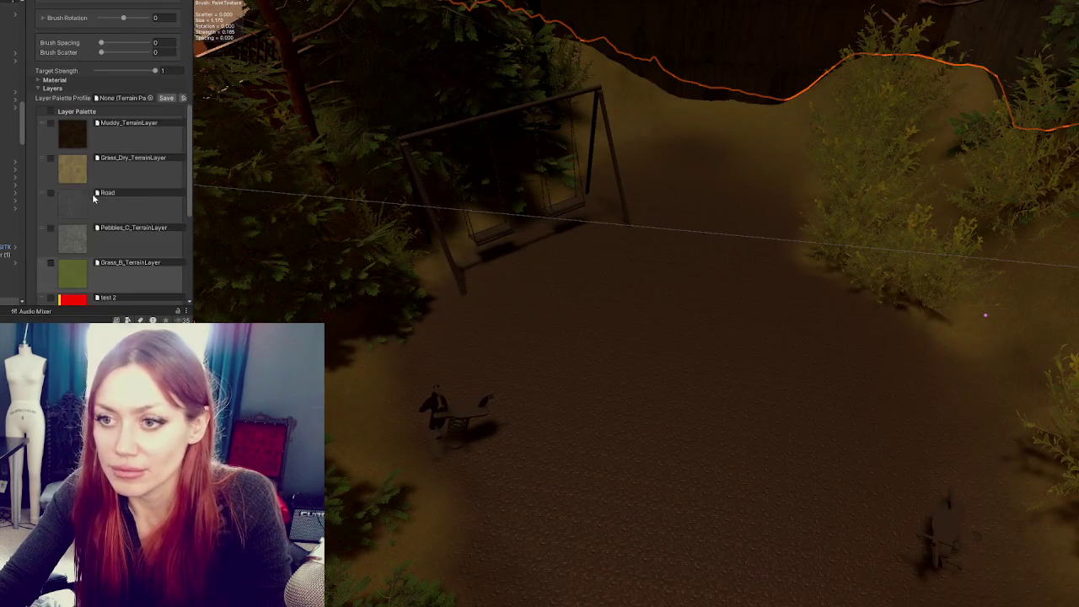
Try Pebbles_C_TerrainLayer, then select Grass_Dry_TerrainLayer at brush strength 0.02
click(74, 194)
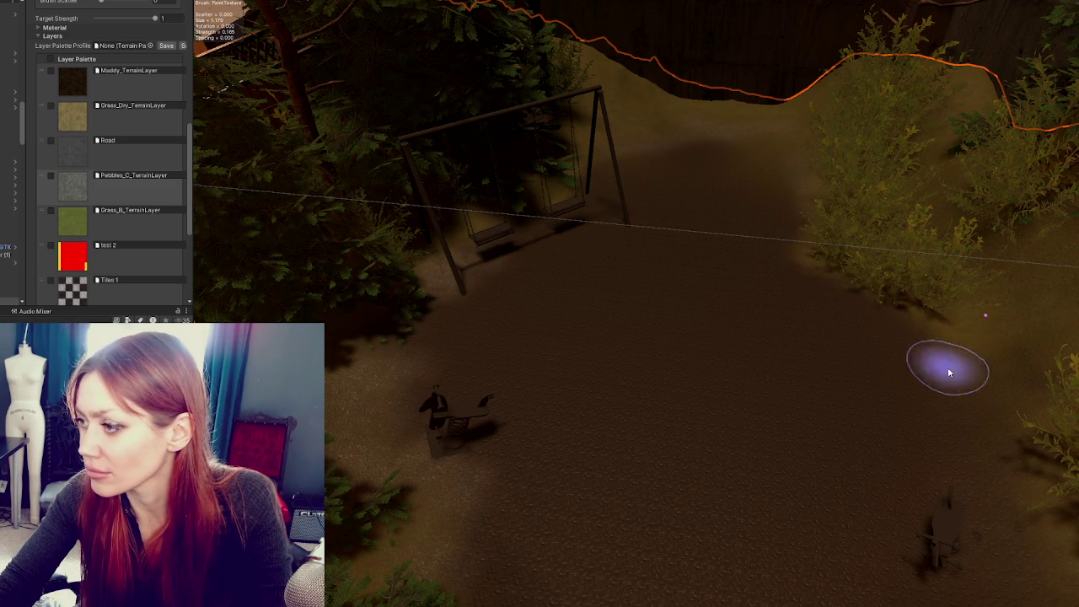
scroll(102, 129, up, 1)
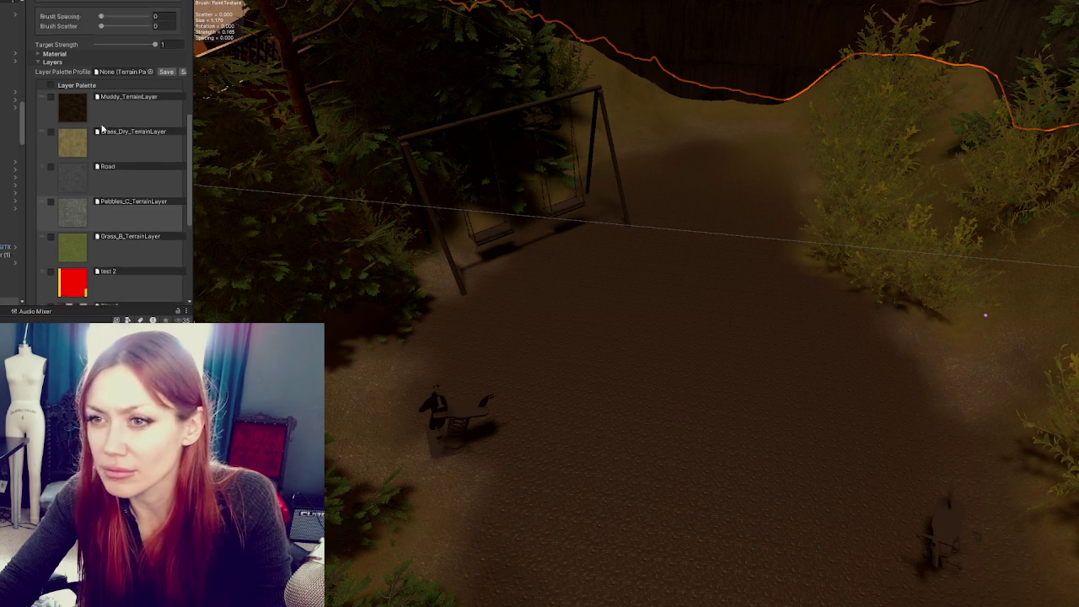
scroll(102, 129, up, 5)
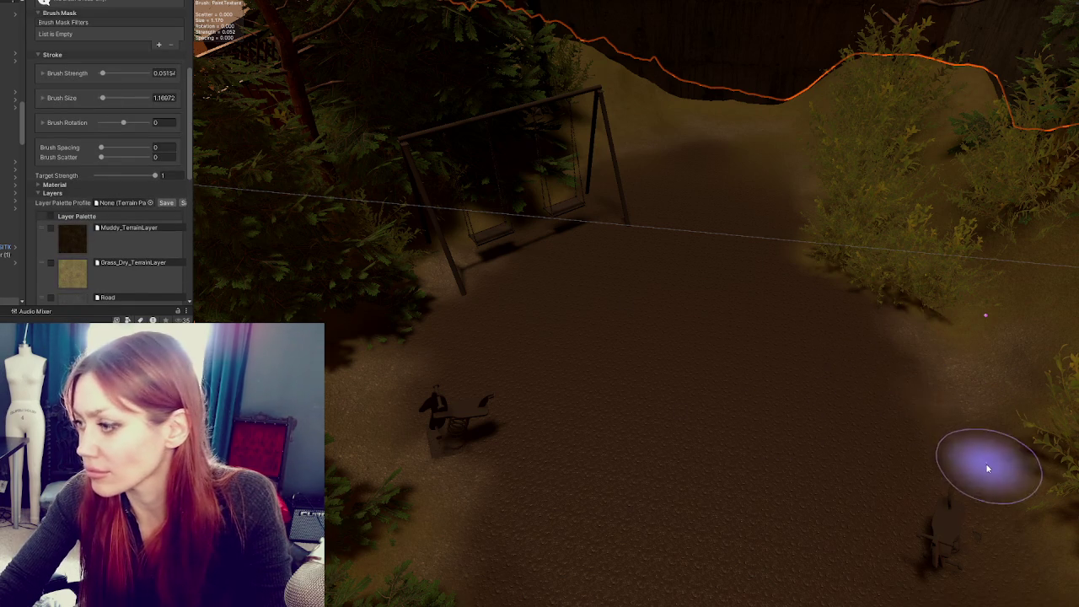
scroll(1011, 494, up, 5)
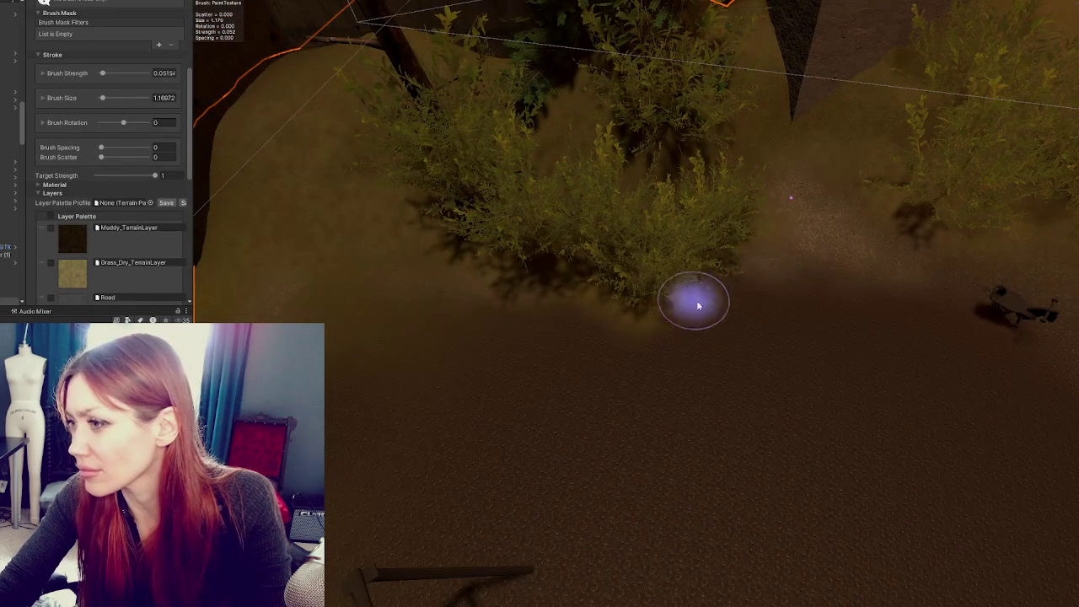
scroll(1017, 289, down, 2)
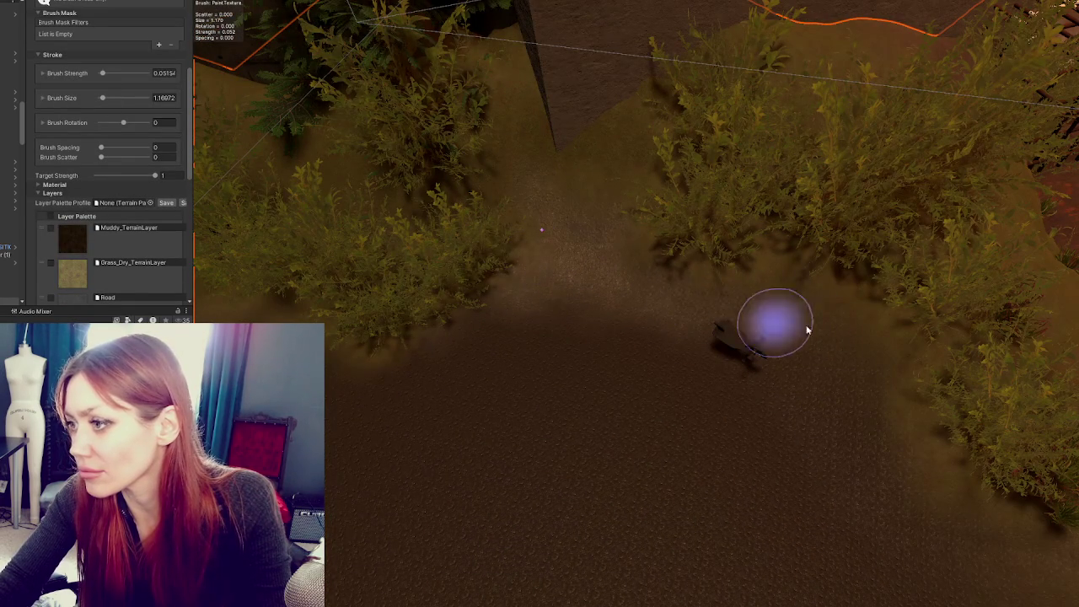
scroll(854, 419, down, 3)
scroll(723, 381, up, 3)
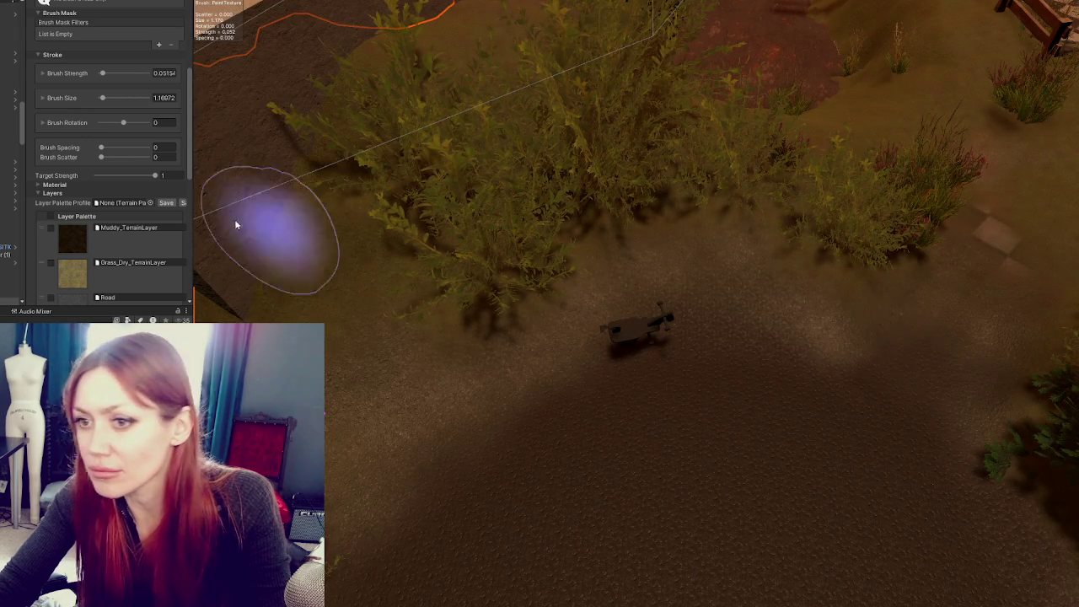
scroll(88, 221, down, 5)
click(73, 118)
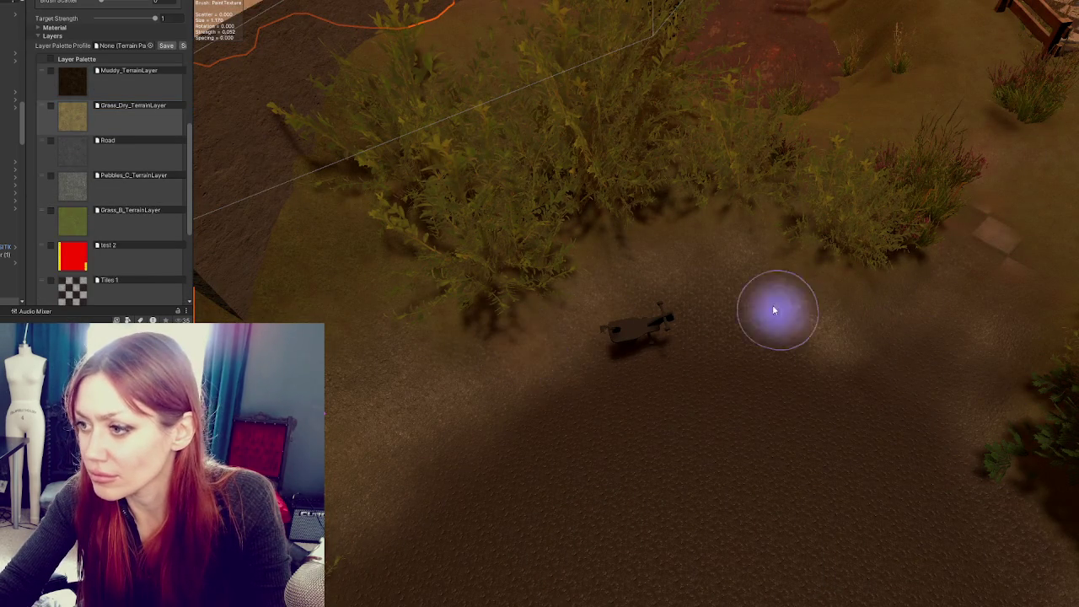
Blend a soft patch of dry grass onto the ground beneath the bush
mouse_move(480, 419)
mouse_down()
mouse_move(475, 349)
mouse_move(626, 427)
mouse_move(627, 354)
mouse_move(481, 326)
mouse_move(681, 408)
mouse_up()
mouse_move(759, 391)
mouse_down()
mouse_move(792, 409)
mouse_move(523, 347)
mouse_up()
drag(686, 365, 568, 256)
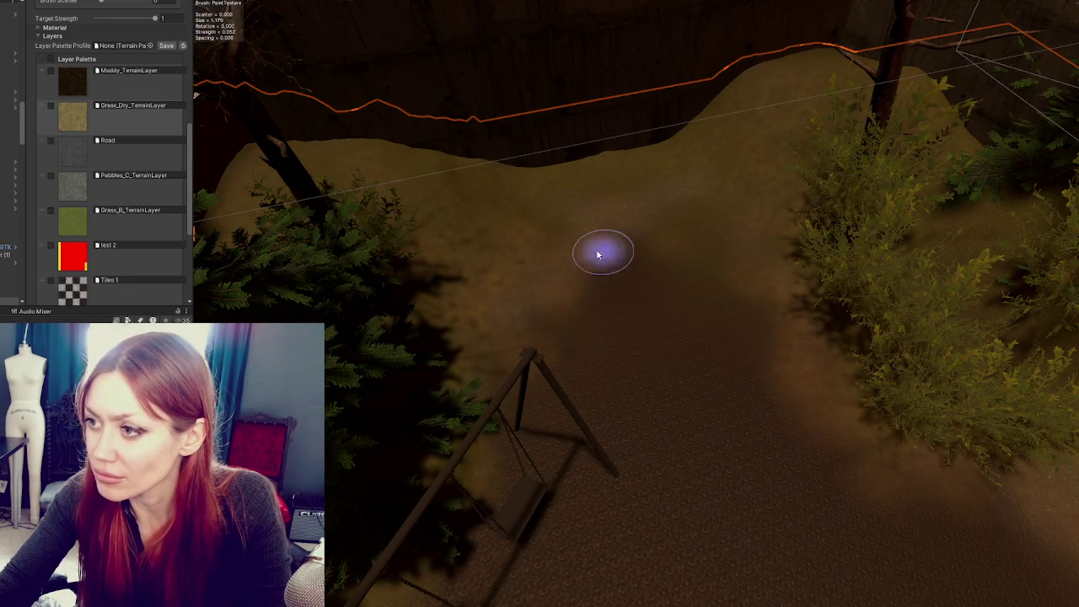
scroll(121, 135, up, 6)
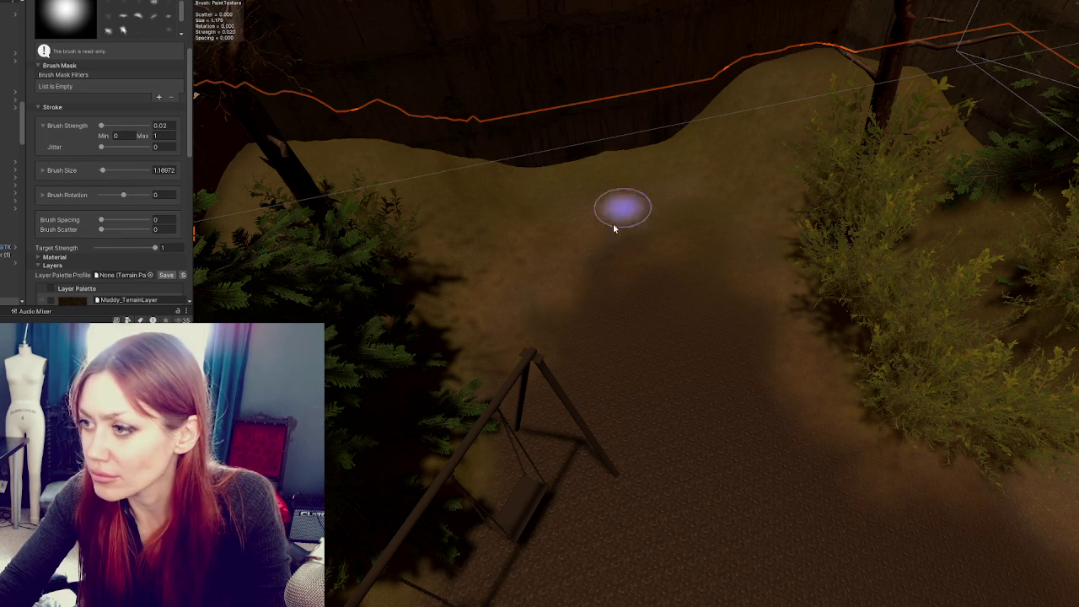
scroll(672, 400, up, 10)
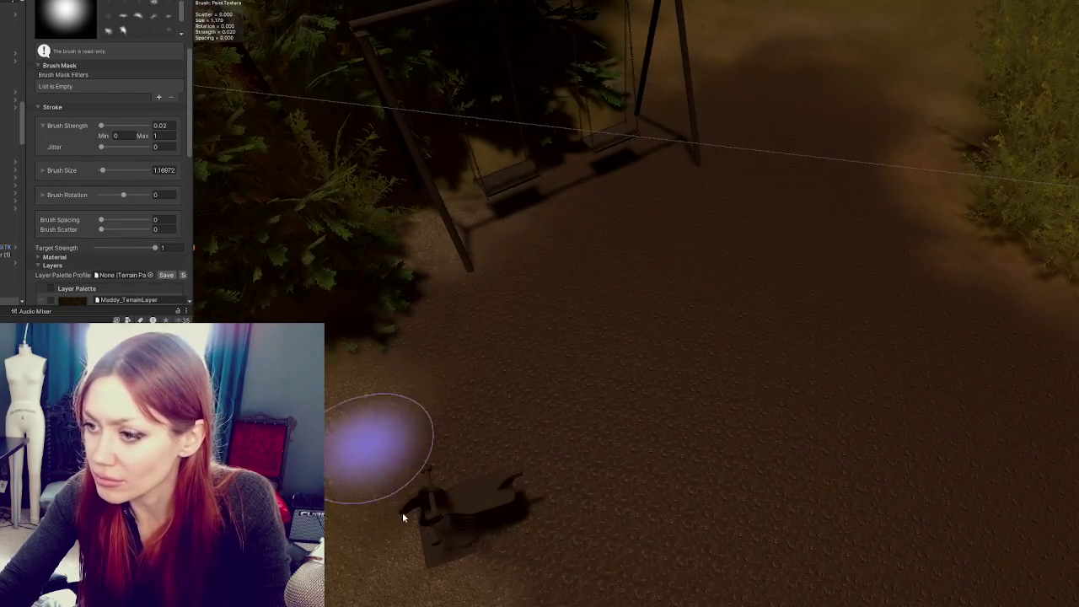
scroll(402, 512, down, 3)
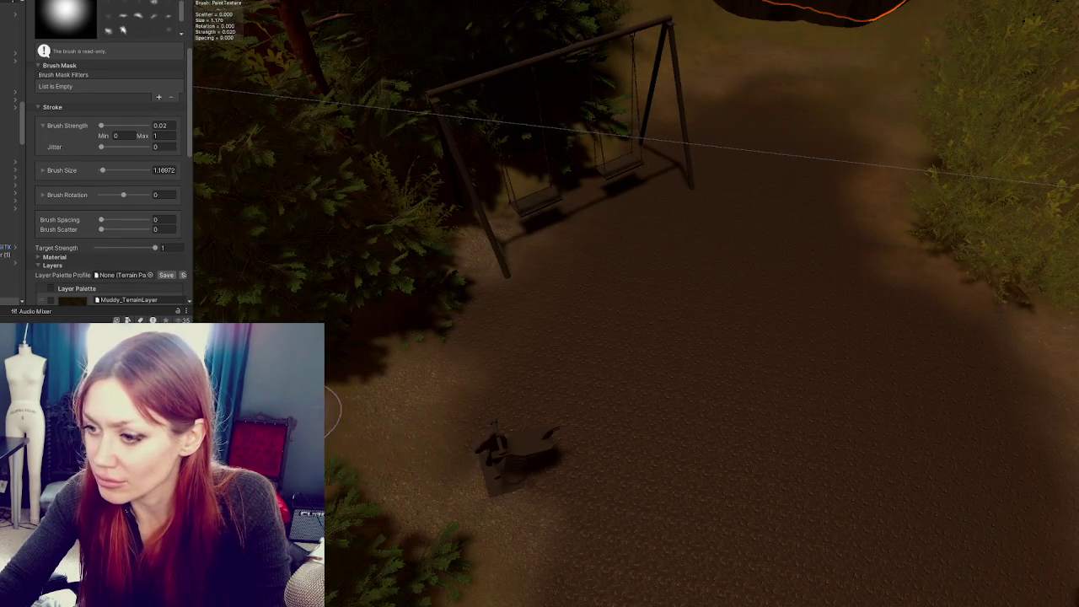
scroll(498, 470, down, 3)
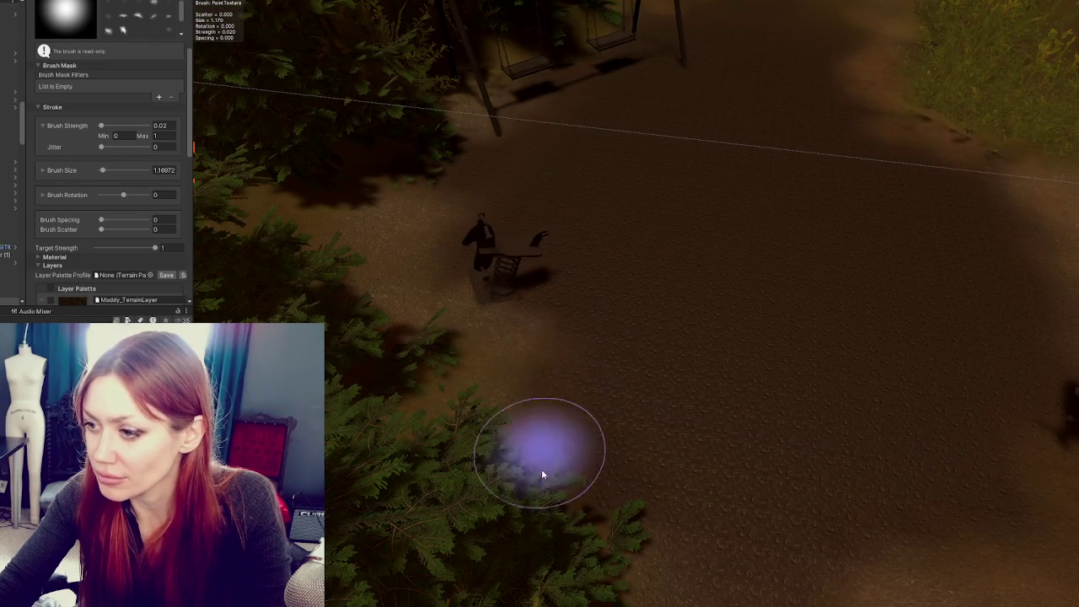
scroll(541, 475, down, 3)
scroll(843, 548, down, 2)
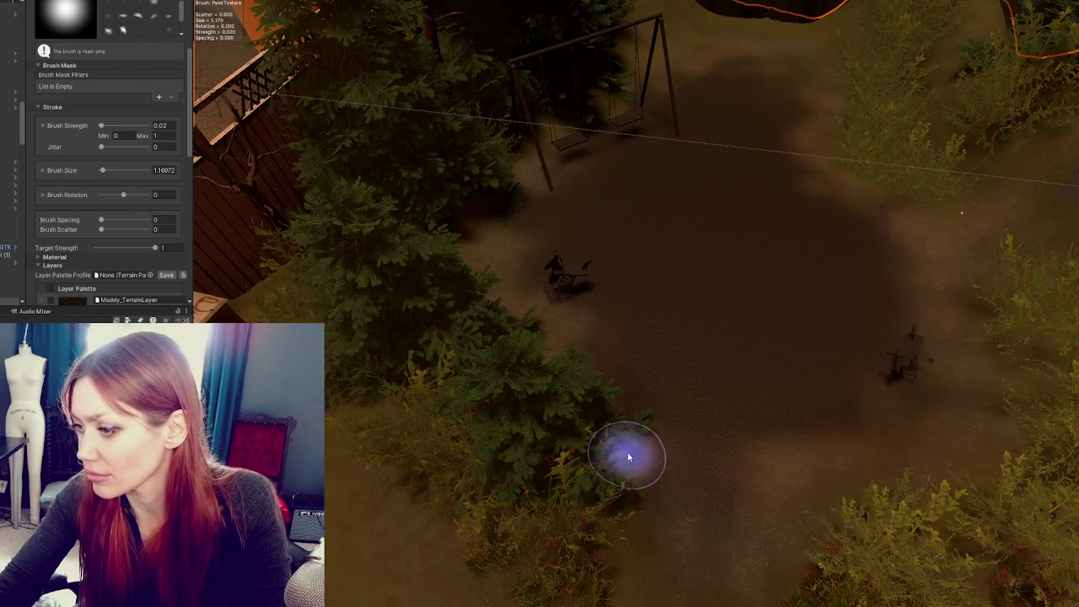
scroll(667, 441, up, 3)
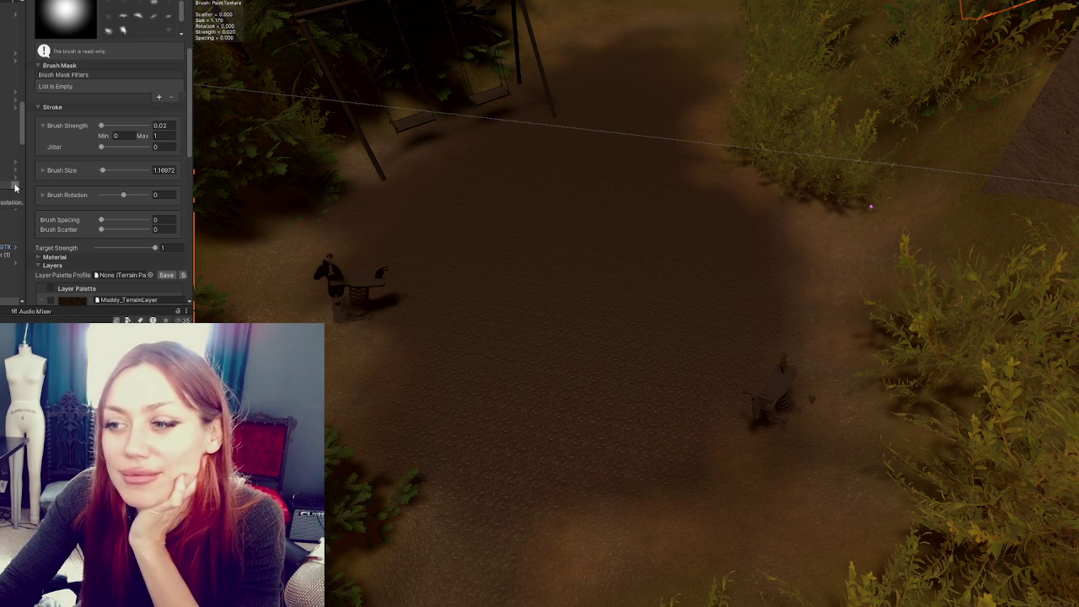
scroll(78, 166, down, 10)
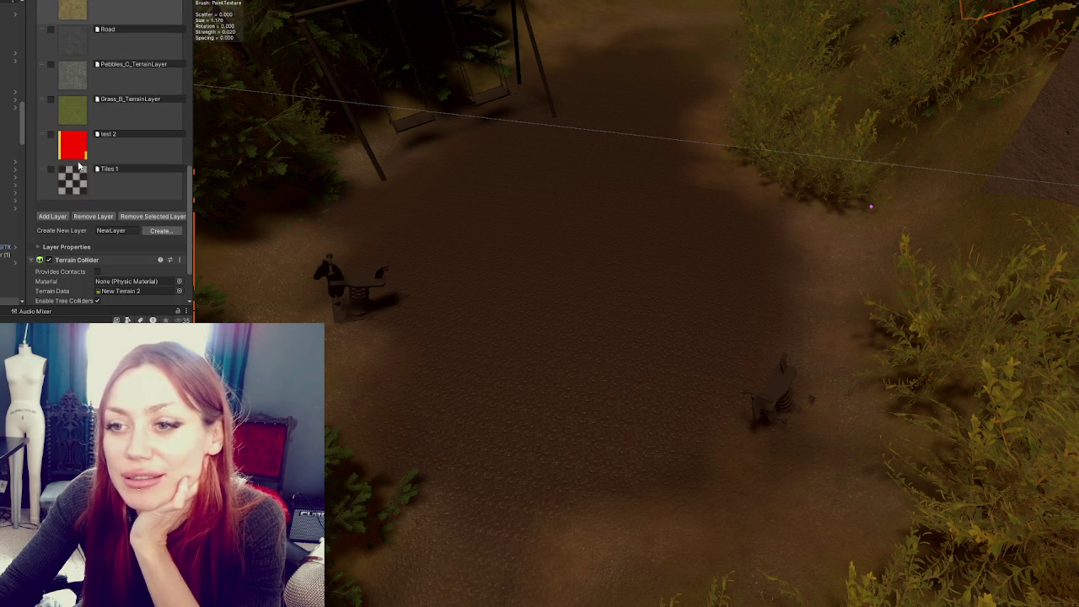
Paint the red test 2 texture across the ground toward the right spring horse
mouse_move(559, 344)
mouse_down()
mouse_move(535, 390)
mouse_move(568, 405)
mouse_move(602, 256)
mouse_move(541, 253)
mouse_move(462, 380)
mouse_move(413, 413)
mouse_move(487, 440)
mouse_move(485, 487)
mouse_move(393, 385)
mouse_move(377, 295)
mouse_up()
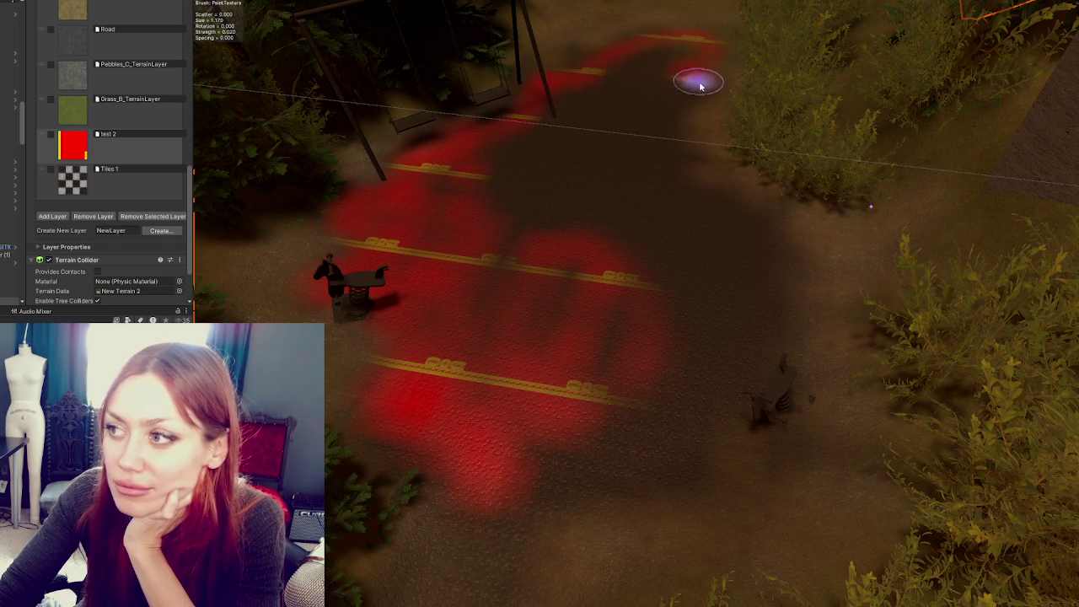
mouse_move(803, 338)
mouse_down()
mouse_move(771, 422)
mouse_move(489, 545)
mouse_move(406, 426)
mouse_move(373, 309)
mouse_move(447, 339)
mouse_up()
mouse_move(483, 434)
mouse_down()
mouse_move(696, 410)
mouse_move(717, 315)
mouse_up()
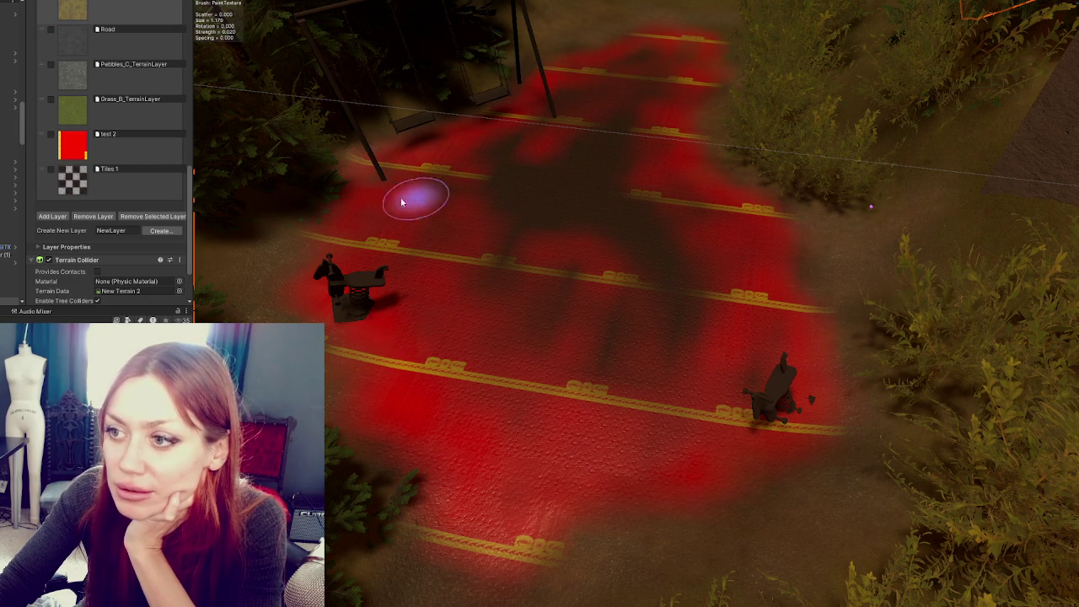
scroll(109, 169, down, 1)
scroll(110, 168, up, 5)
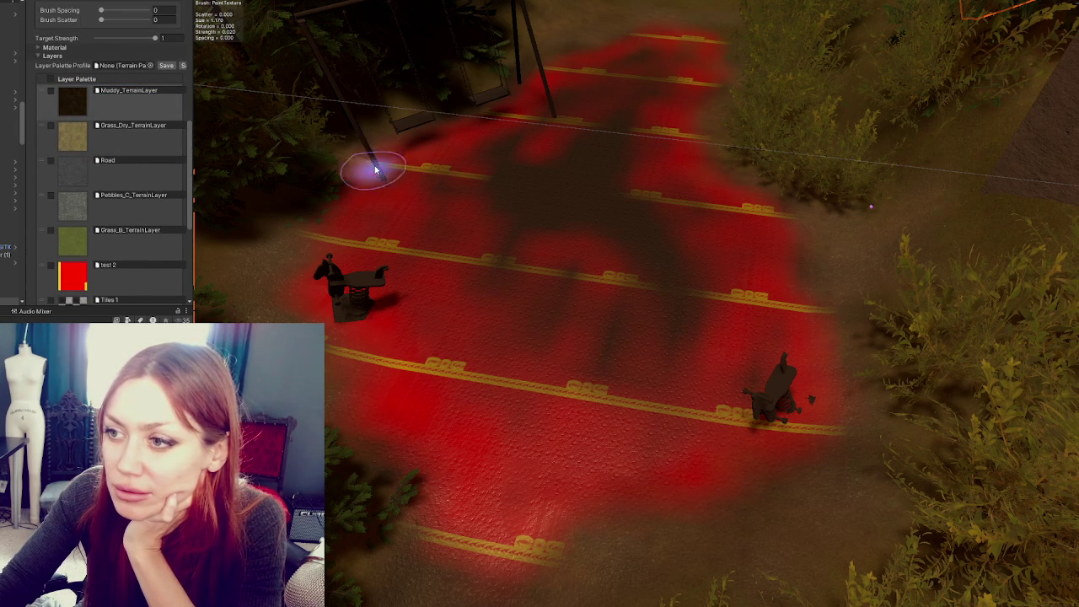
Enlarge the test 2 brush to about 8.9 and fill the remaining dark gaps
click(71, 288)
scroll(109, 169, up, 5)
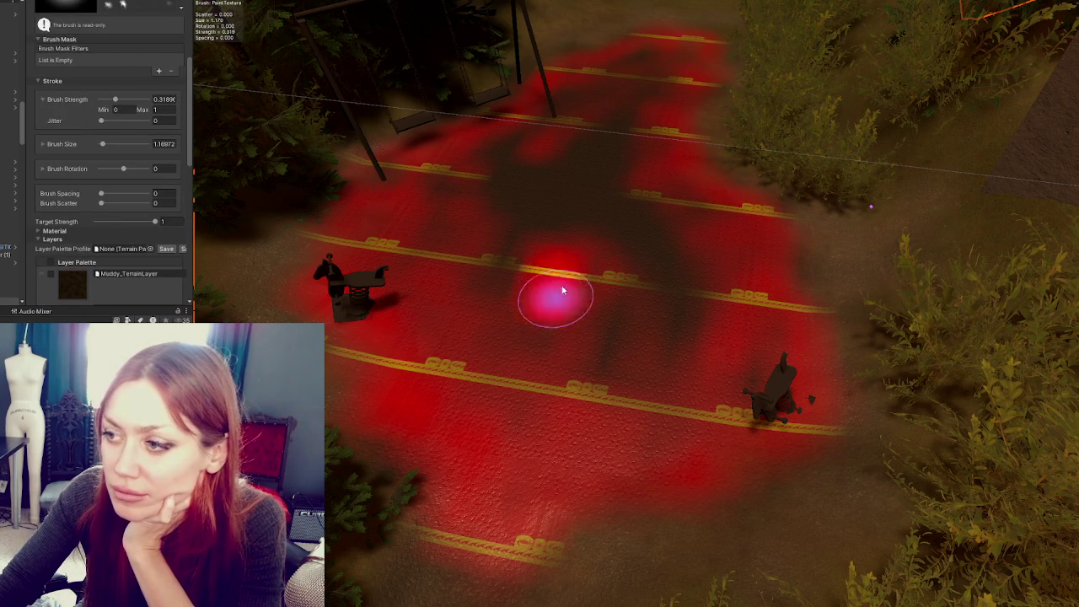
click(116, 144)
drag(517, 267, 641, 278)
Lower brush strength to about 0.12 and size to 2.19, then move Tiles 1 above test 2
click(105, 99)
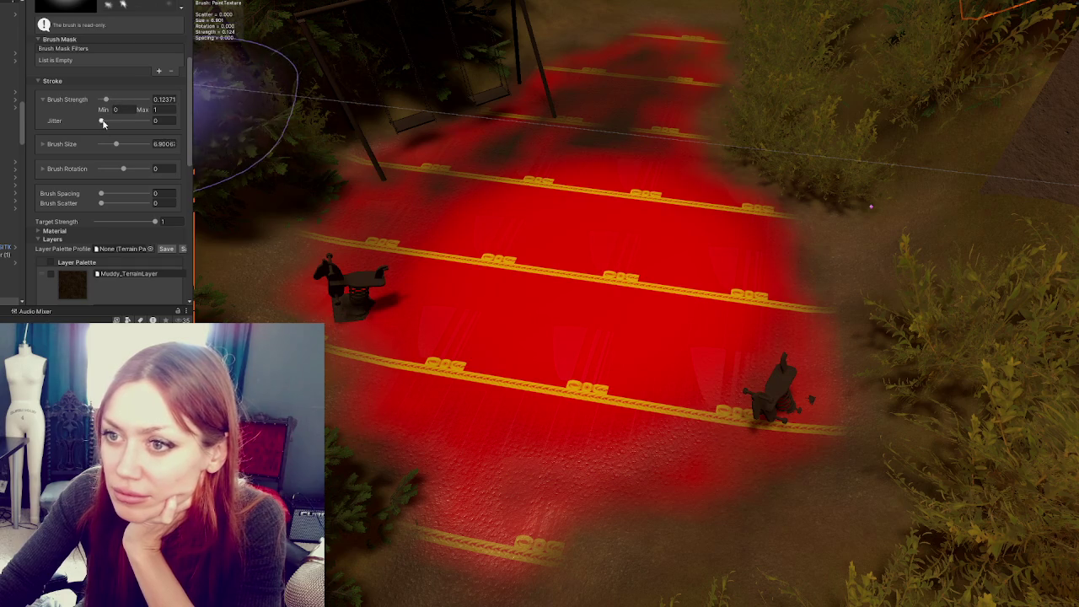
click(105, 144)
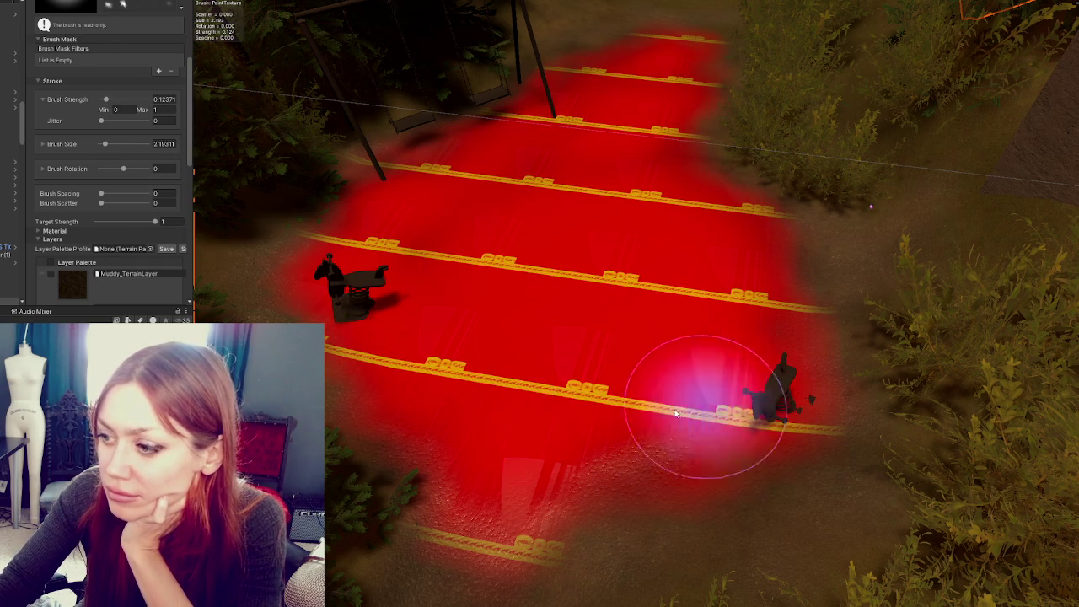
scroll(116, 184, down, 5)
scroll(112, 182, down, 4)
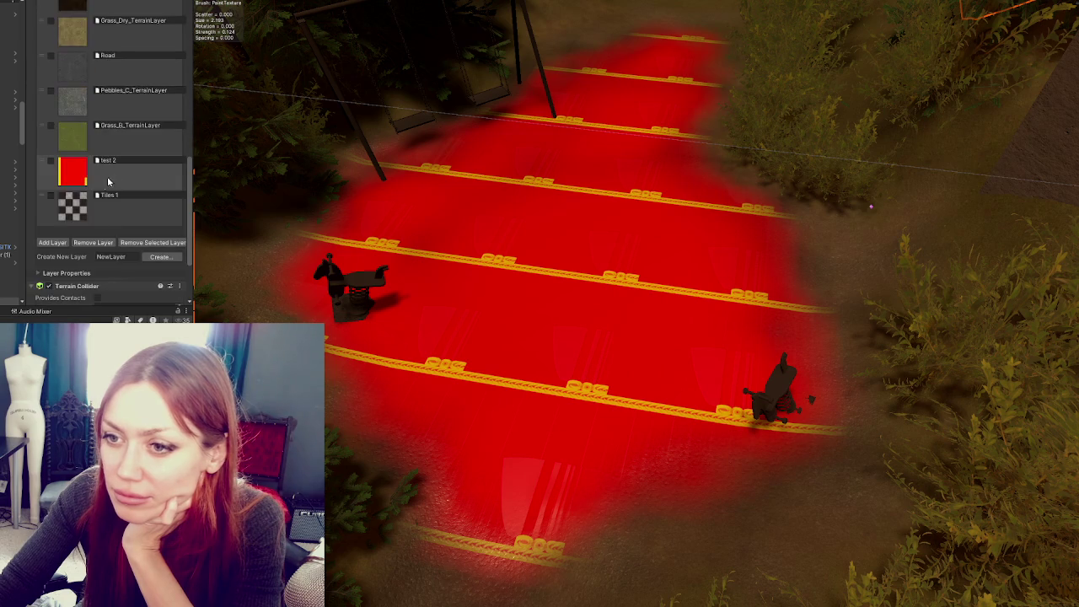
mouse_move(65, 212)
mouse_down()
mouse_move(51, 191)
mouse_move(44, 221)
mouse_up()
scroll(75, 141, up, 3)
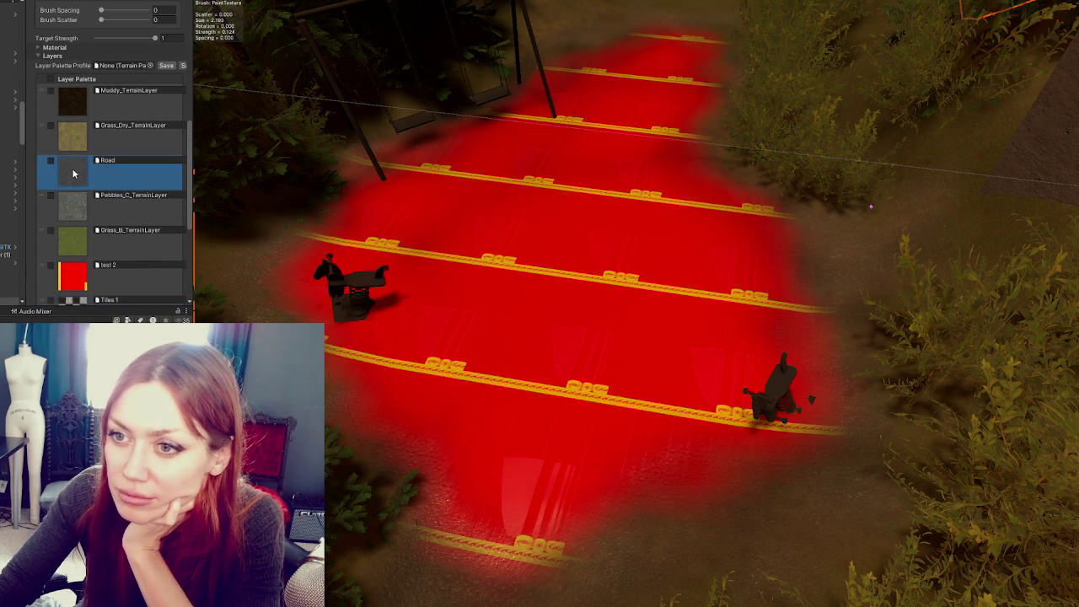
Repaint the red around both spring horses and the swing edge with Muddy_TerrainLayer
click(76, 103)
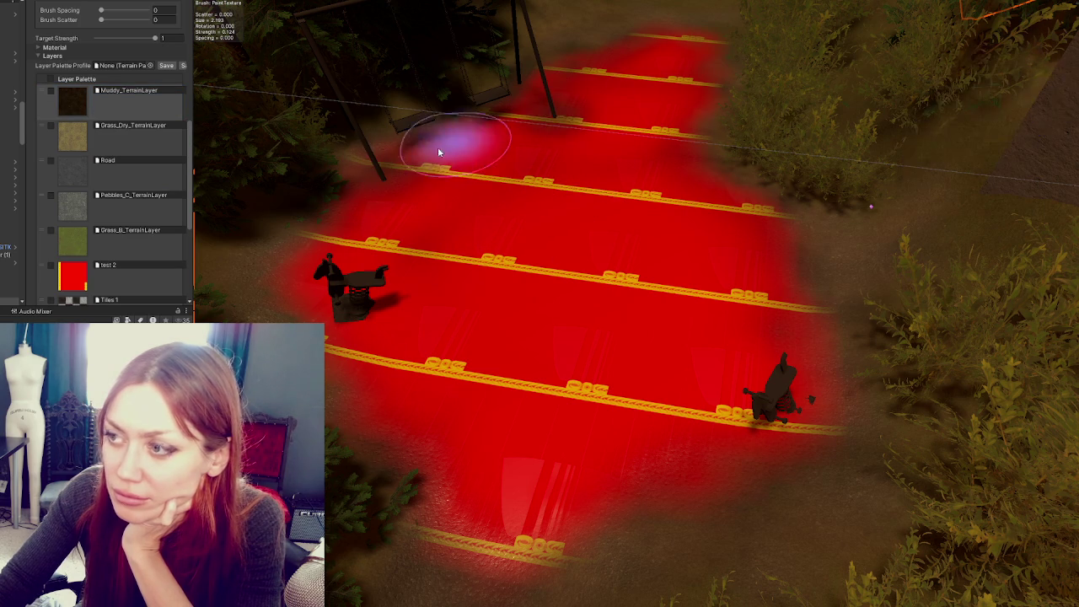
drag(782, 413, 762, 410)
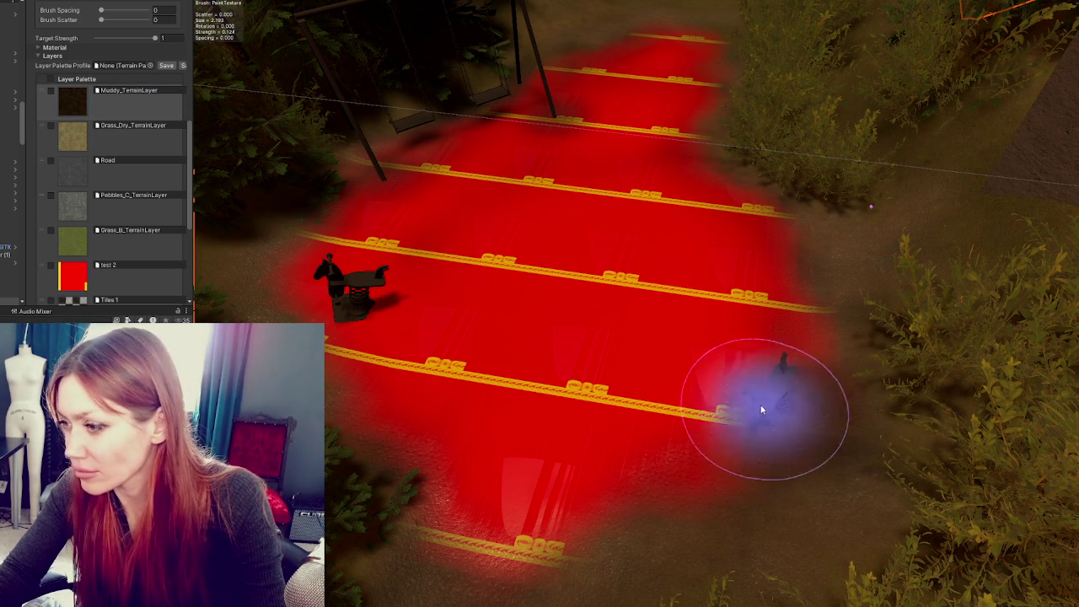
click(342, 305)
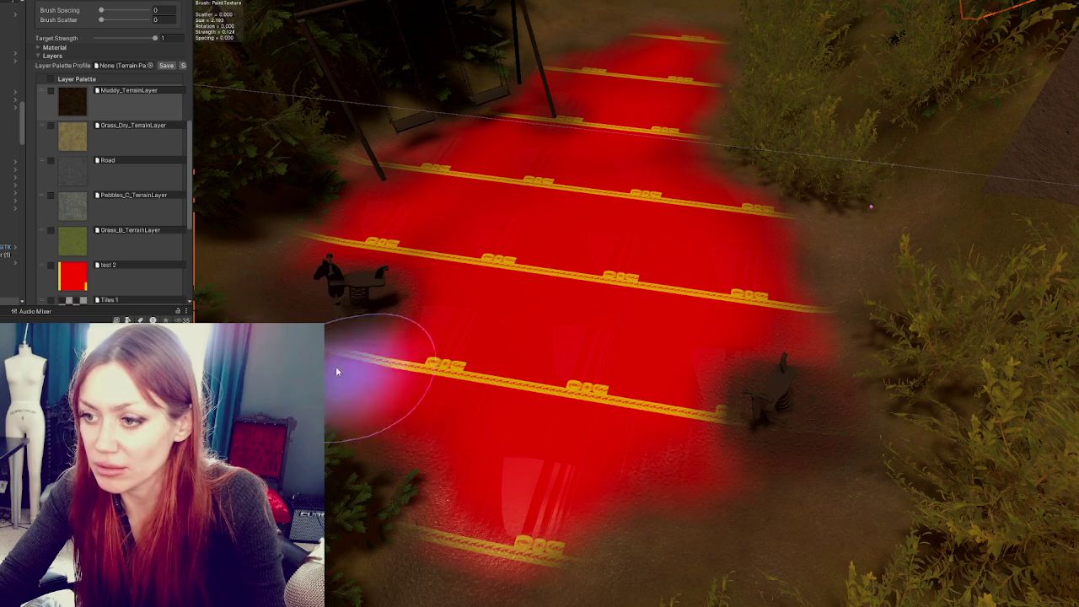
click(774, 360)
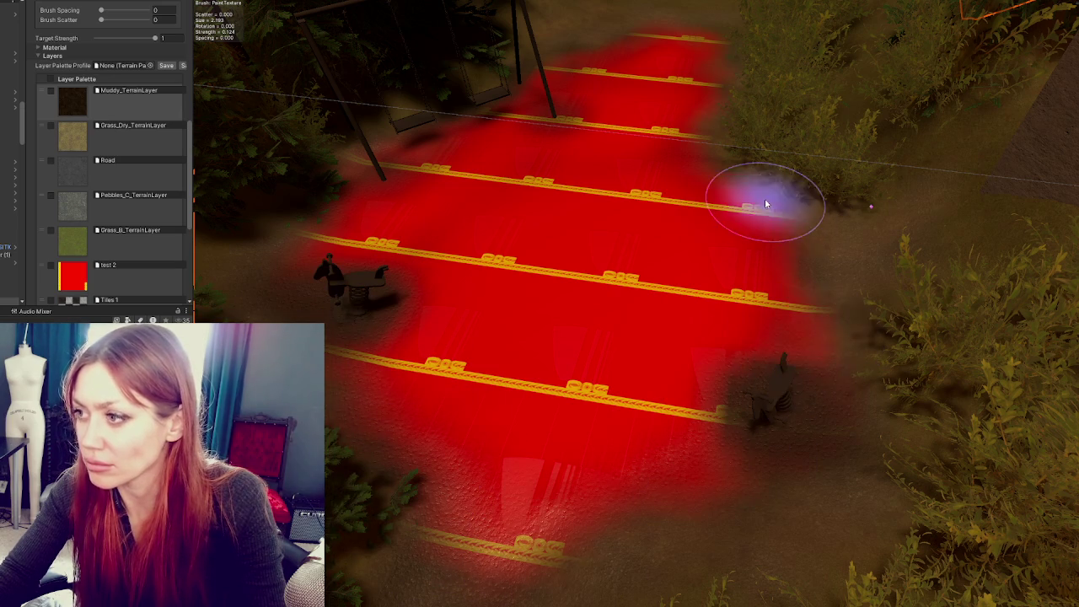
scroll(818, 205, up, 3)
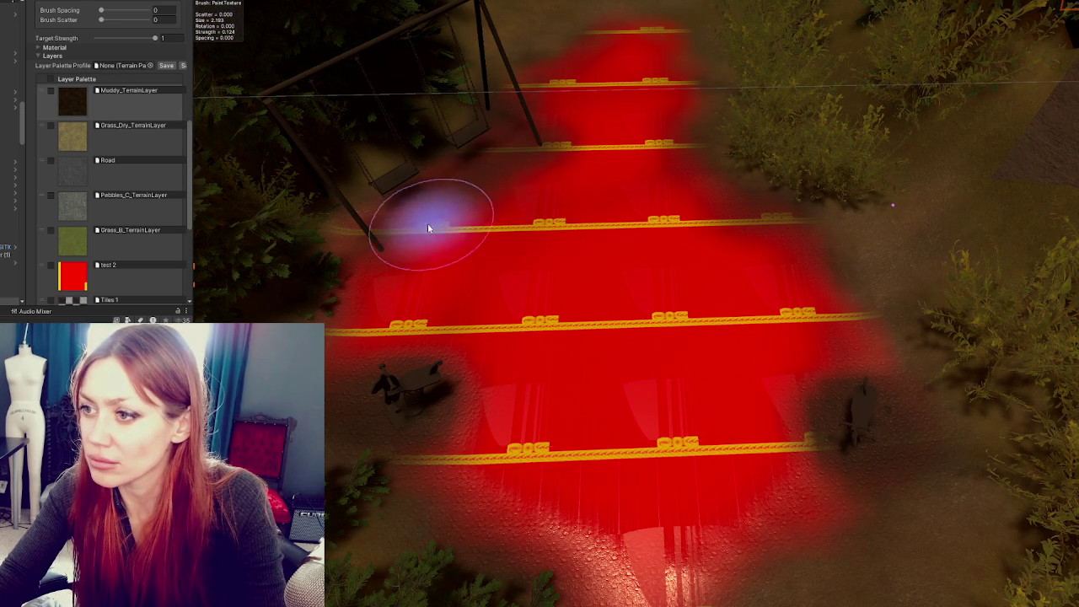
mouse_move(450, 228)
mouse_down()
mouse_move(505, 151)
mouse_move(374, 210)
mouse_move(497, 120)
mouse_move(646, 277)
mouse_move(633, 225)
mouse_move(397, 270)
mouse_up()
mouse_move(566, 217)
mouse_down()
mouse_move(481, 284)
mouse_move(646, 234)
mouse_up()
scroll(125, 146, up, 6)
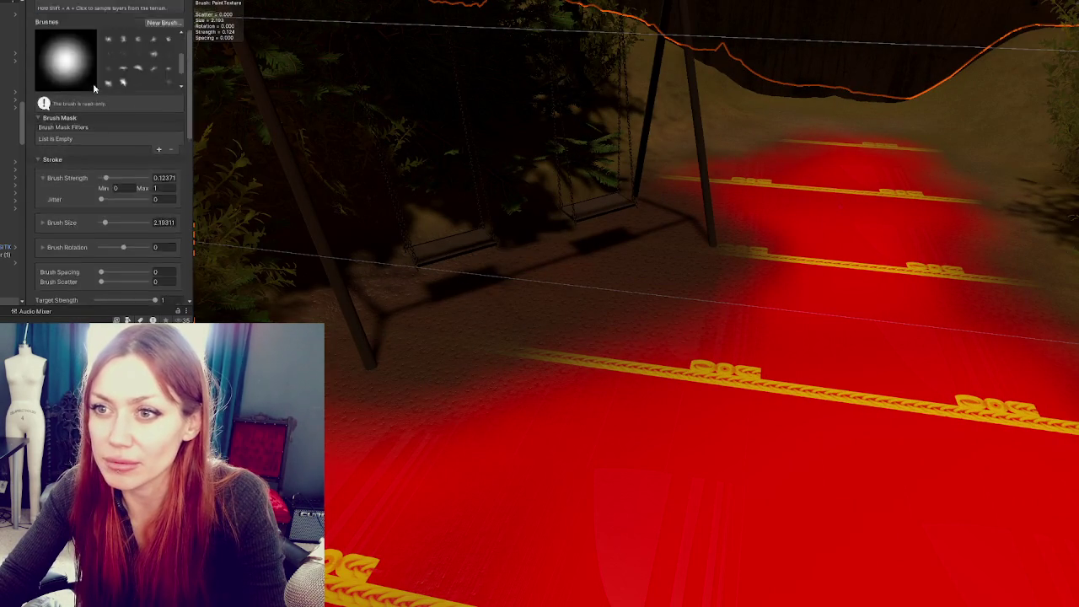
Set Raise or Lower Terrain with the Terrainstamp_Ridge05_Brush stamp and jitter 0.005
scroll(95, 88, up, 3)
click(108, 90)
click(67, 104)
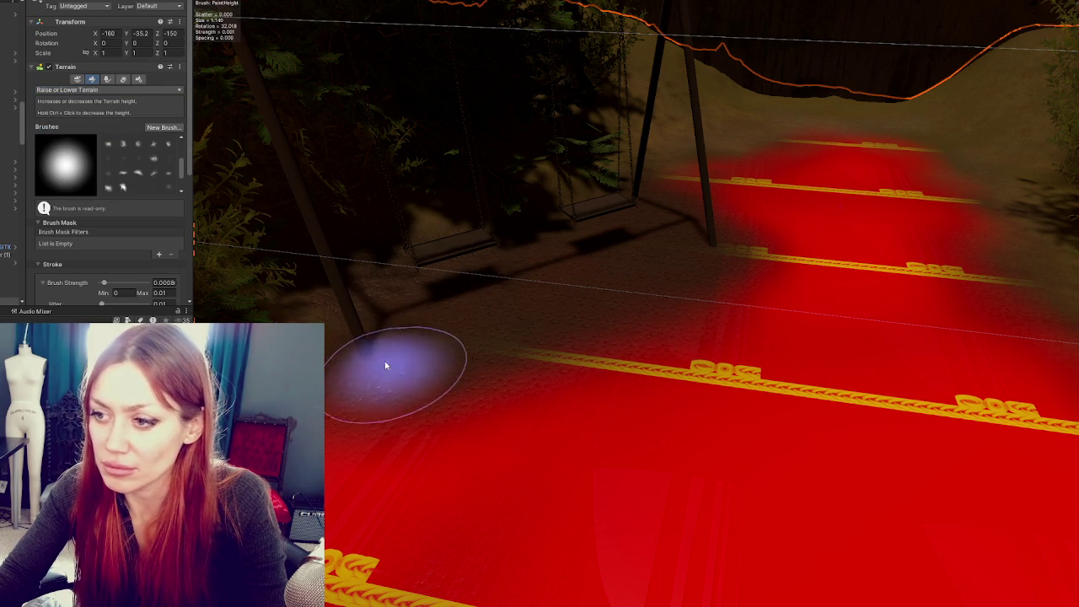
click(111, 189)
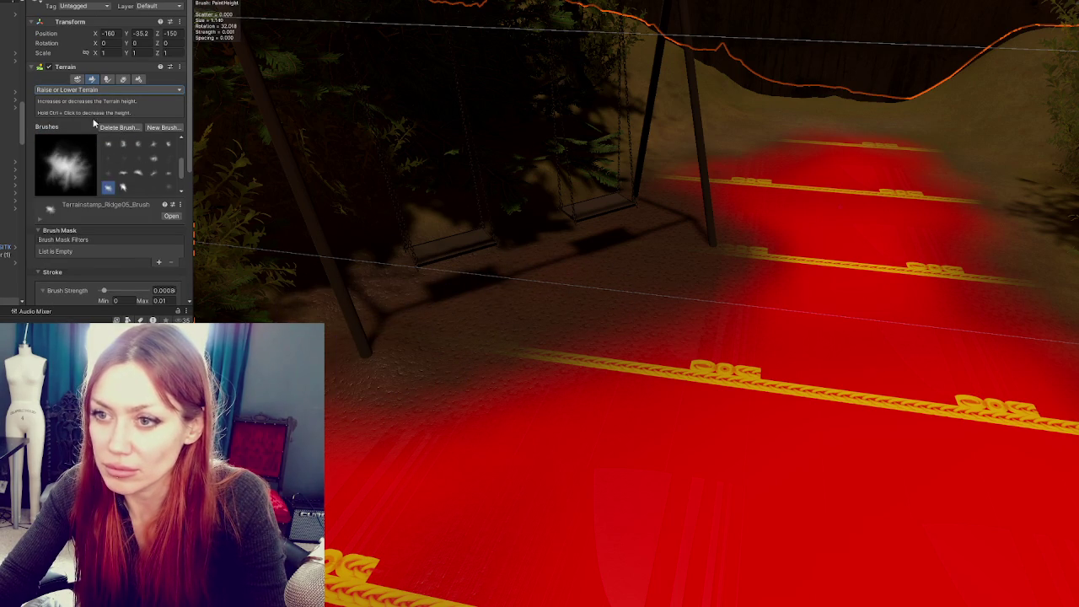
scroll(123, 205, down, 3)
text(0.005)
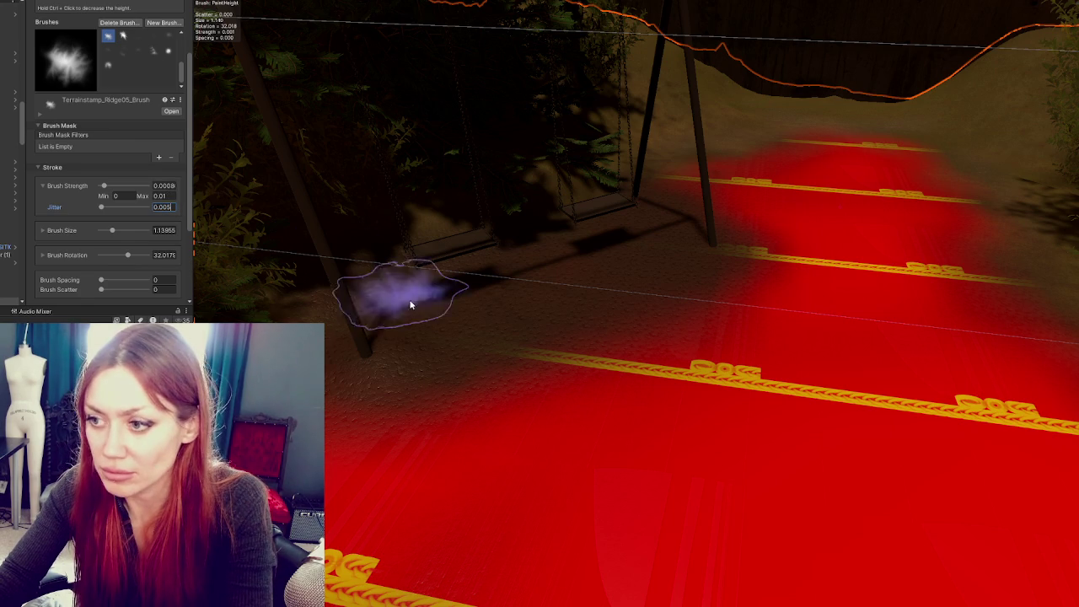
key(Return)
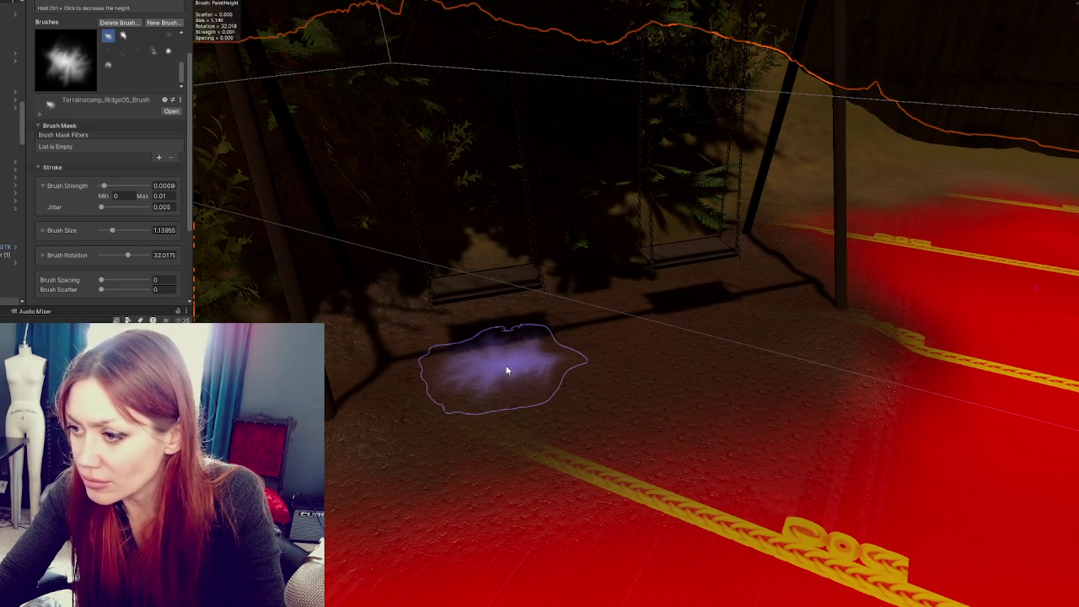
key(Left)
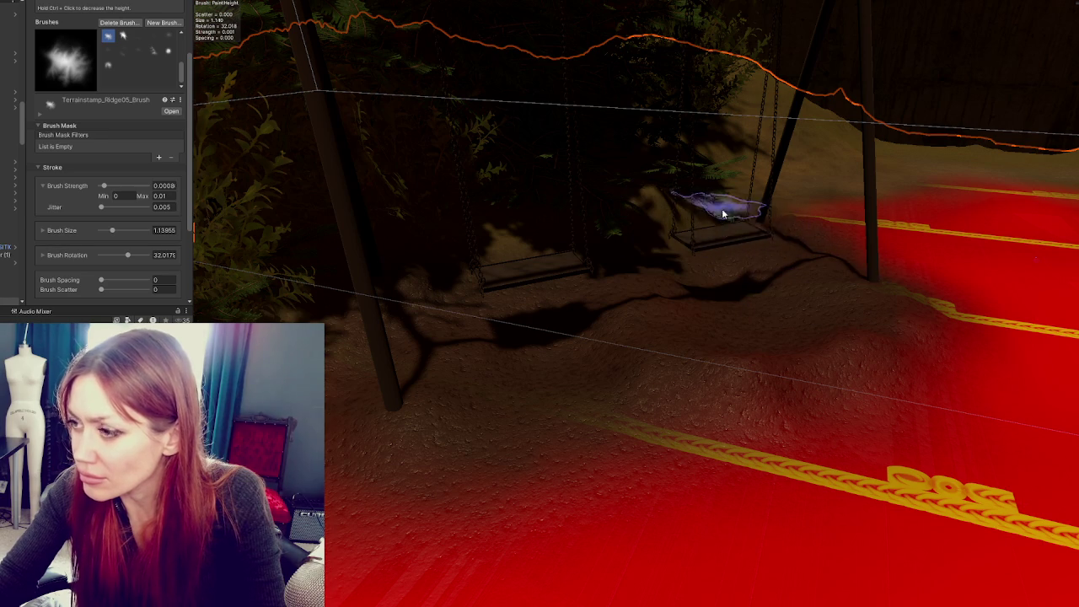
scroll(723, 214, up, 2)
scroll(91, 82, up, 2)
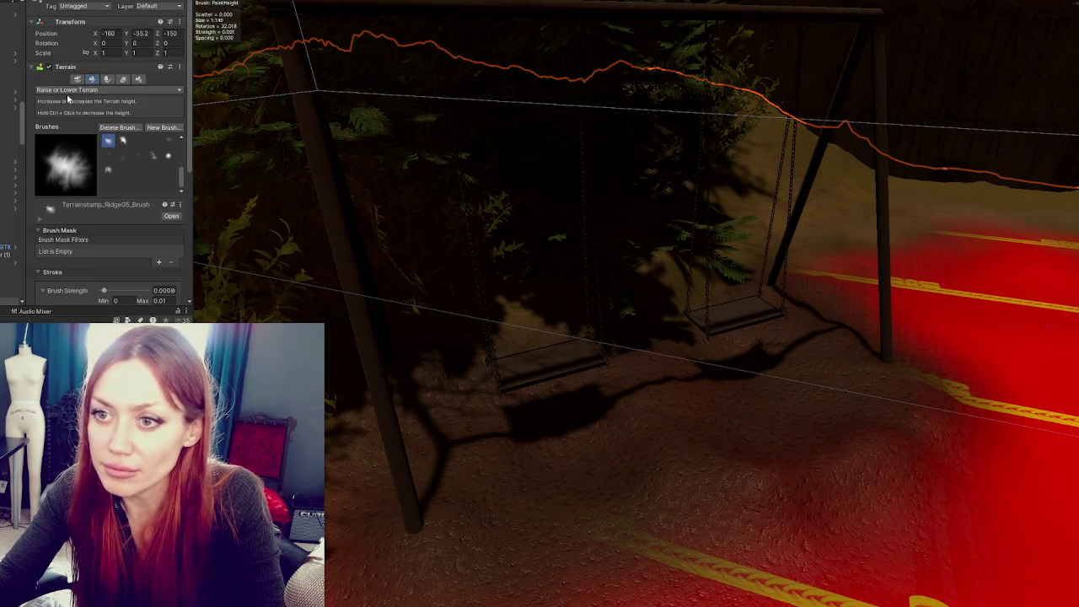
Switch to Paint Texture and apply the Tiles 1 layer over the red road patch
click(68, 90)
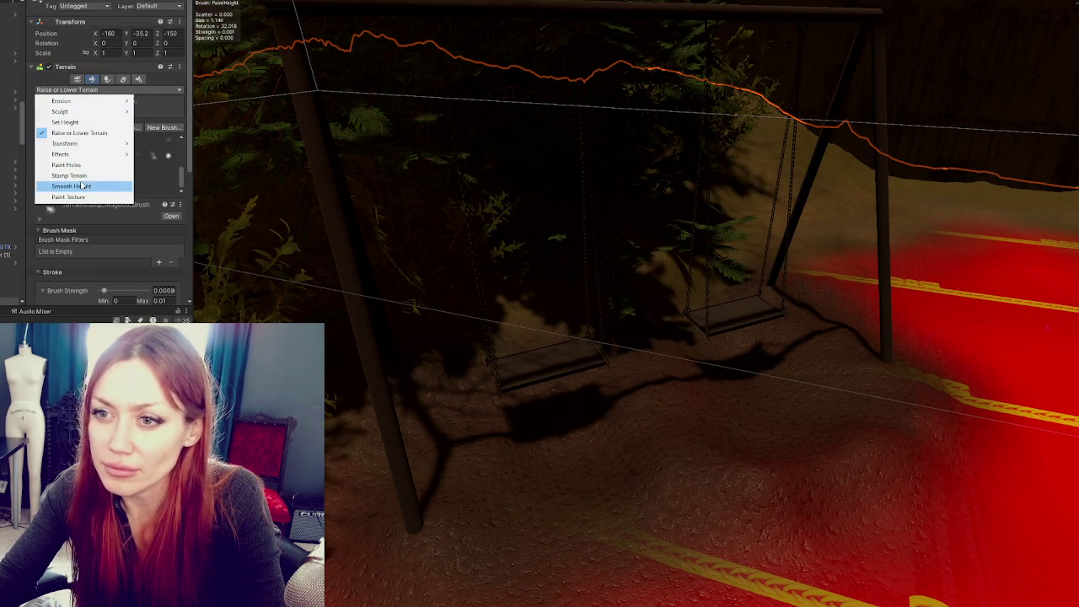
click(189, 173)
scroll(126, 169, down, 5)
scroll(93, 126, up, 5)
click(65, 82)
click(67, 154)
scroll(85, 202, down, 10)
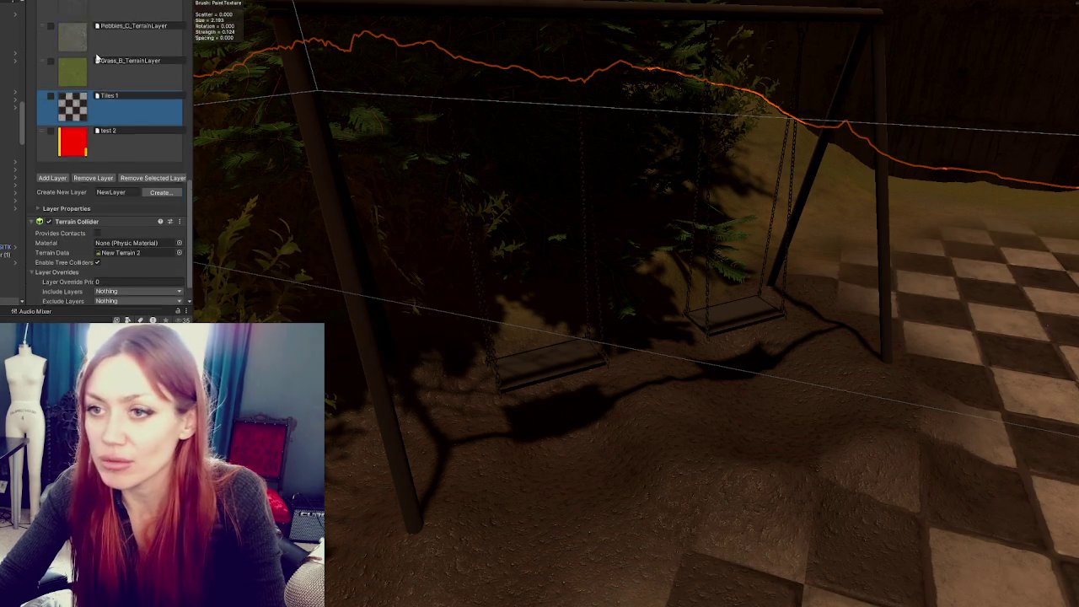
scroll(80, 69, up, 8)
scroll(72, 168, up, 10)
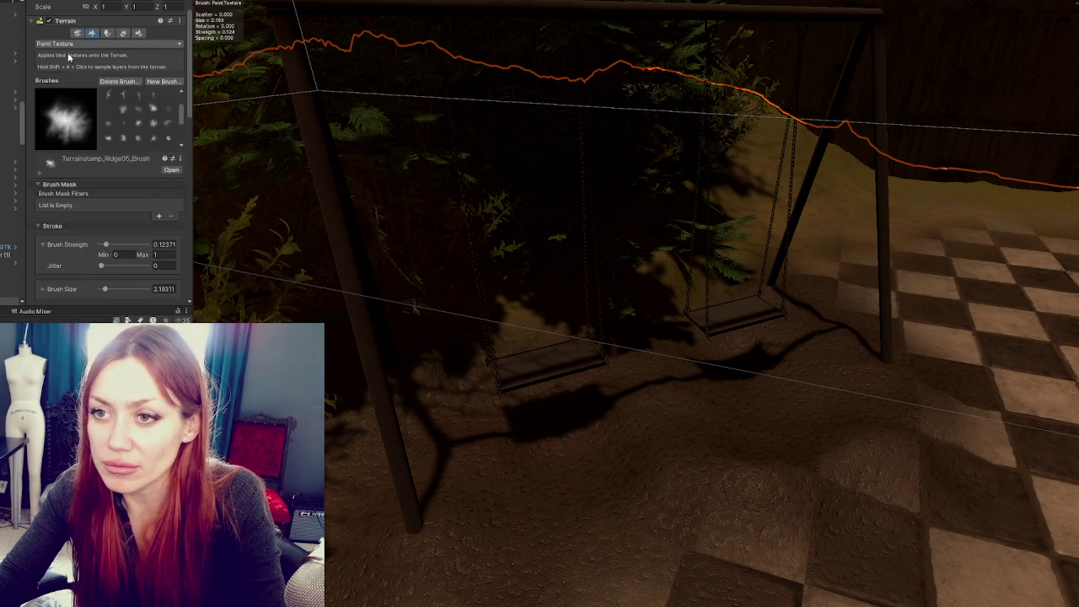
Choose Set Height with a soft round brush reduced to size about 2.32
click(67, 70)
click(65, 102)
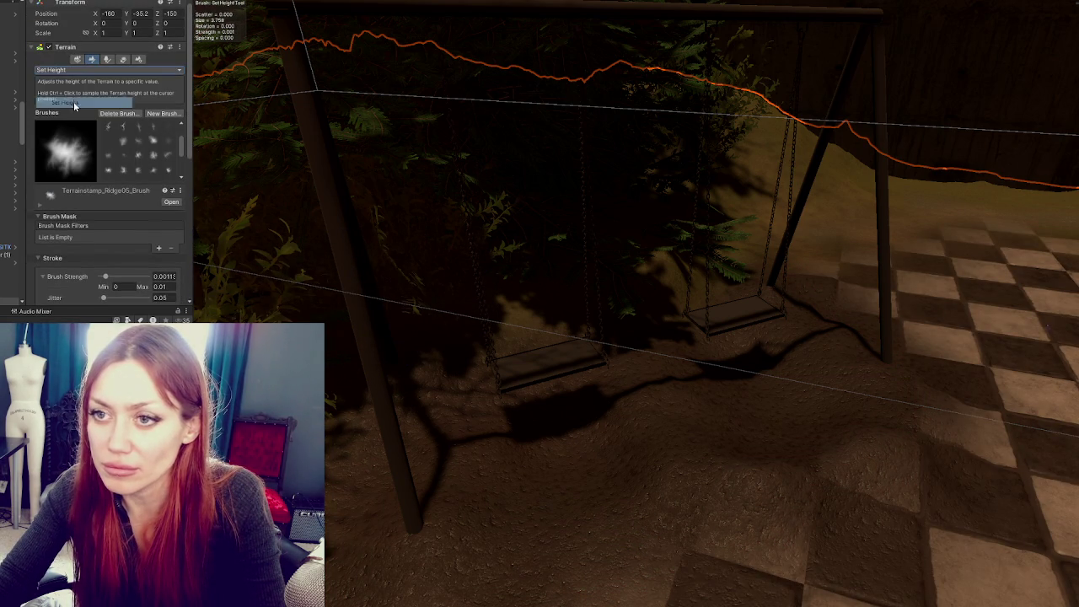
click(123, 141)
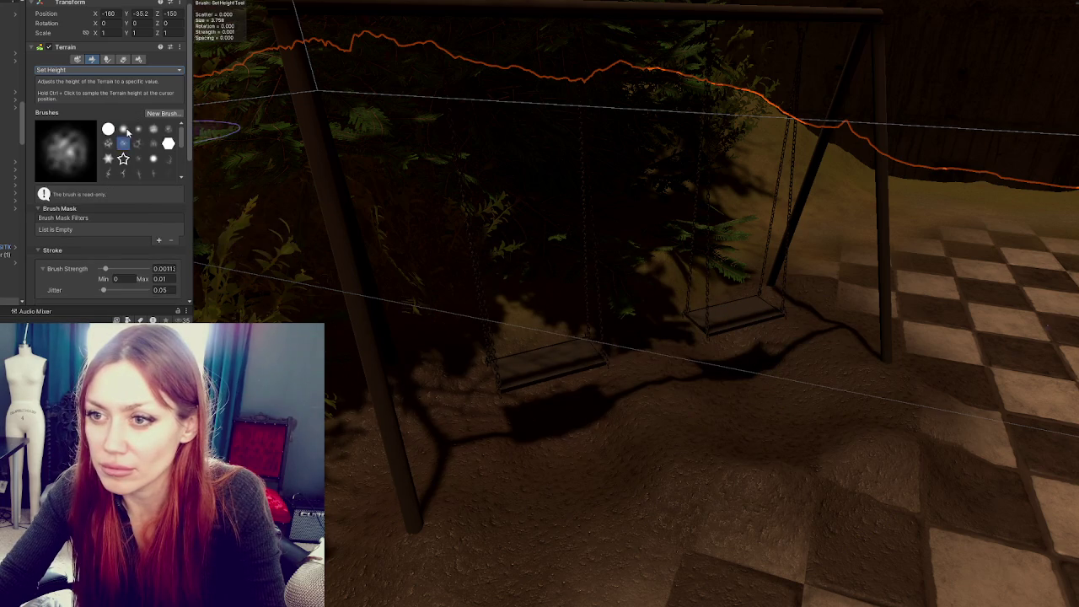
scroll(108, 206, down, 5)
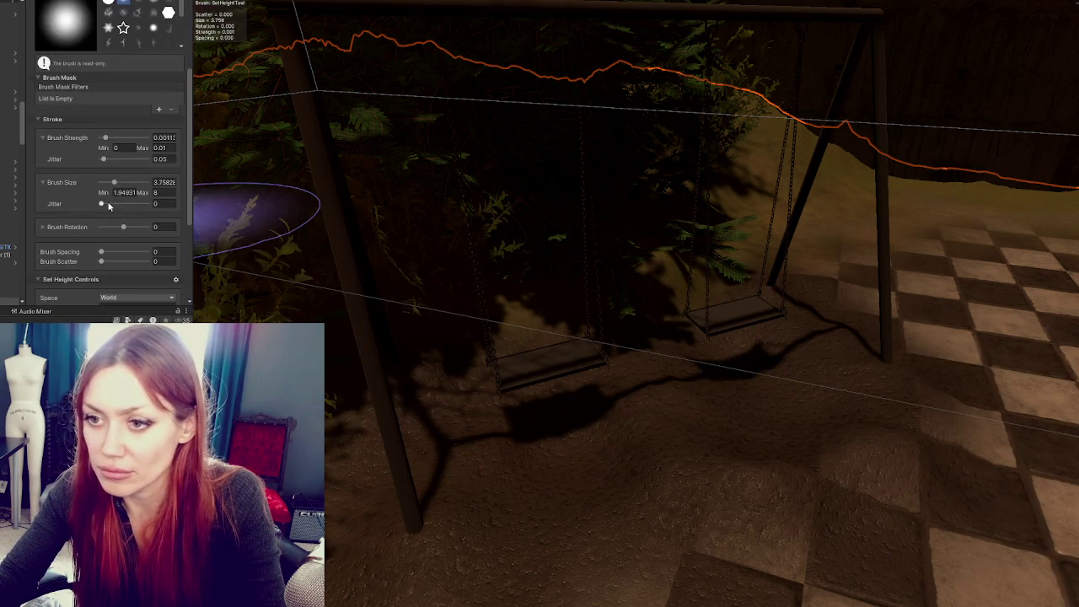
drag(107, 184, 102, 183)
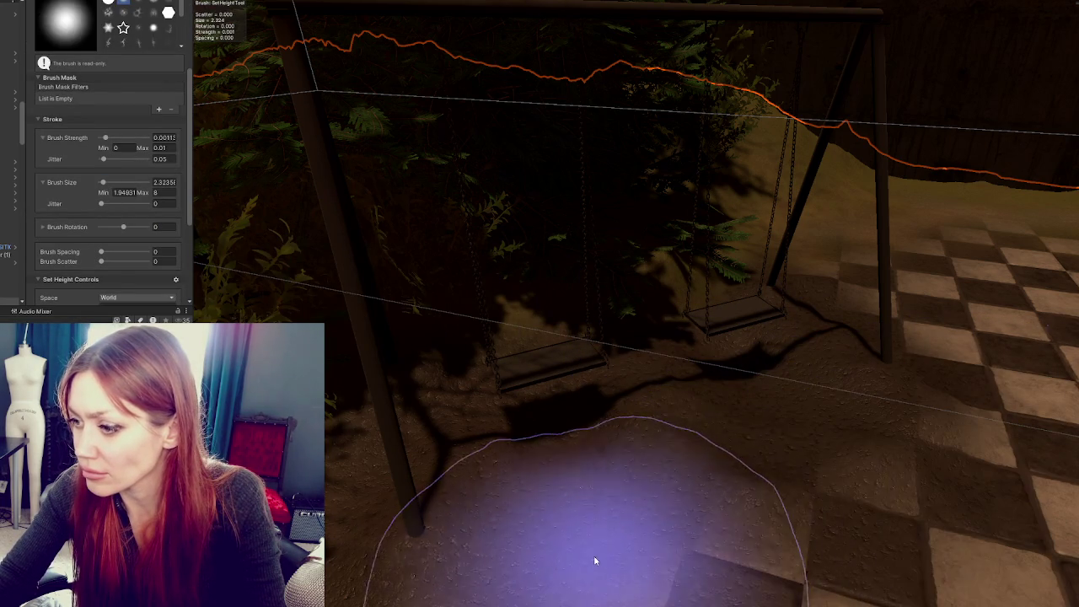
scroll(709, 459, down, 2)
scroll(742, 338, up, 2)
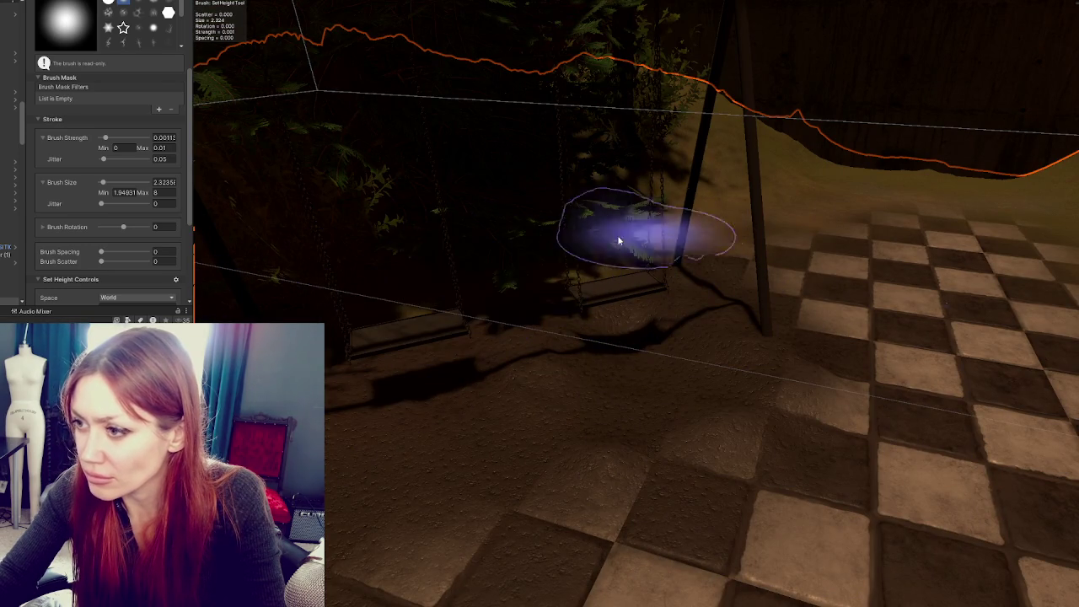
scroll(565, 215, down, 2)
Move a fir tree beside the swings, then shift Bush_B left and nearer the camera
click(590, 306)
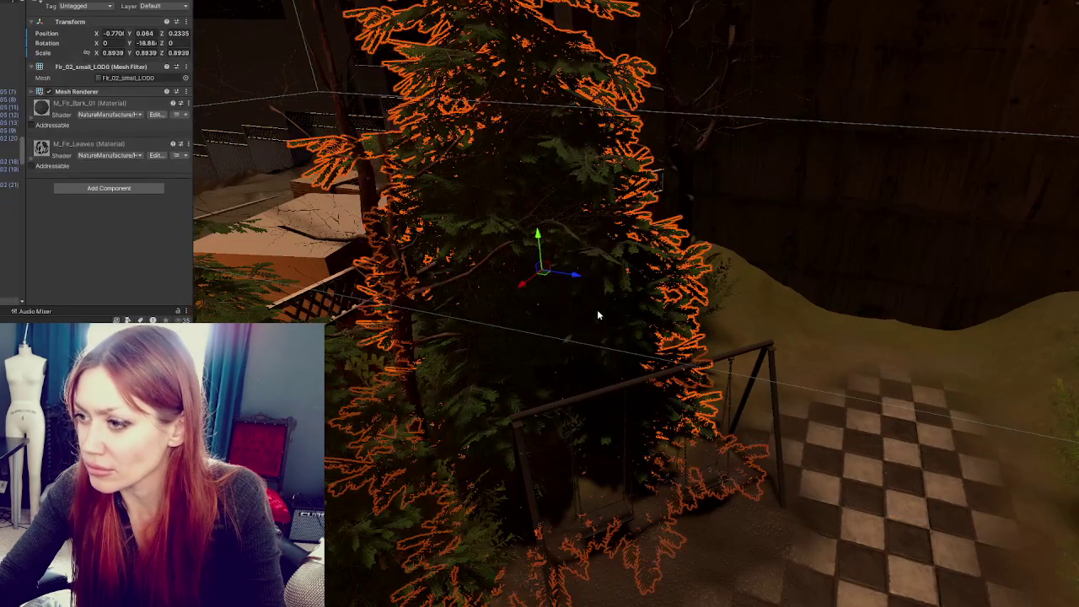
mouse_move(529, 278)
mouse_down()
mouse_move(562, 242)
mouse_move(514, 243)
mouse_move(540, 247)
mouse_up()
scroll(595, 283, down, 5)
click(474, 409)
click(485, 412)
click(487, 413)
mouse_move(508, 390)
mouse_down()
mouse_move(464, 374)
mouse_move(429, 381)
mouse_move(357, 458)
mouse_move(367, 438)
mouse_move(333, 418)
mouse_up()
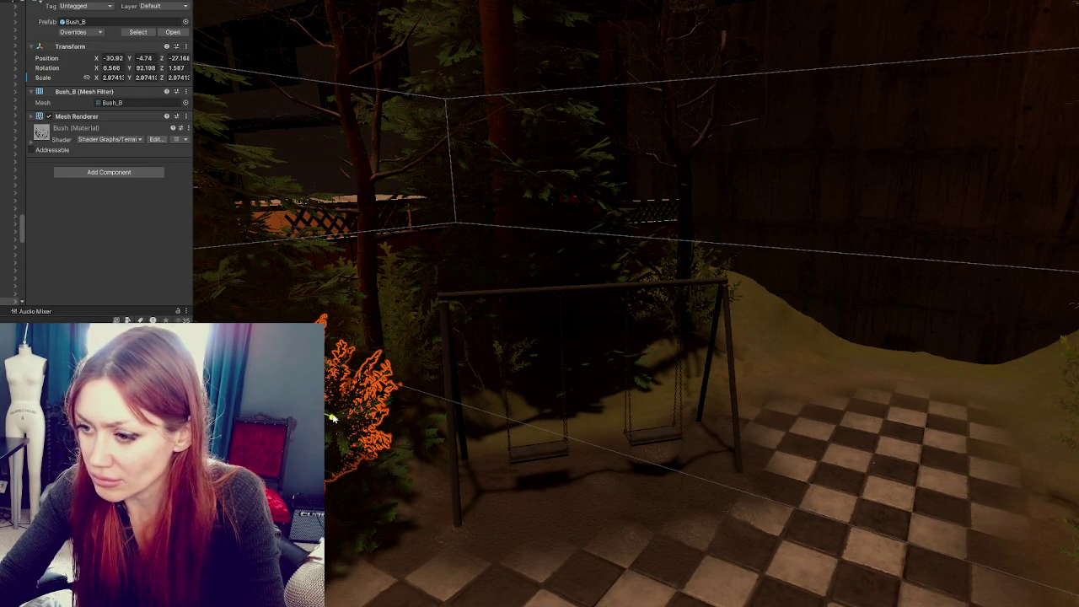
Slide the left Fir_02_Small tree along Z toward the fence near the checker tiles
click(387, 464)
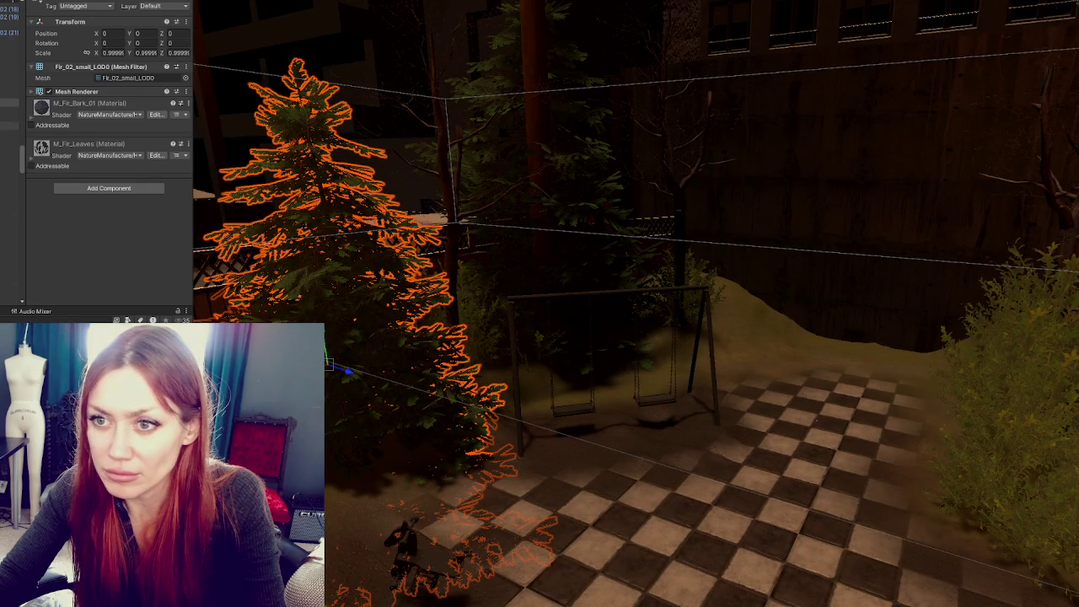
click(10, 114)
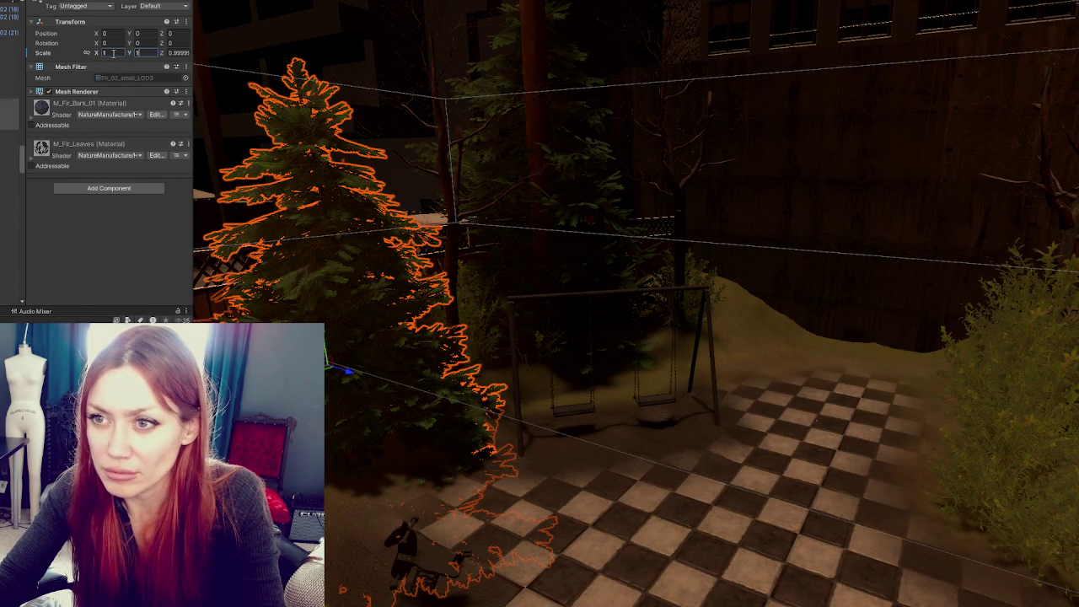
click(363, 335)
mouse_move(350, 375)
mouse_down()
mouse_move(338, 364)
mouse_move(310, 371)
mouse_up()
scroll(439, 388, down, 3)
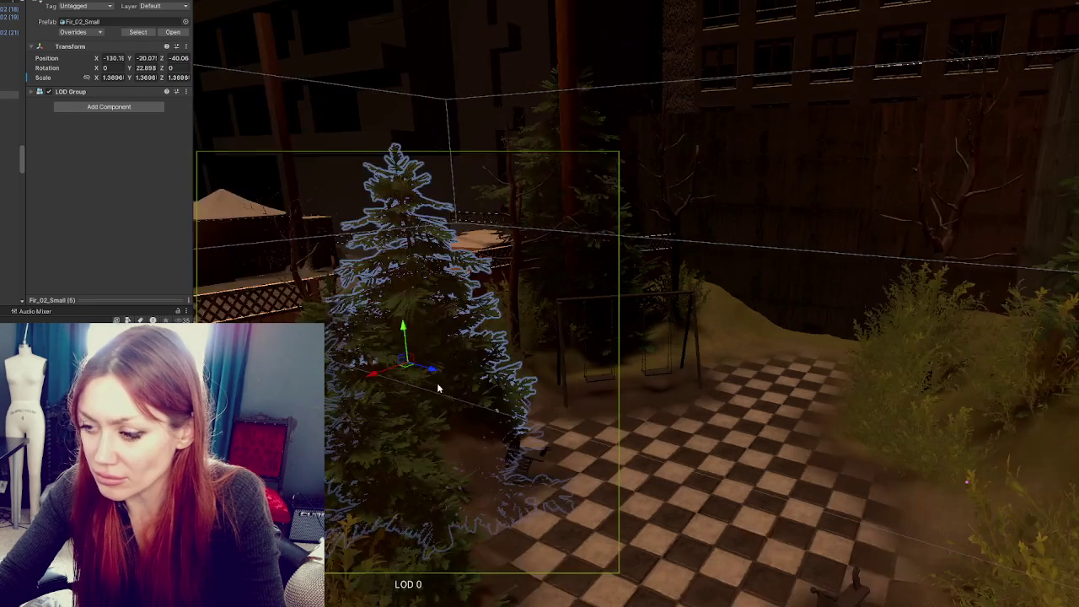
drag(439, 371, 476, 398)
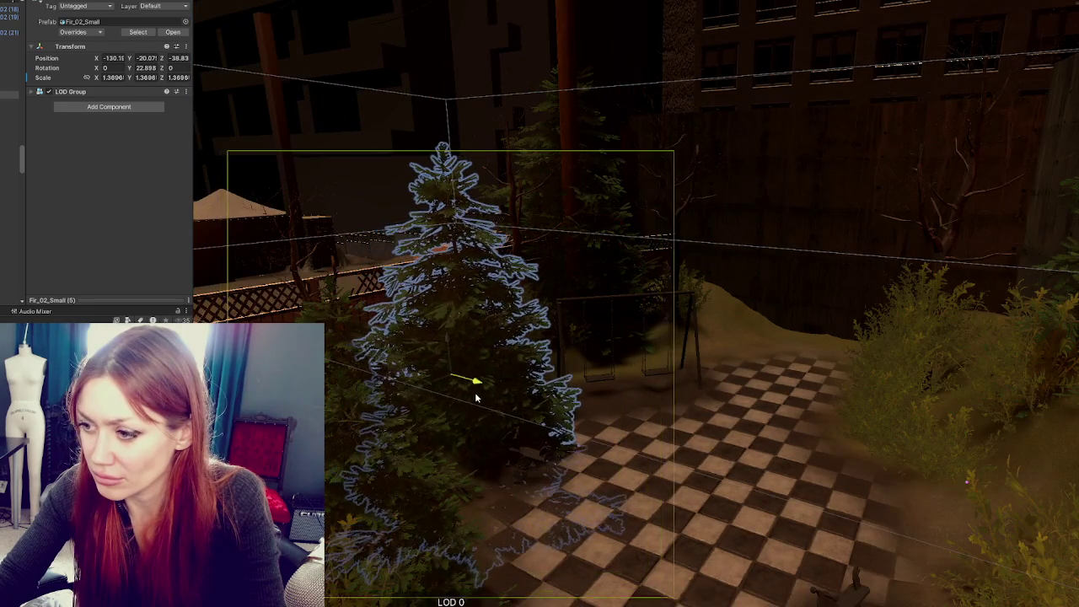
drag(576, 439, 483, 354)
Select the smaller Fir_02_Small (4) tree and orbit to a higher view
click(495, 362)
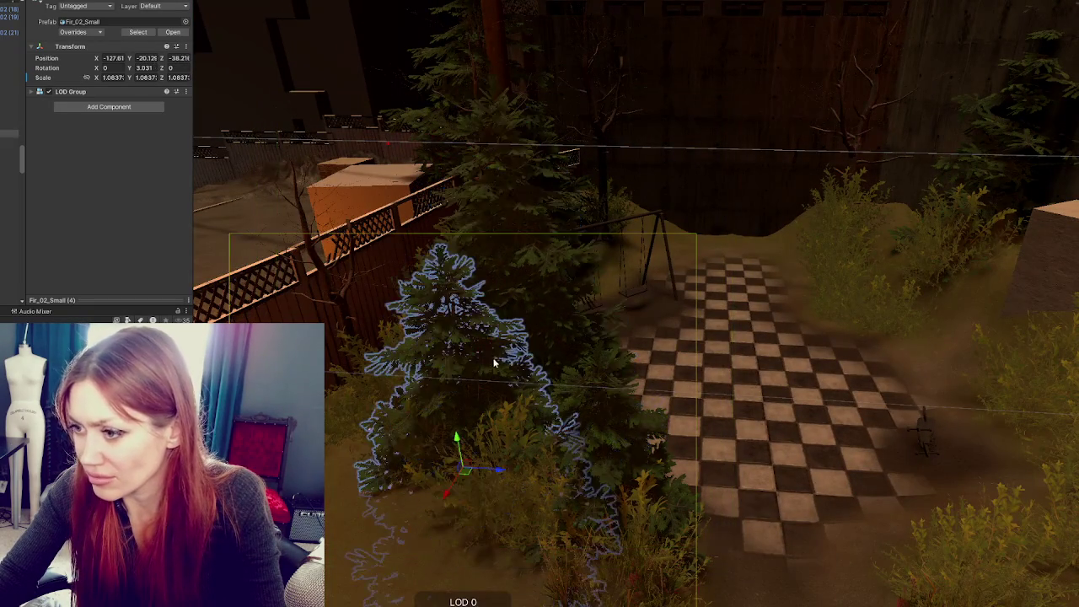
click(501, 460)
drag(501, 460, 511, 506)
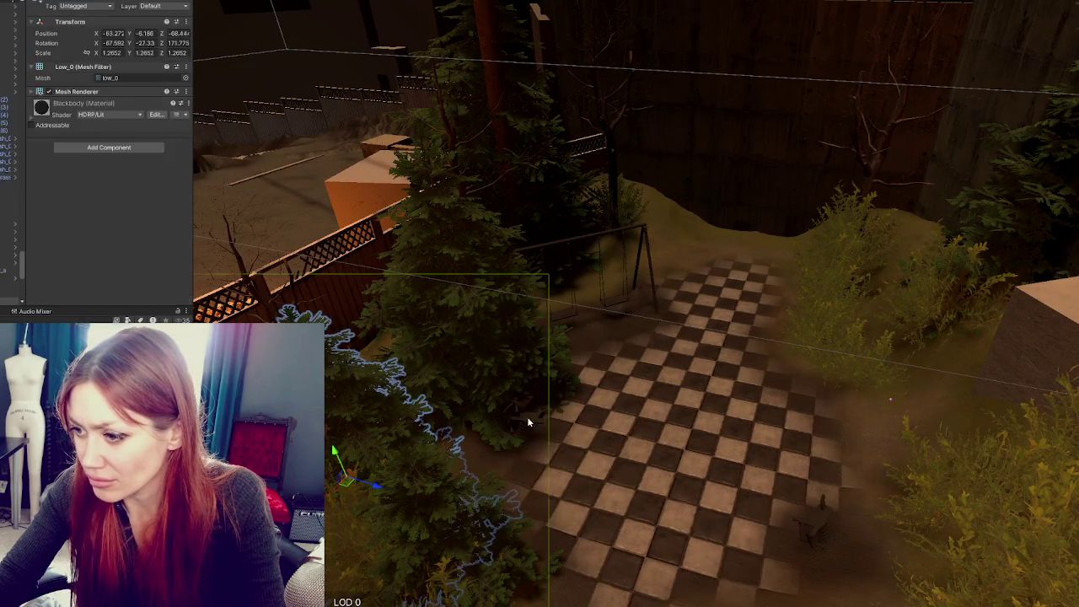